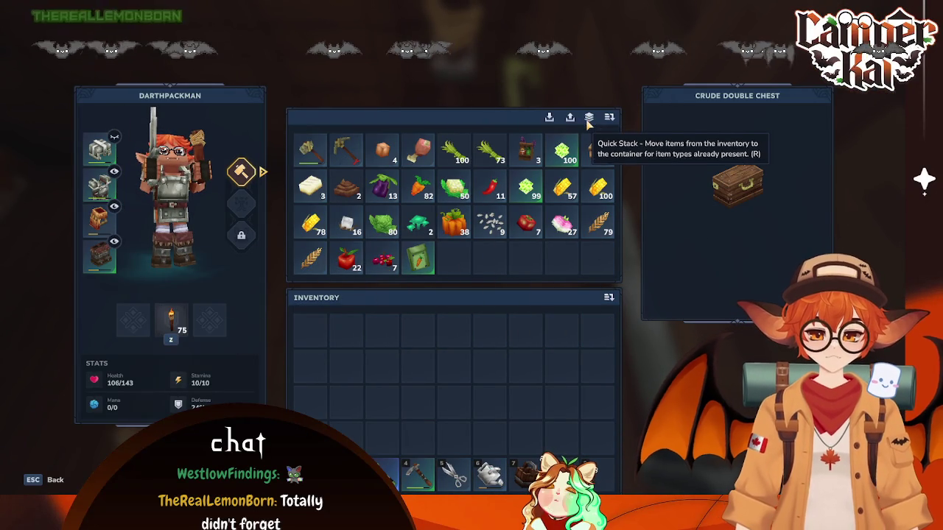
Step: Close the chest storage and return to the game
key("Escape")
key("f")
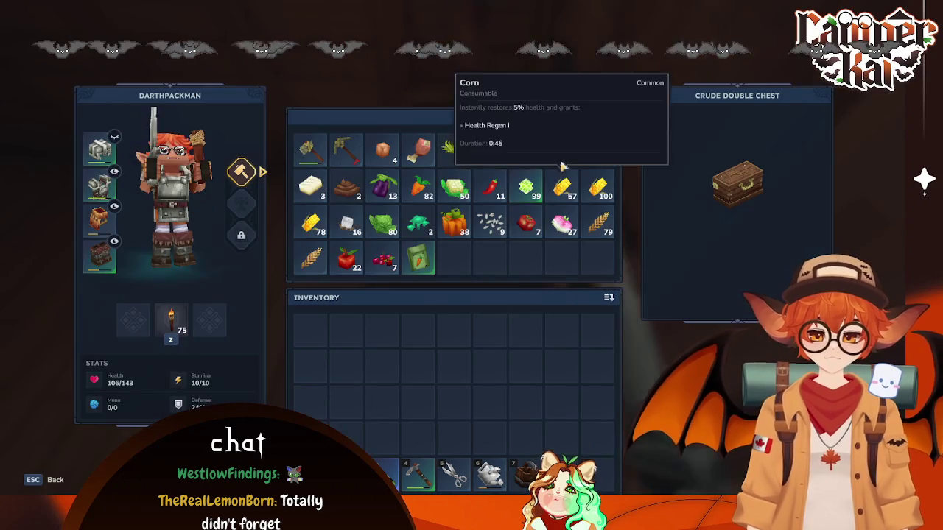
key("Escape")
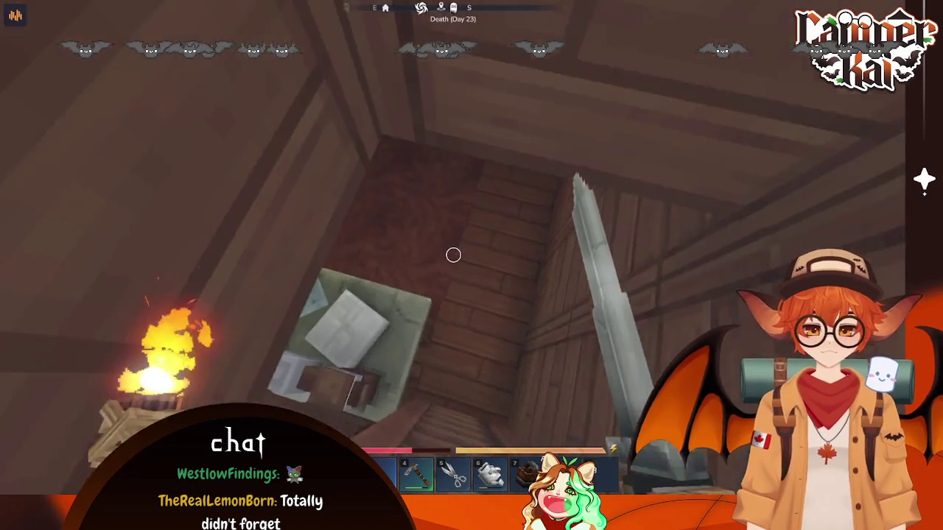
Step: At the workbench's Crafting recipes, craft a Furnace and then a Furniture Workbench
key("f")
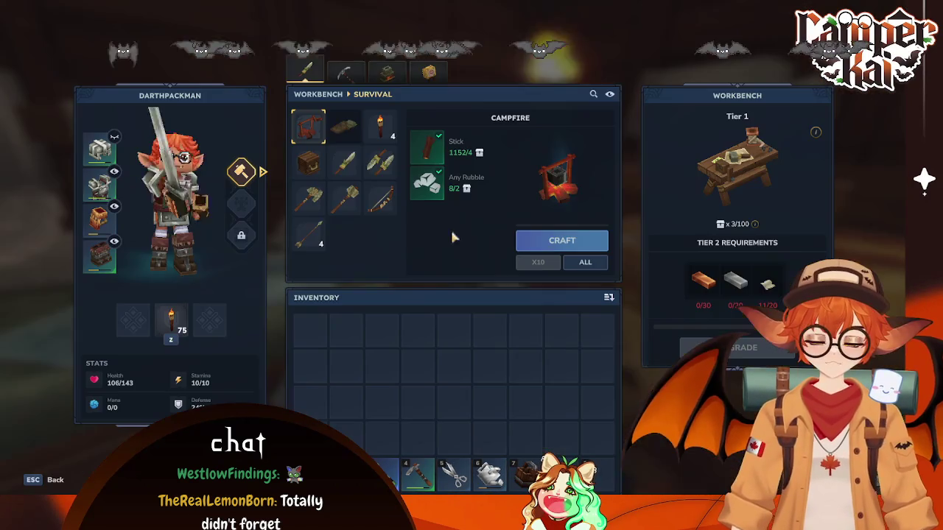
left_click(386, 70)
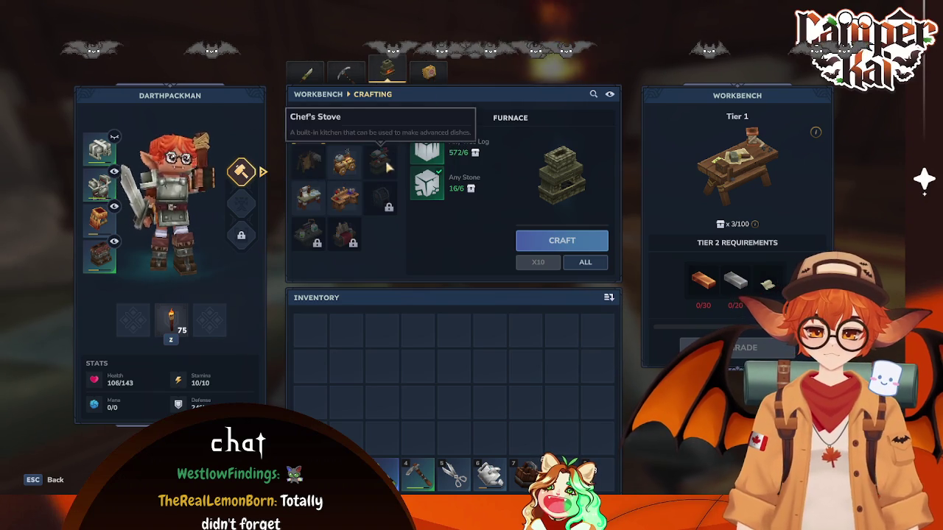
left_click(380, 157)
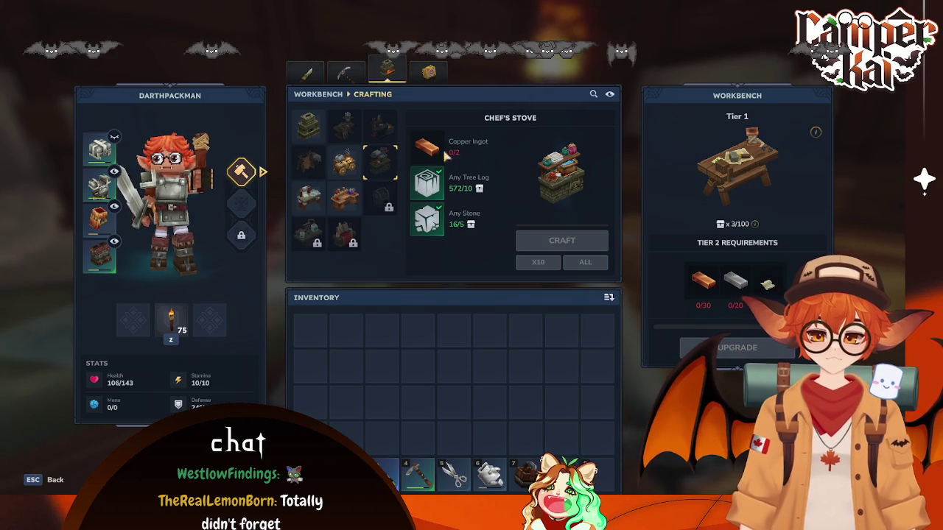
left_click(303, 131)
left_click(546, 243)
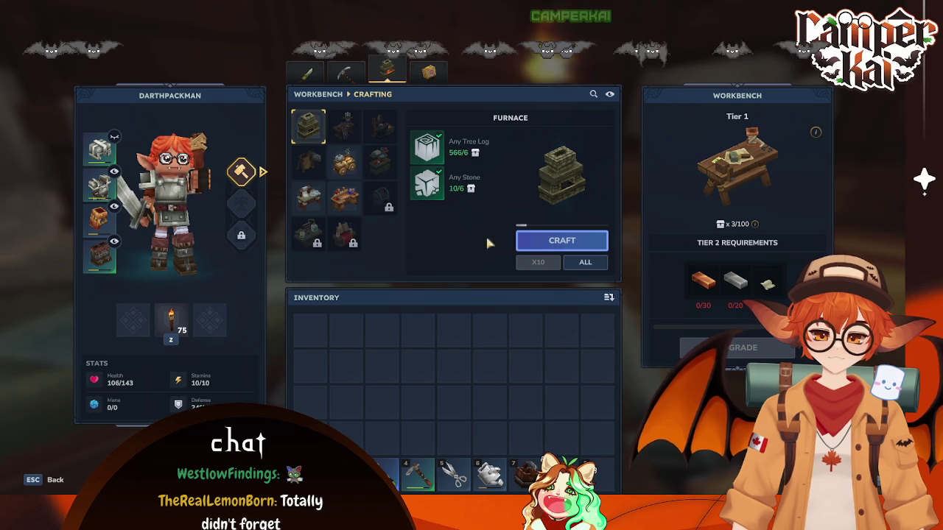
left_click(343, 201)
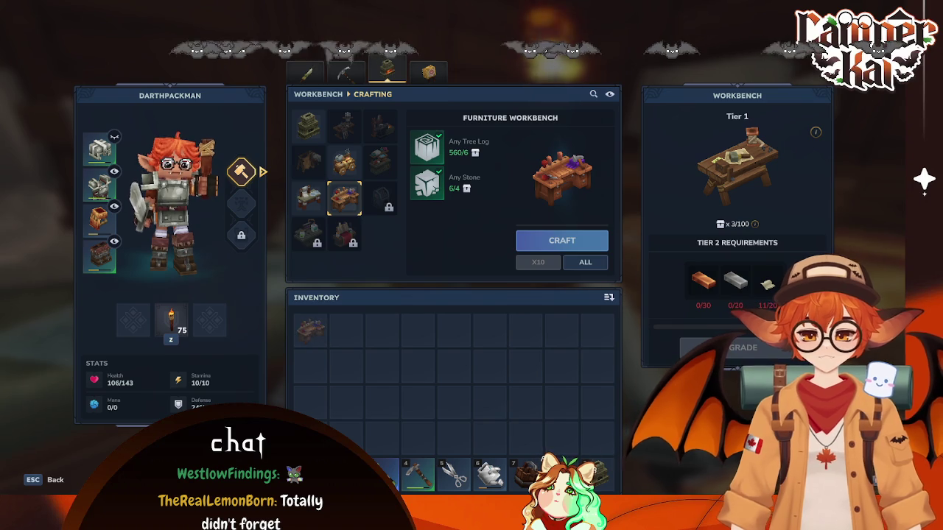
key("Escape")
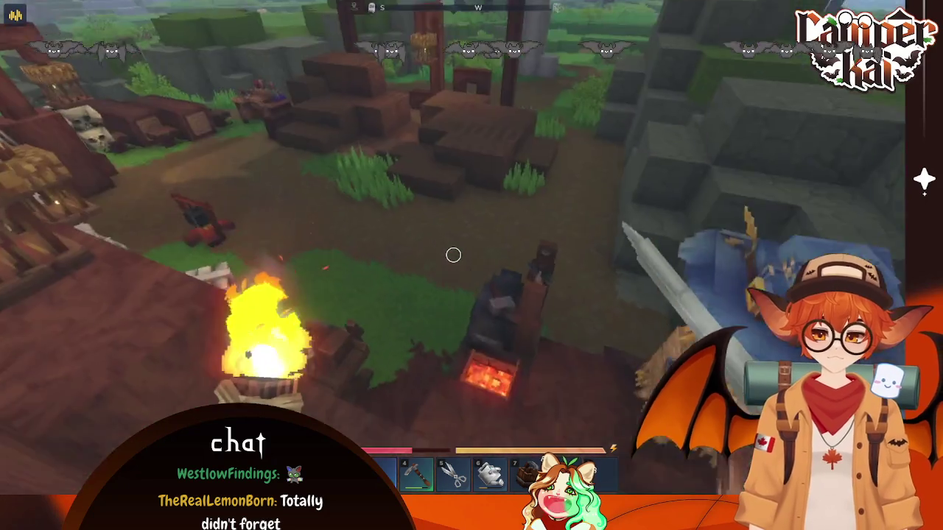
Step: Walk across the grass and up the stone steps to the Blacksmith's Anvil, briefly checking the campfire
key("w")
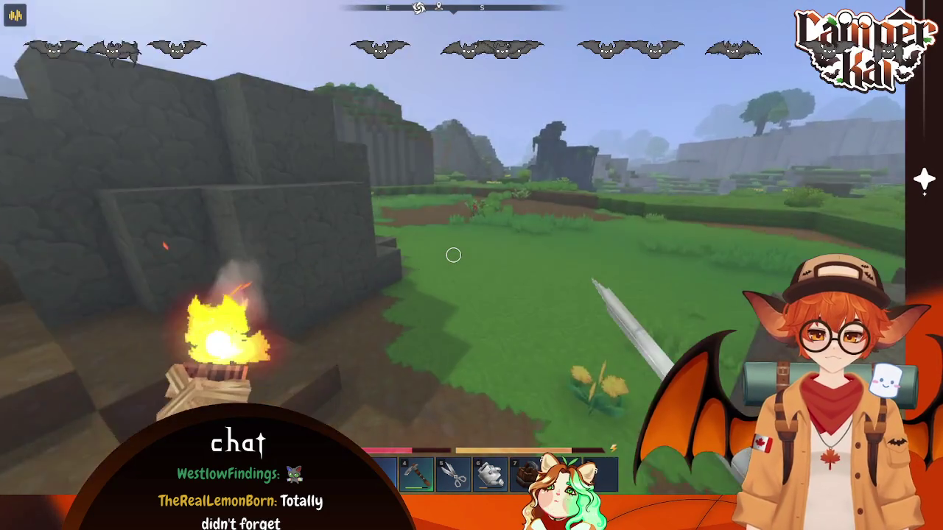
key("w")
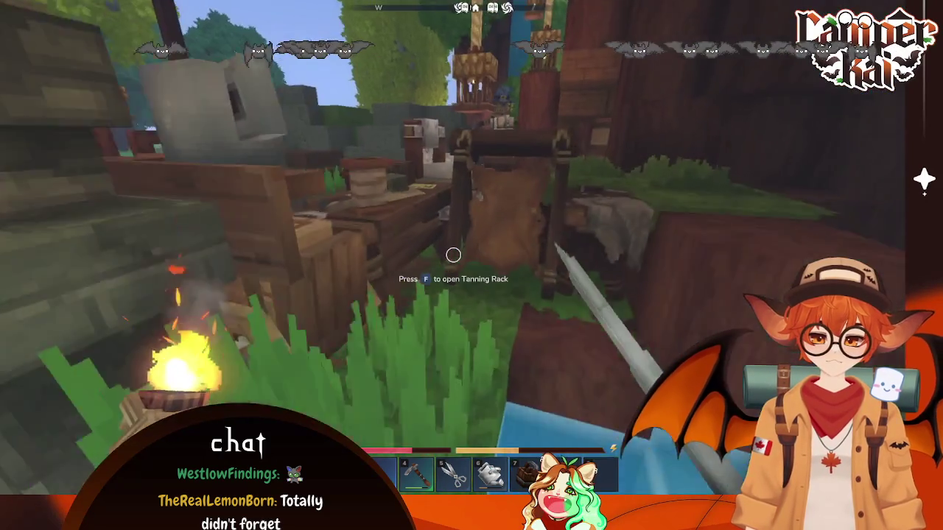
key("w")
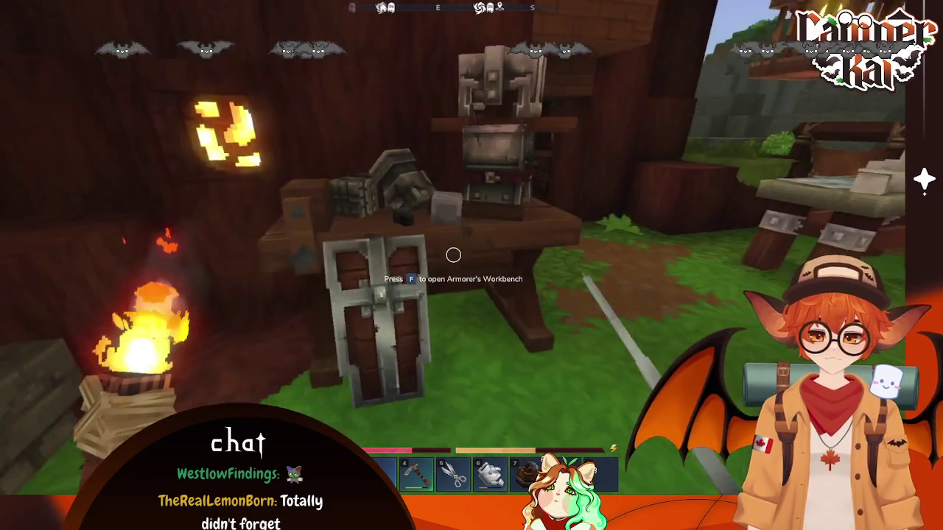
key("f")
key("Escape")
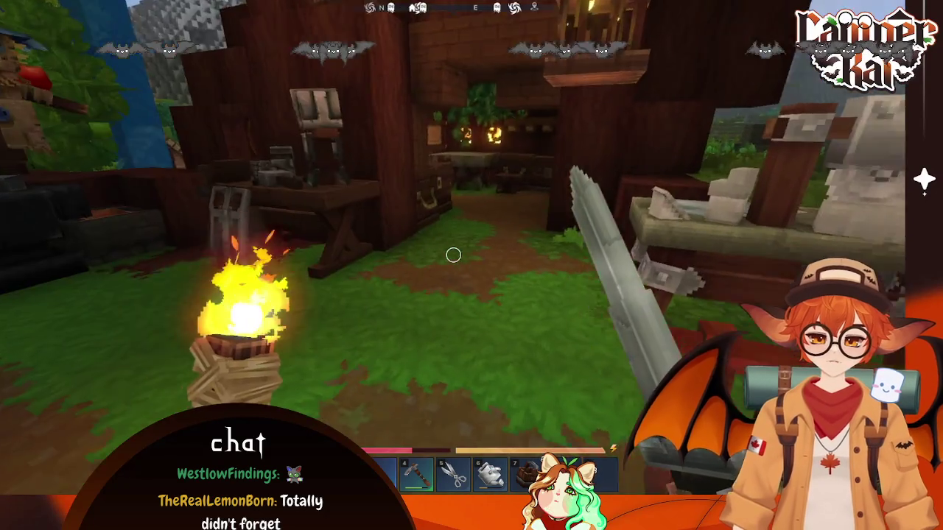
Step: Walk past the anvil to the tree and climb the ladder into the tree house
key("w")
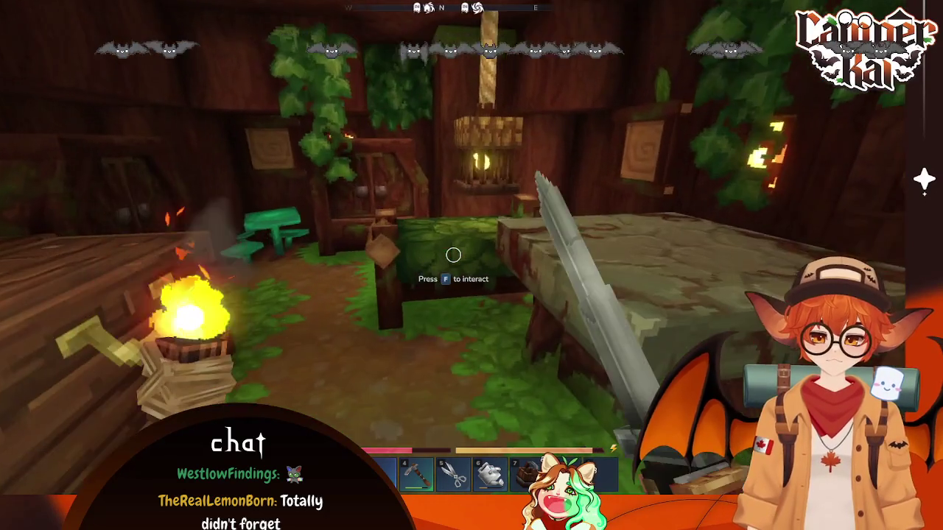
key("w")
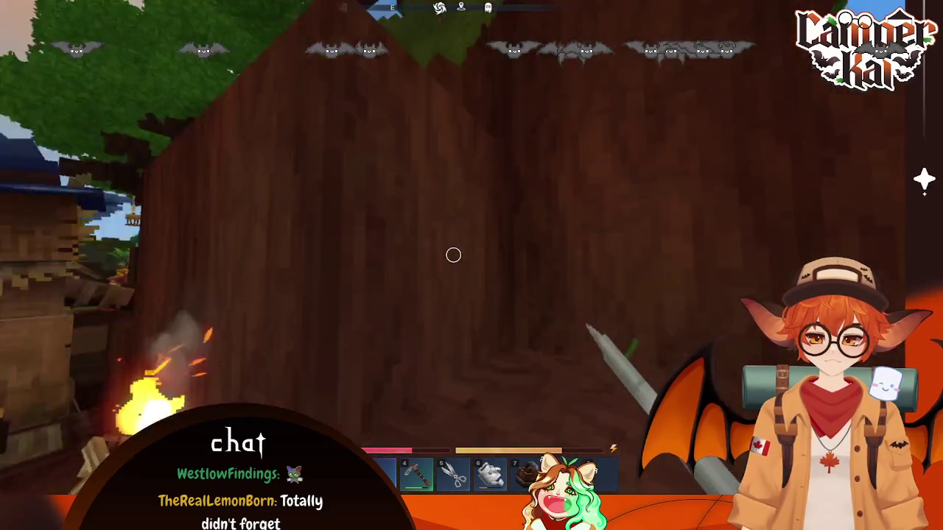
left_click(453, 255)
key("w")
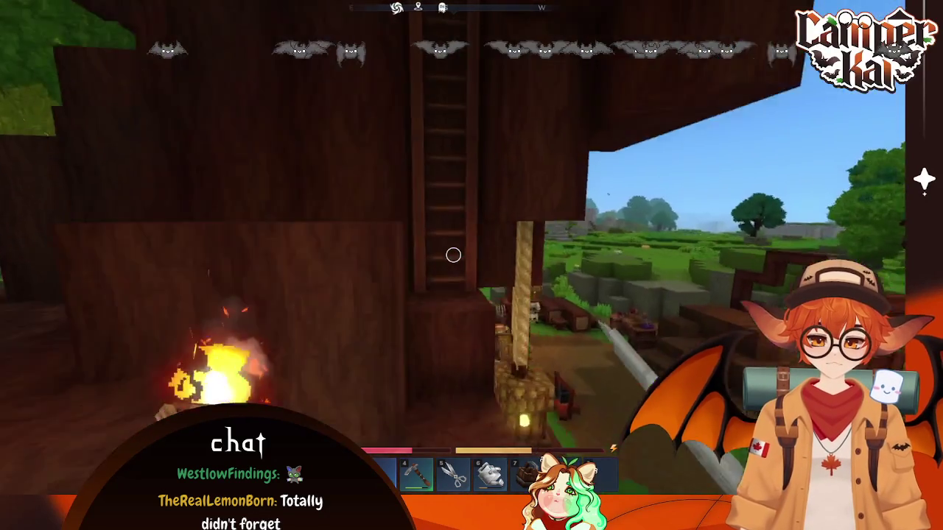
key("w")
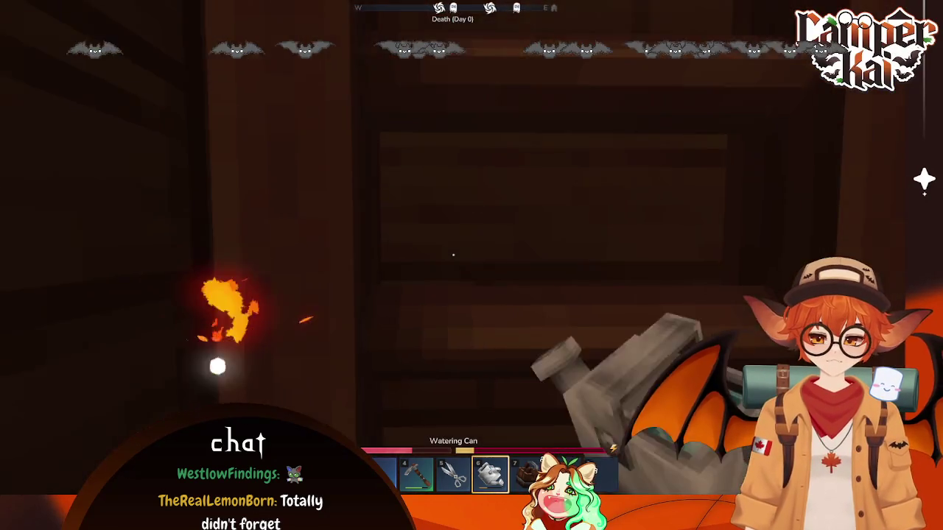
key("Tab")
Step: Equip the Iron Hoe, switch to the Iron Sword, and climb the ladder up to the farm
left_click(175, 318)
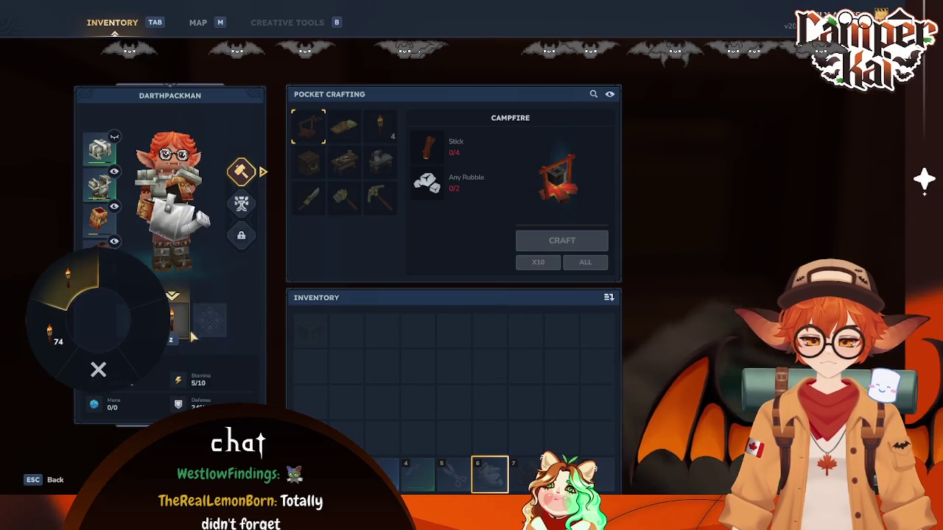
key("4")
key("Tab")
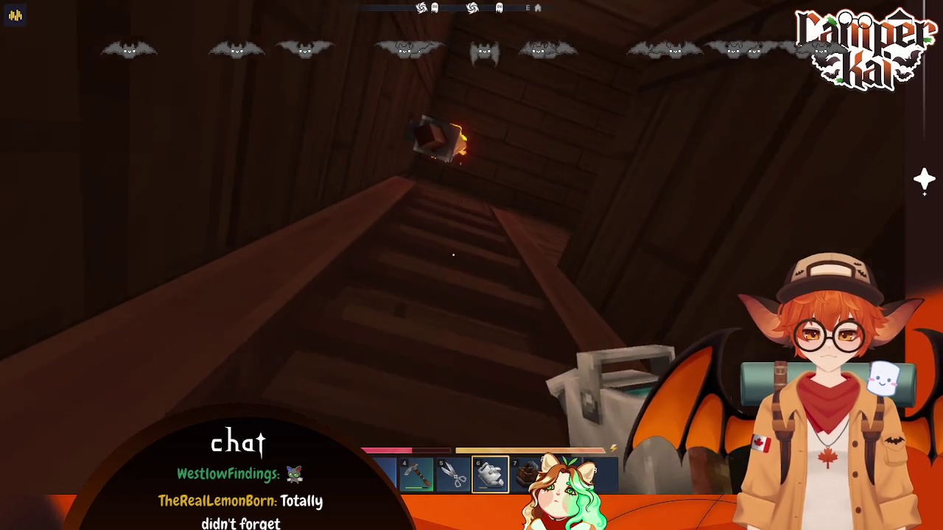
key("3")
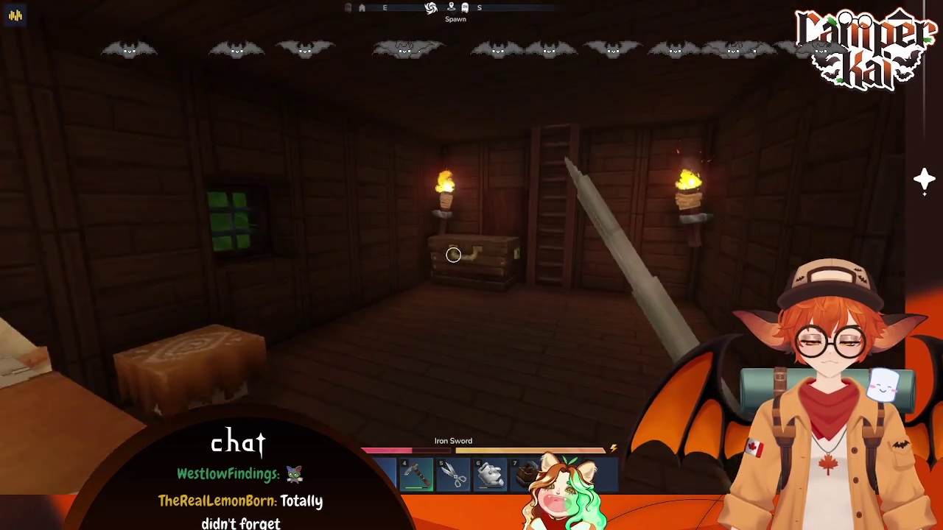
key("w")
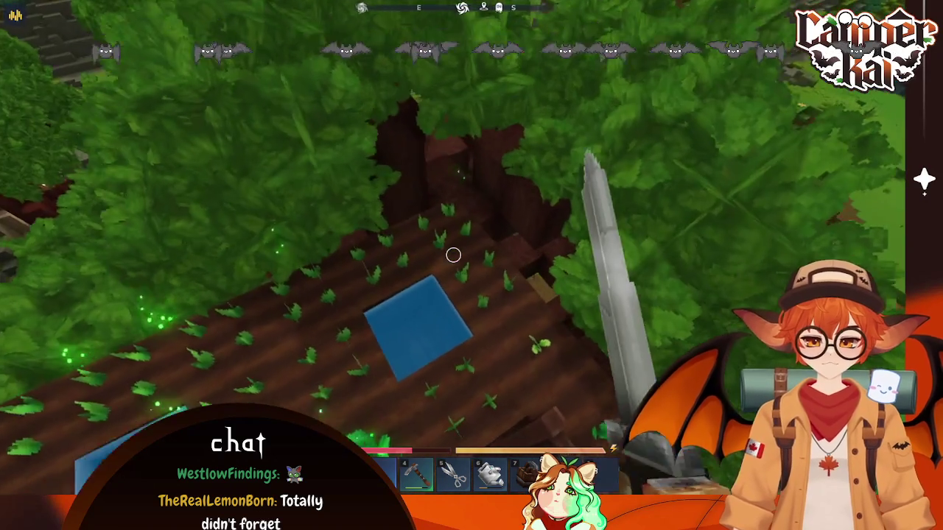
Step: Check the world map, the Collected Memories panel and Pocket Crafting in the inventory
key("Escape")
key("Escape")
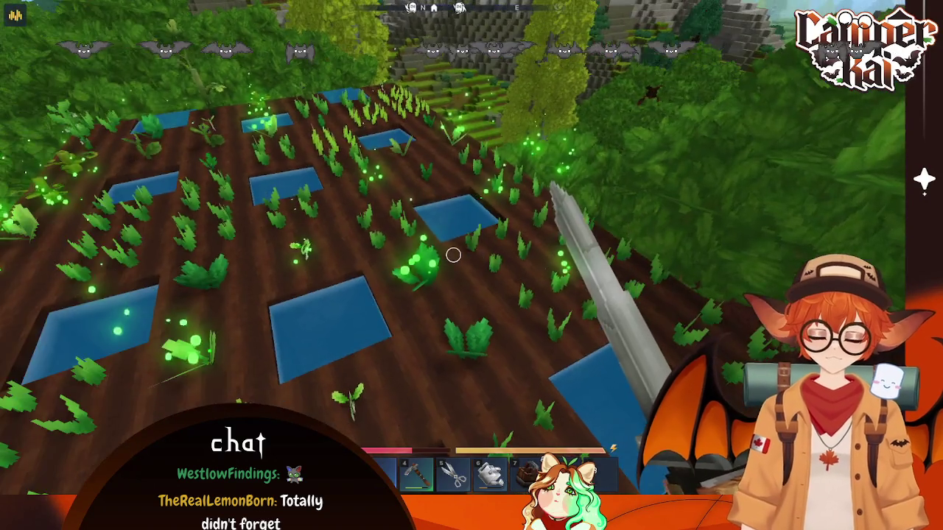
key("m")
key("Tab")
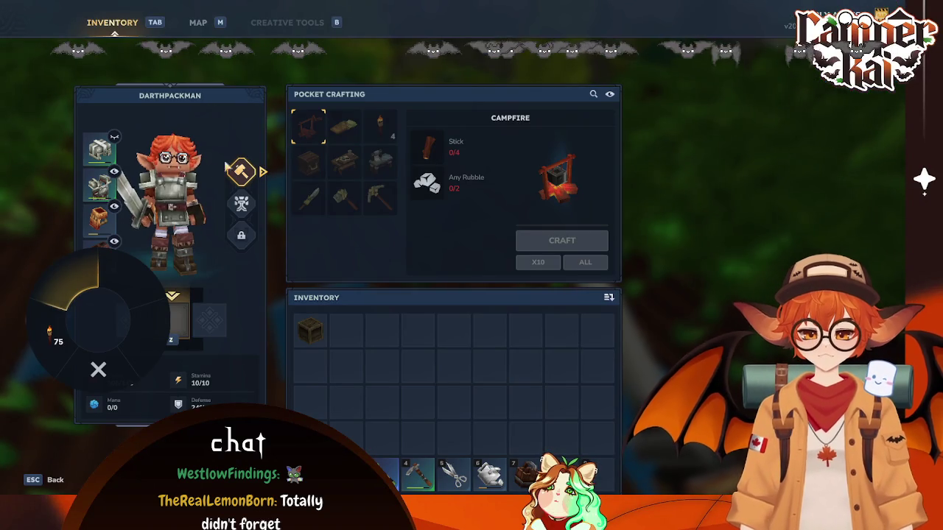
left_click(243, 205)
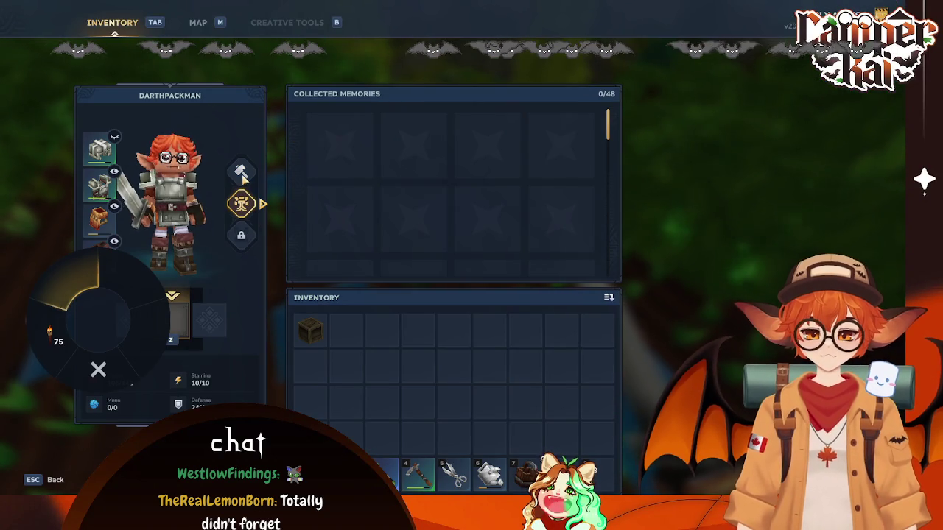
key("q")
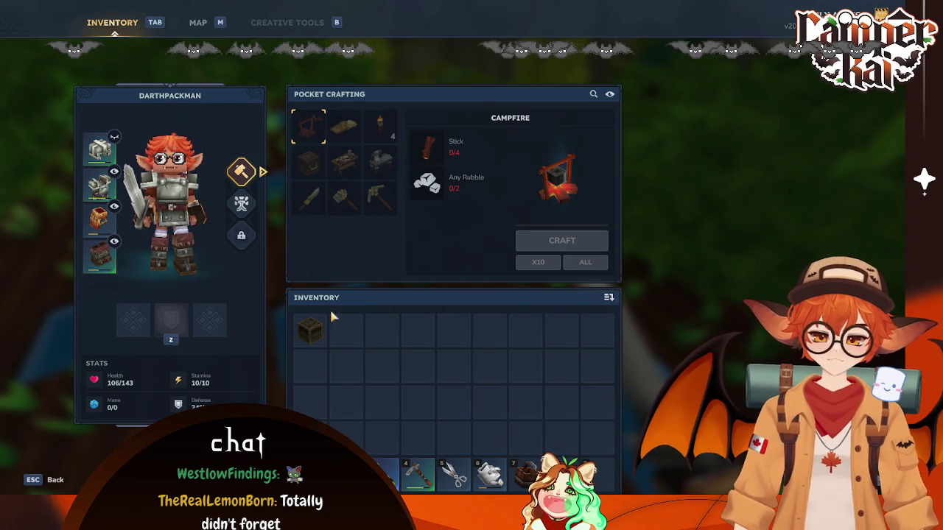
key("Escape")
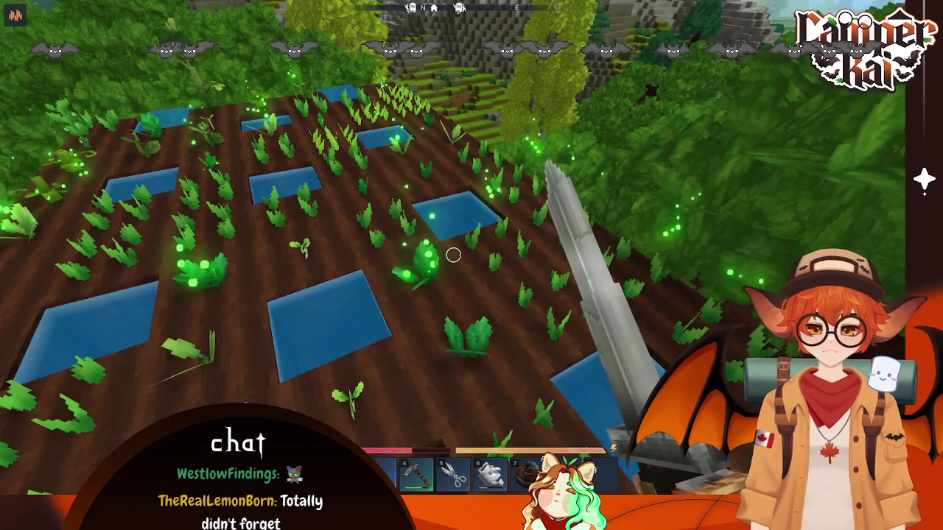
key("Escape")
key("Escape")
key("Tab")
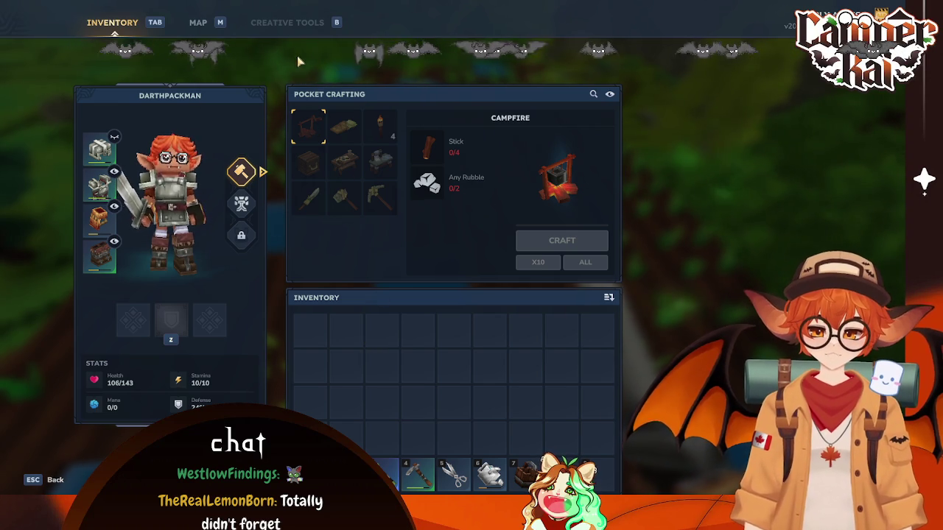
key("Tab")
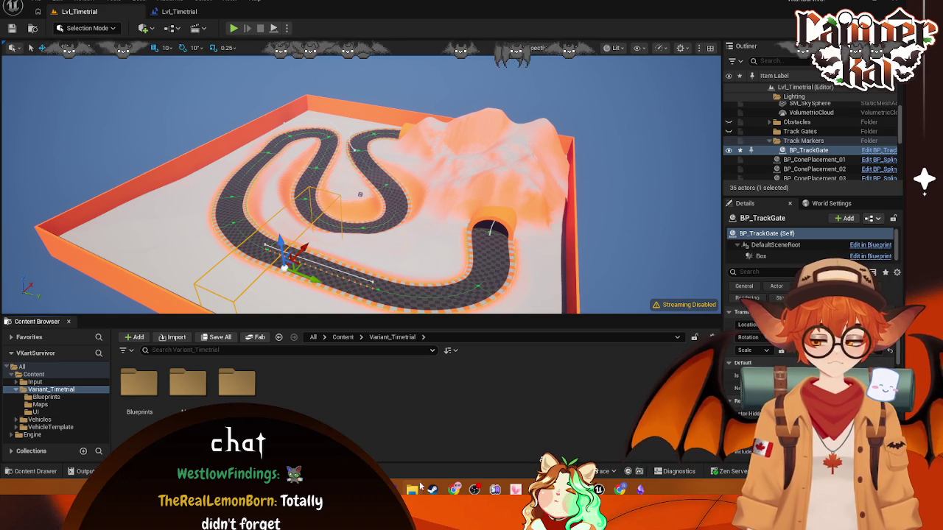
Step: Search Windows for 'kennys al', then dismiss the search panel
key("super")
type("kenn")
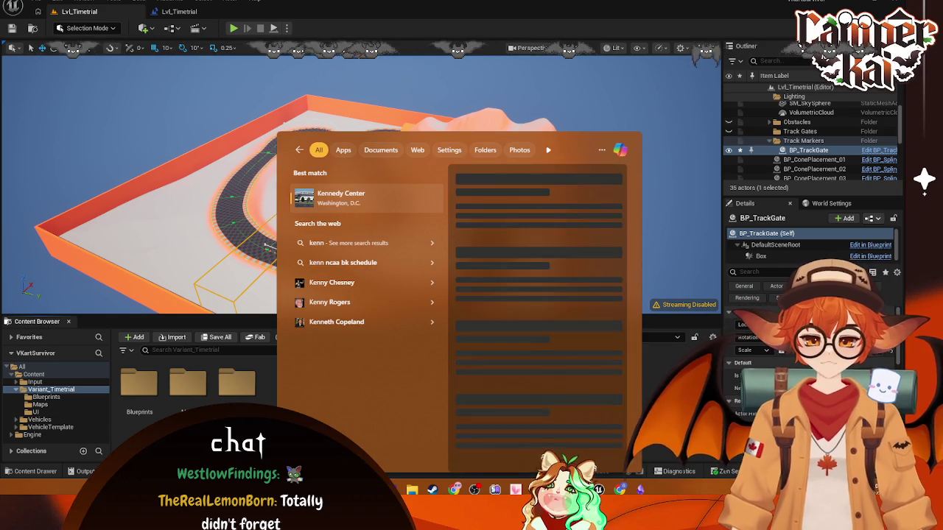
type("ys all")
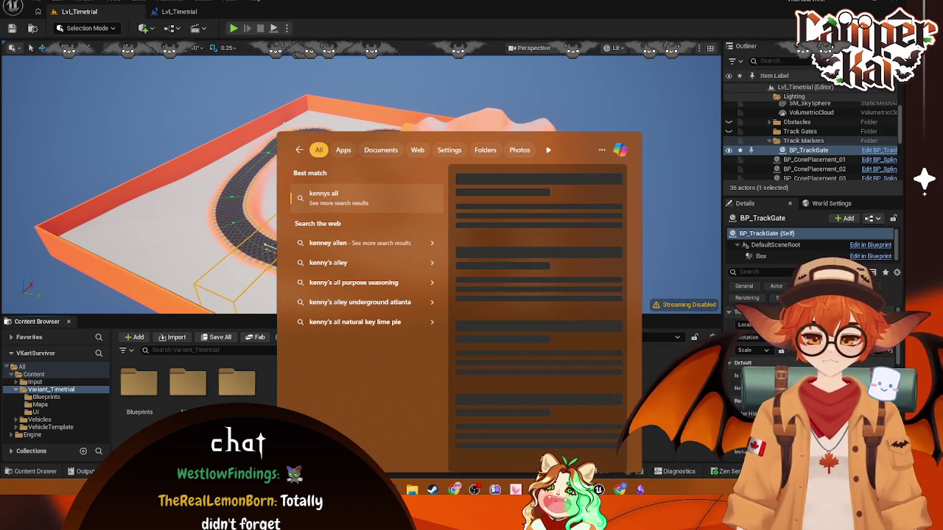
key("Escape")
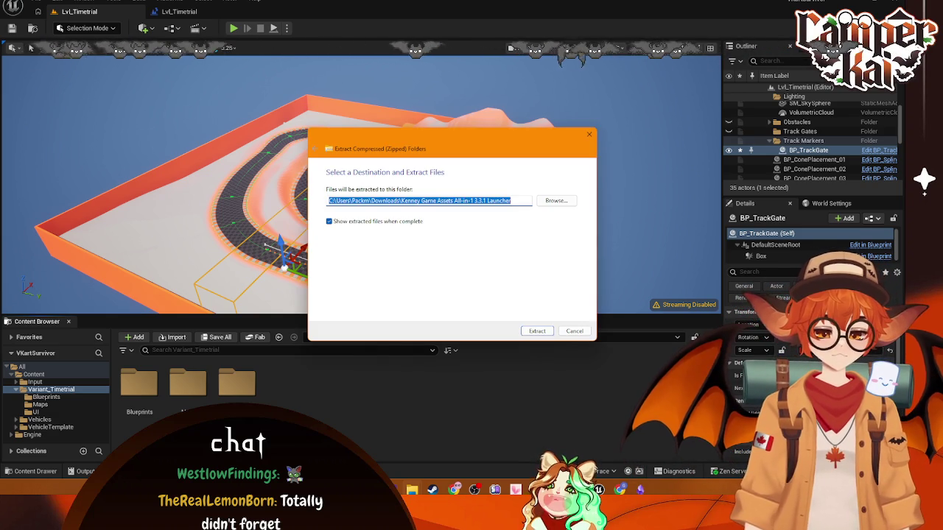
Step: Extract the archive into the Launcher folder, replacing the existing files, and minimize that window
left_click(537, 332)
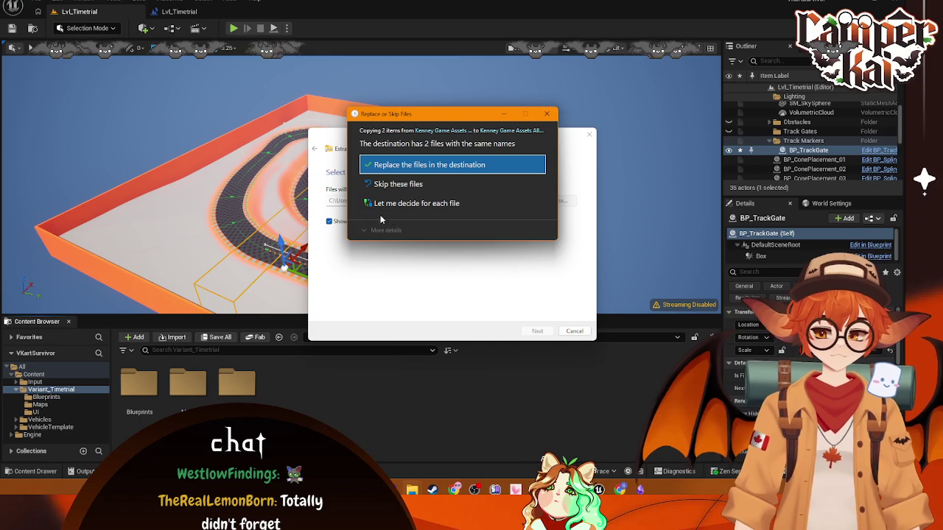
left_click(421, 185)
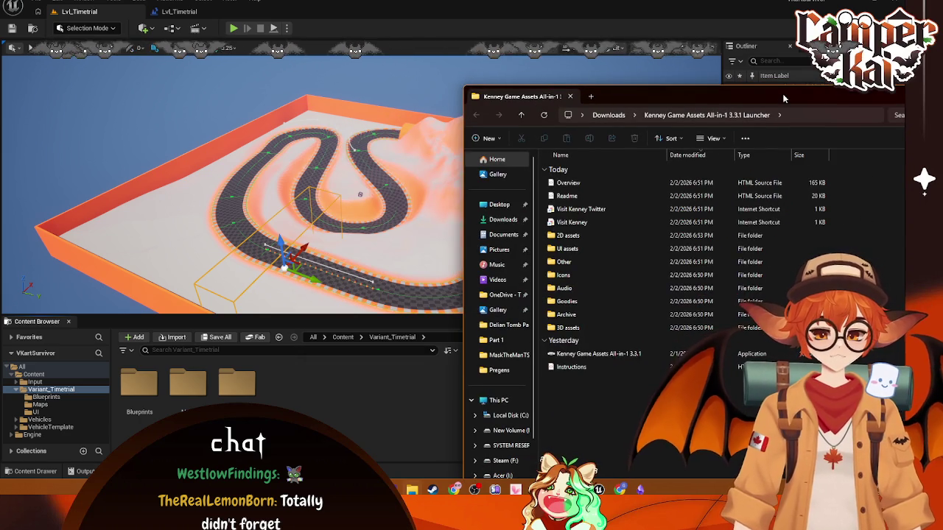
left_click_drag(784, 98, 605, 53)
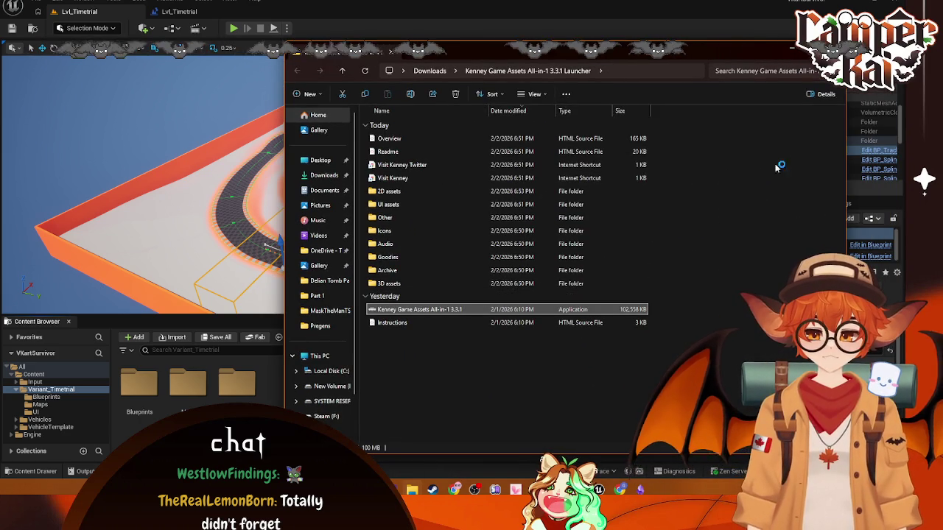
left_click(762, 52)
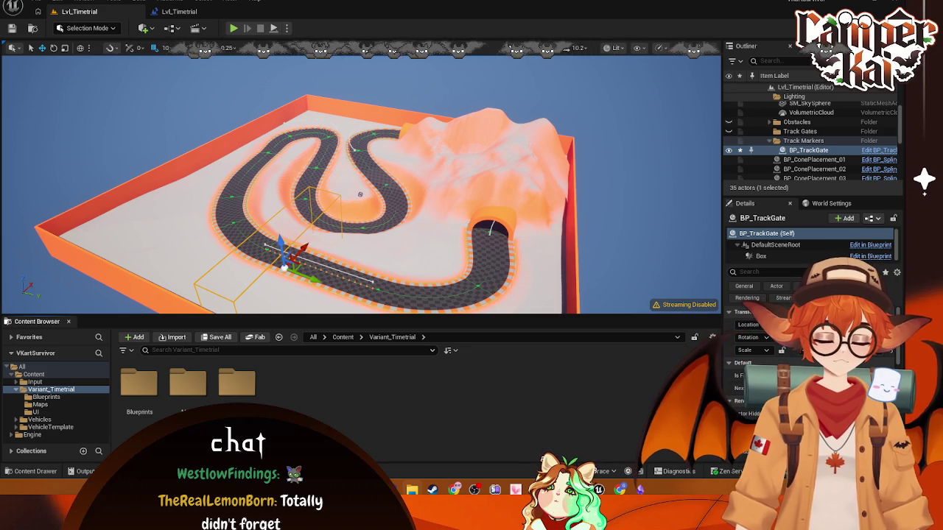
key("alt+Tab")
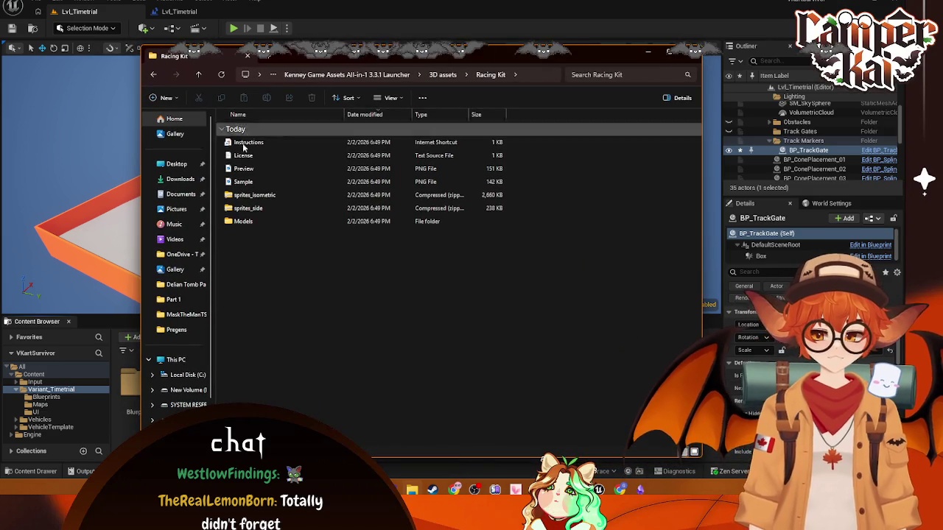
Step: Open the Racing Kit Instructions link and maximize the Kenney Knowledge Base page
double_click(243, 141)
key("Return")
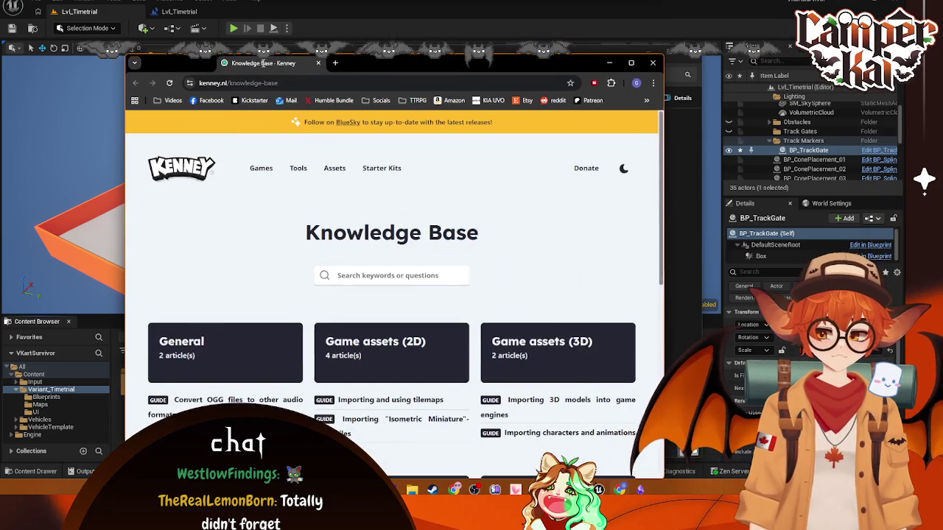
double_click(631, 62)
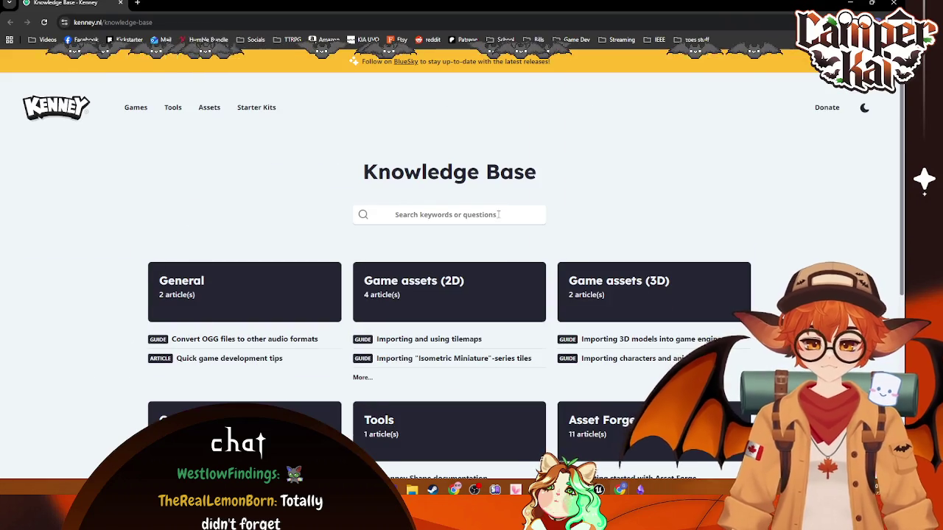
scroll(519, 206, "down", 3)
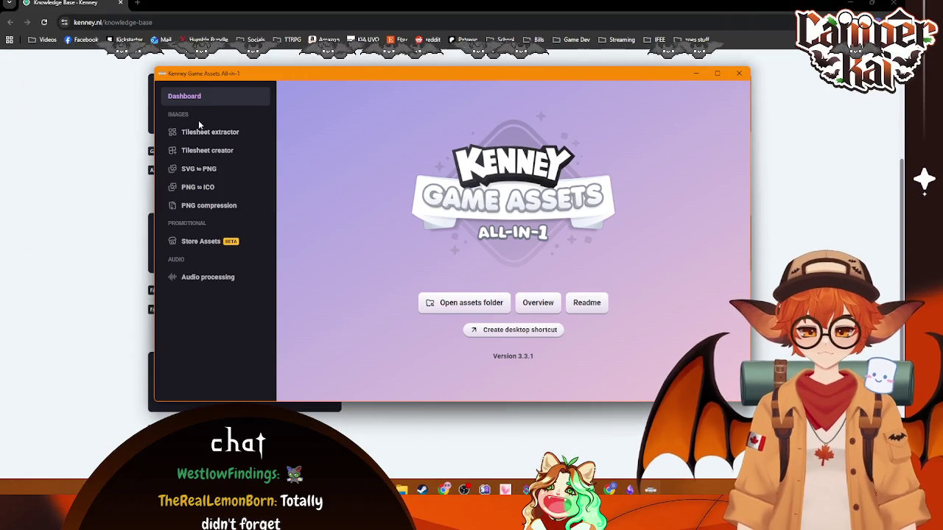
Step: Browse the Kenney launcher's tools and Store Assets pages, then close the launcher
left_click(200, 132)
left_click(204, 151)
left_click(207, 170)
left_click(209, 187)
left_click(214, 205)
left_click(210, 246)
left_click(184, 96)
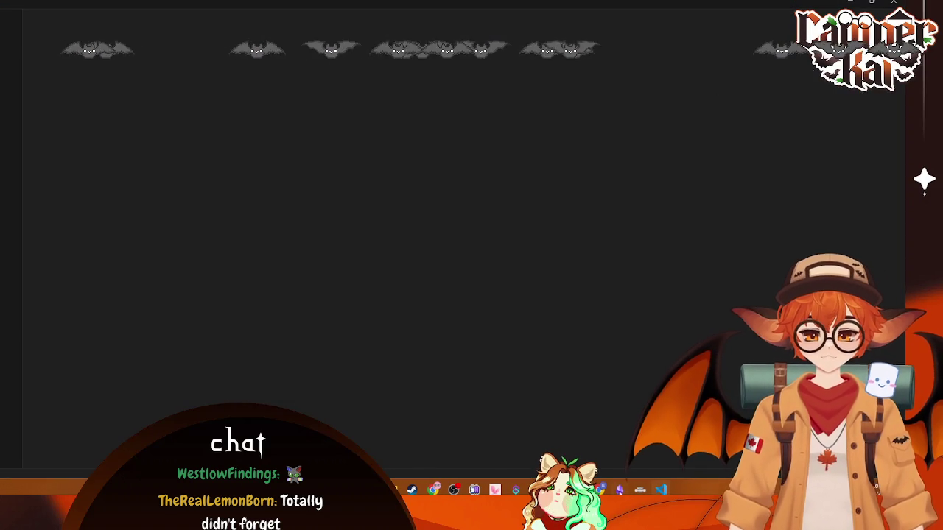
key("alt+F4")
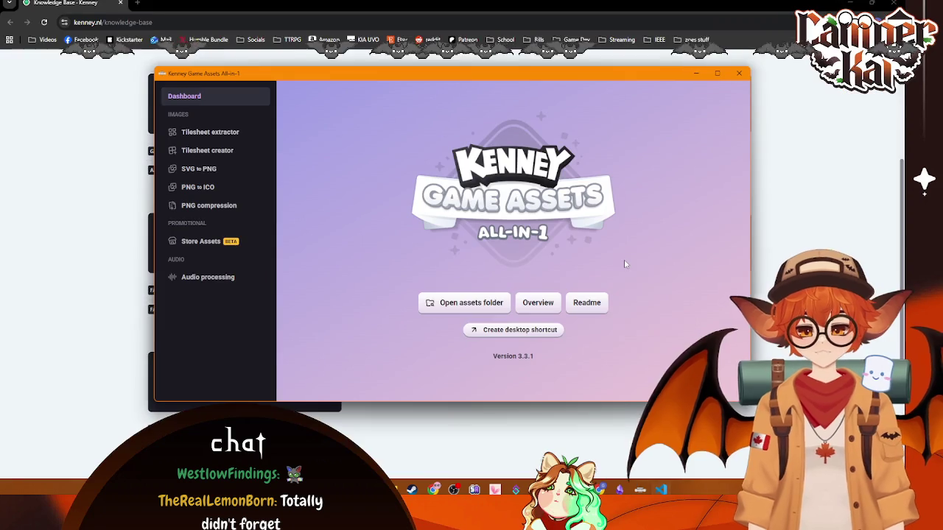
left_click(740, 75)
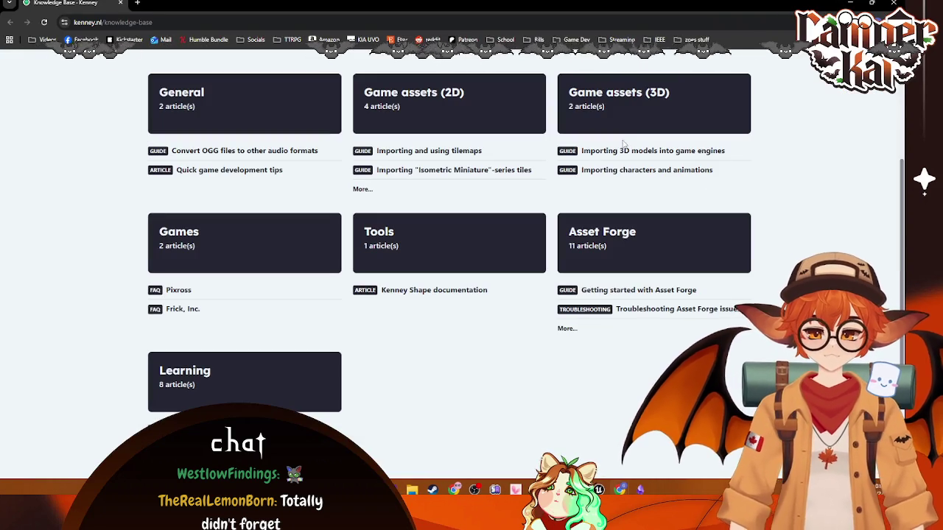
Step: Open the 'Importing 3D models into game engines' guide and jump to its Unreal Engine section
left_click(700, 156)
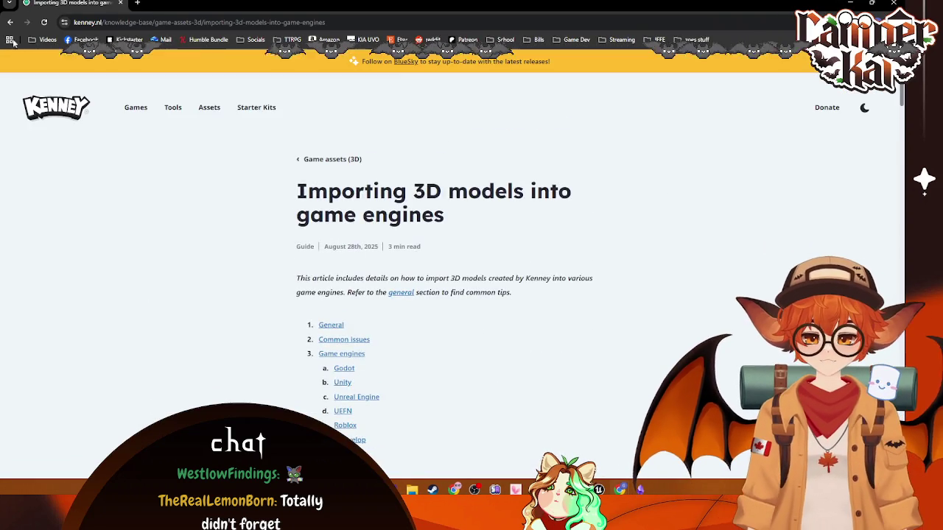
key("alt+Left")
left_click(647, 169)
scroll(381, 210, "down", 3)
scroll(383, 213, "down", 3)
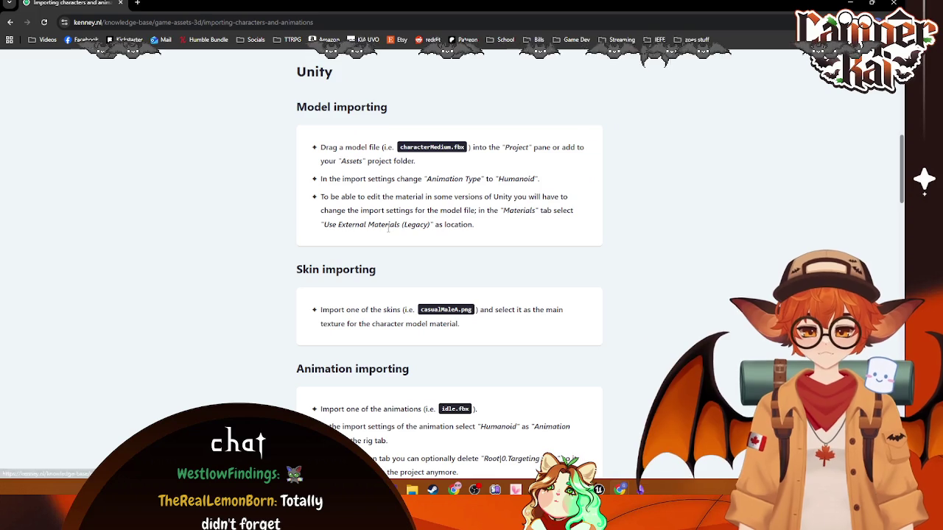
left_click(9, 22)
left_click(633, 120)
scroll(457, 199, "down", 2)
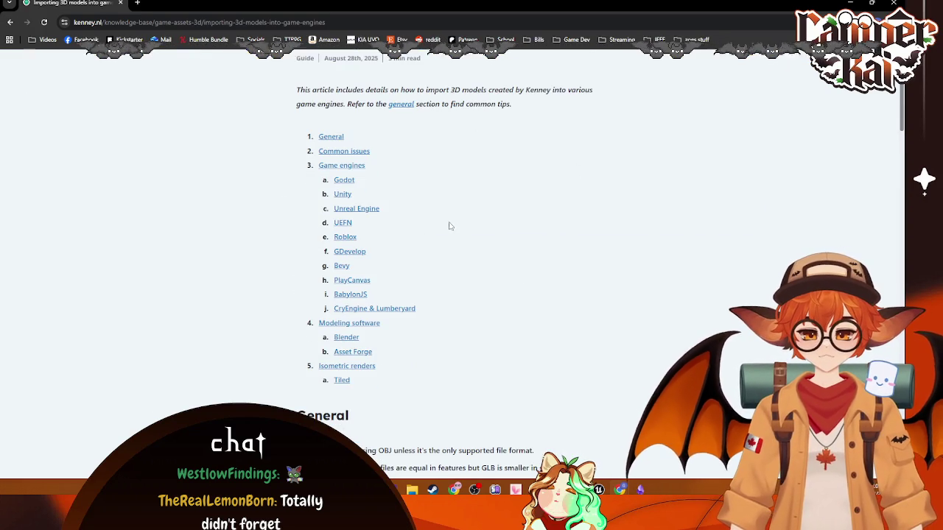
left_click(357, 209)
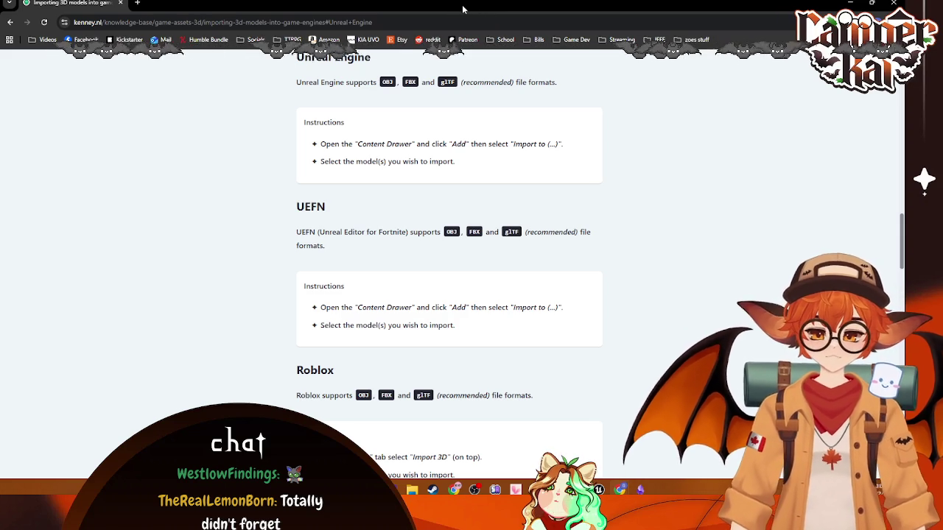
Step: Minimize Chrome, open the Racing Kit's Models folder, then minimize File Explorer
key("super+Down")
key("super+Down")
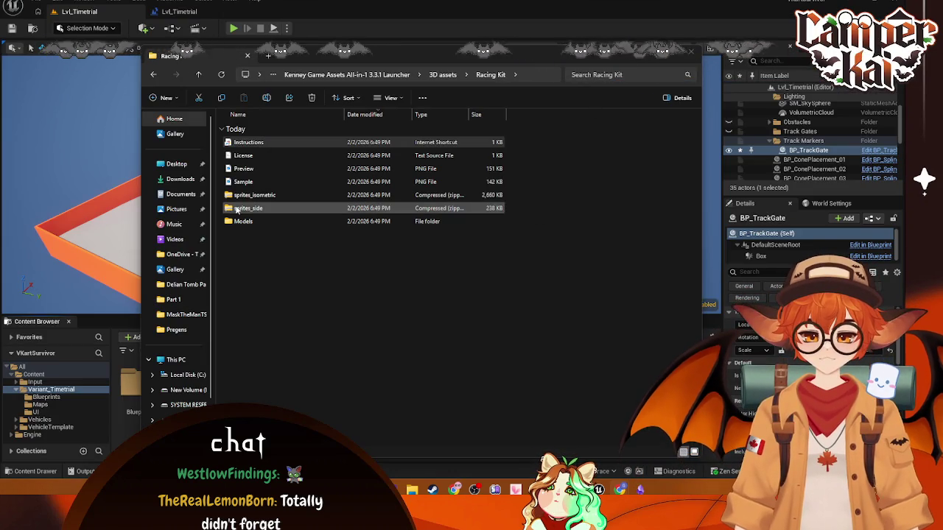
double_click(331, 221)
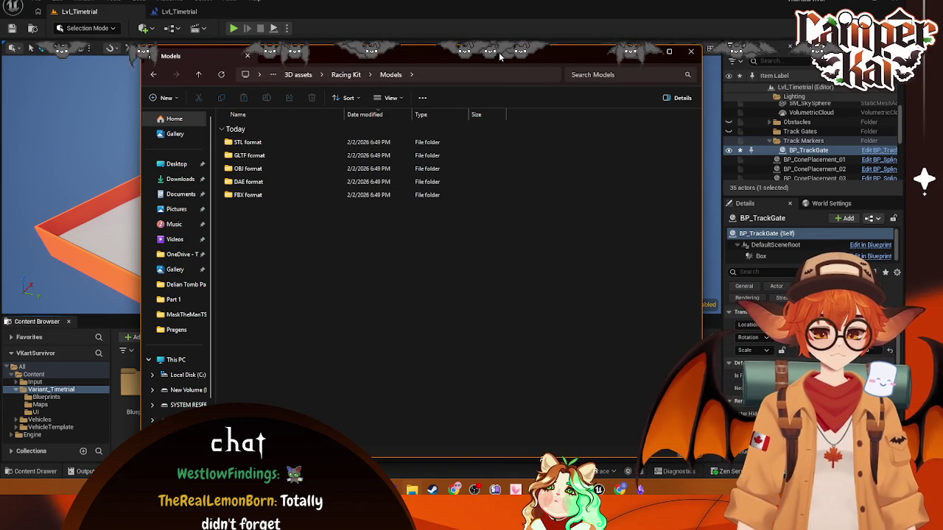
left_click(647, 50)
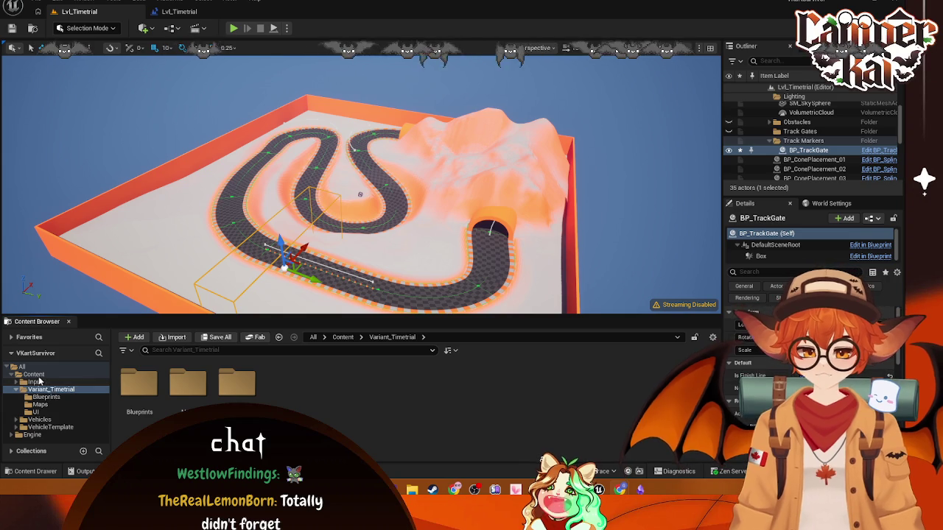
Step: Create a new folder named Kenny_Assets under Content and open it
left_click(37, 375)
right_click(345, 402)
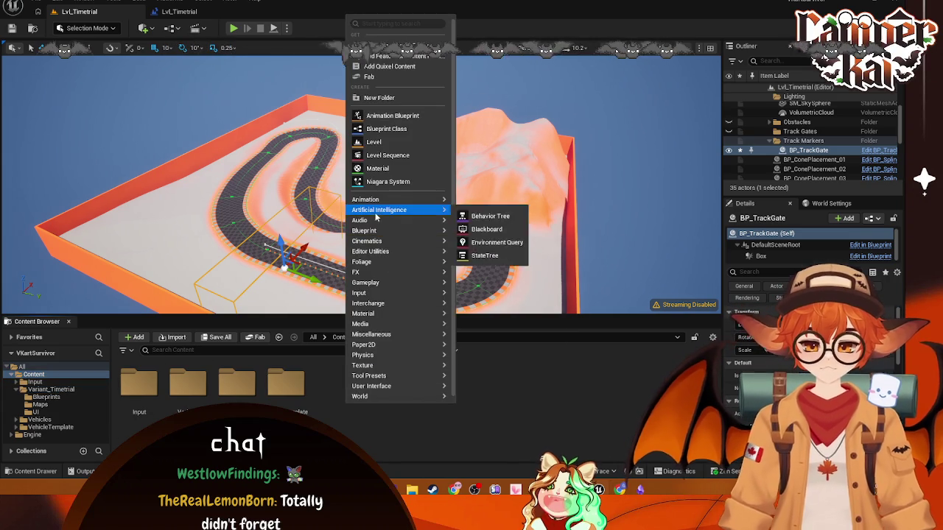
left_click(388, 100)
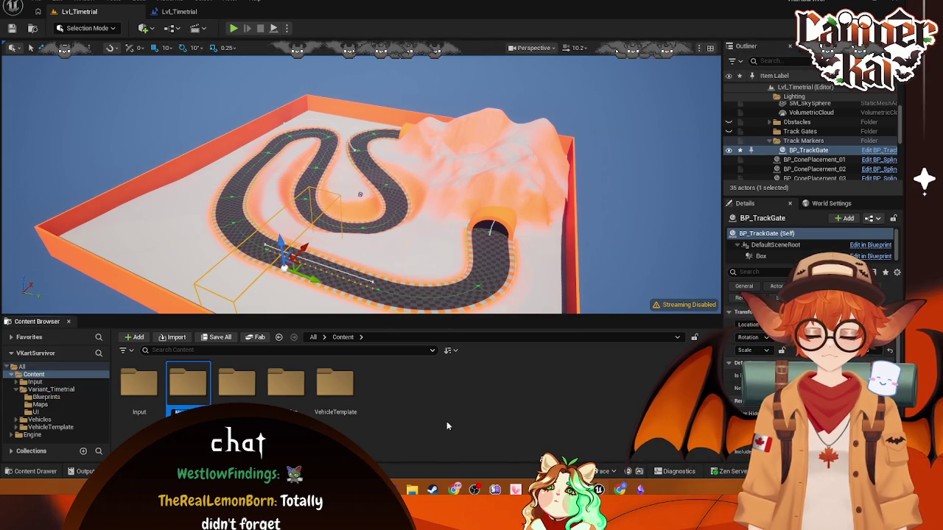
type("Kart")
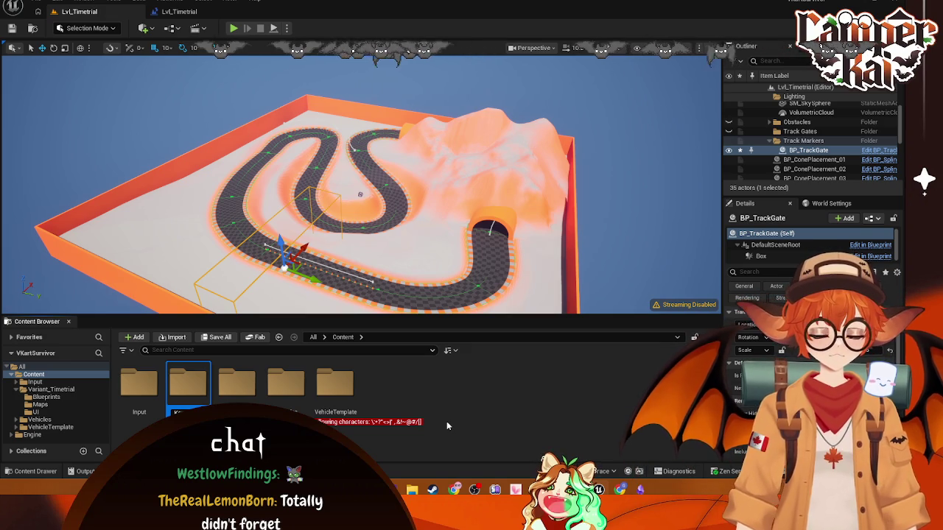
key("BackSpace")
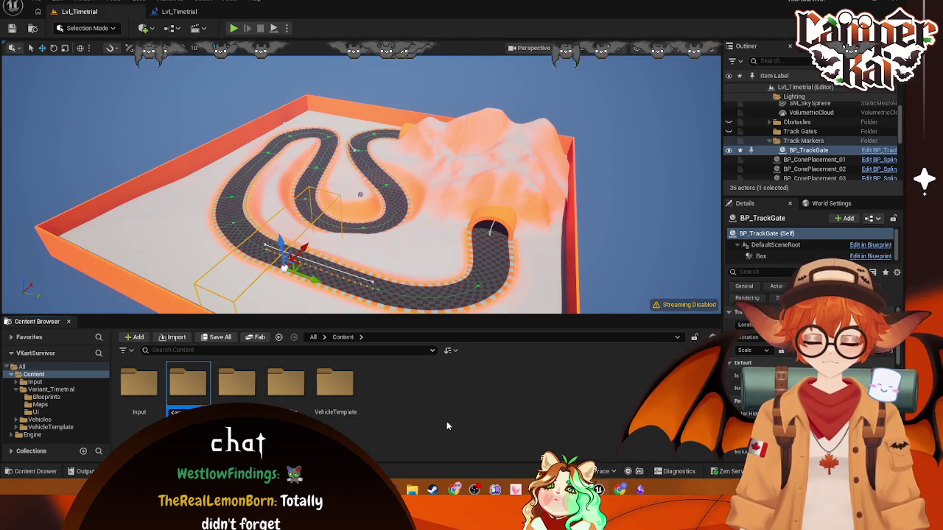
key("Return")
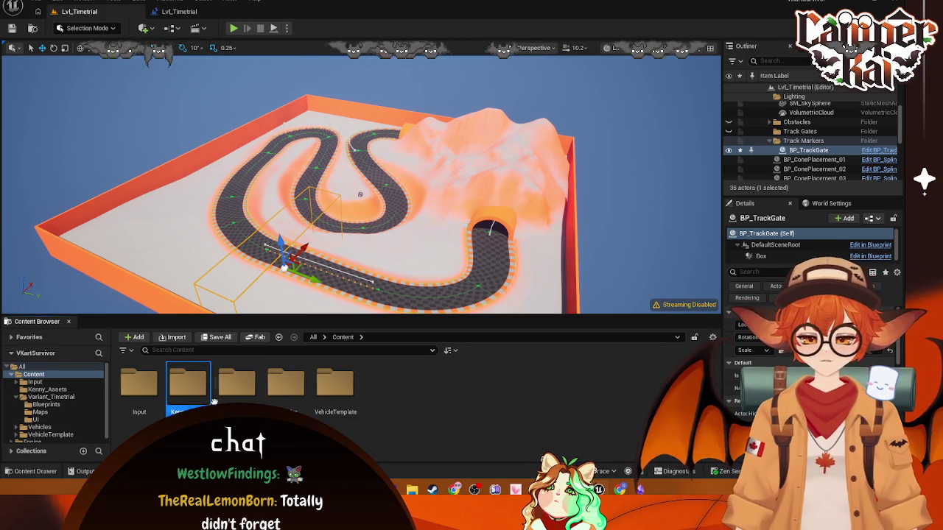
double_click(200, 392)
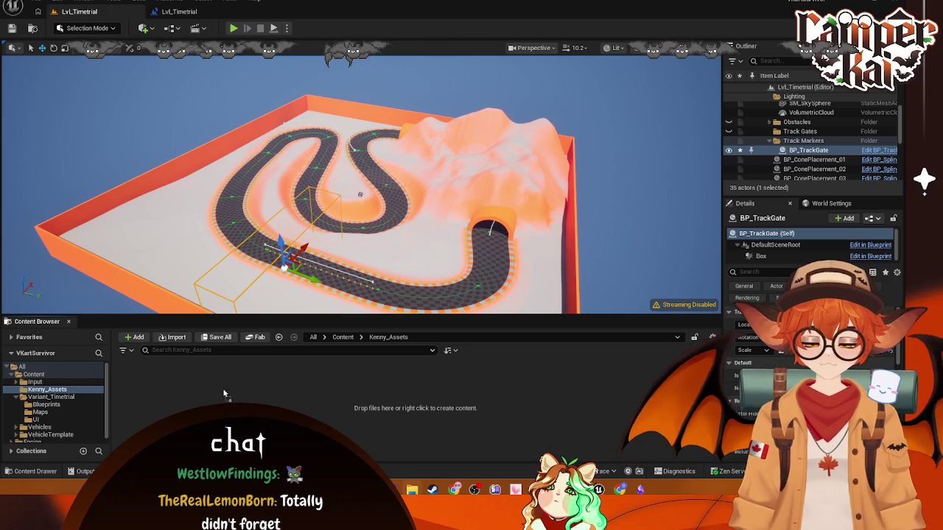
Step: Drop roadStraightBridgeStart.fbx into Kenny_Assets, cancel its import, then right-click the empty folder area
left_click_drag(224, 392, 224, 392)
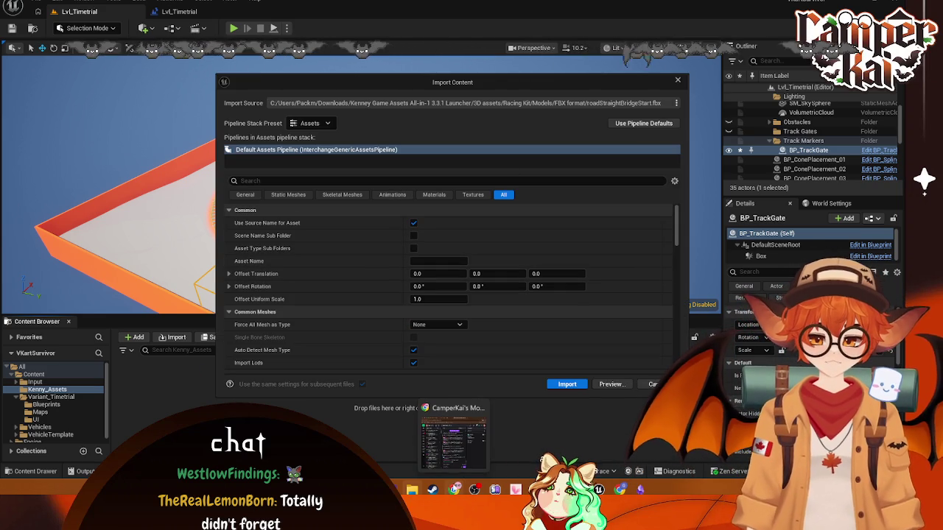
mouse_move(626, 491)
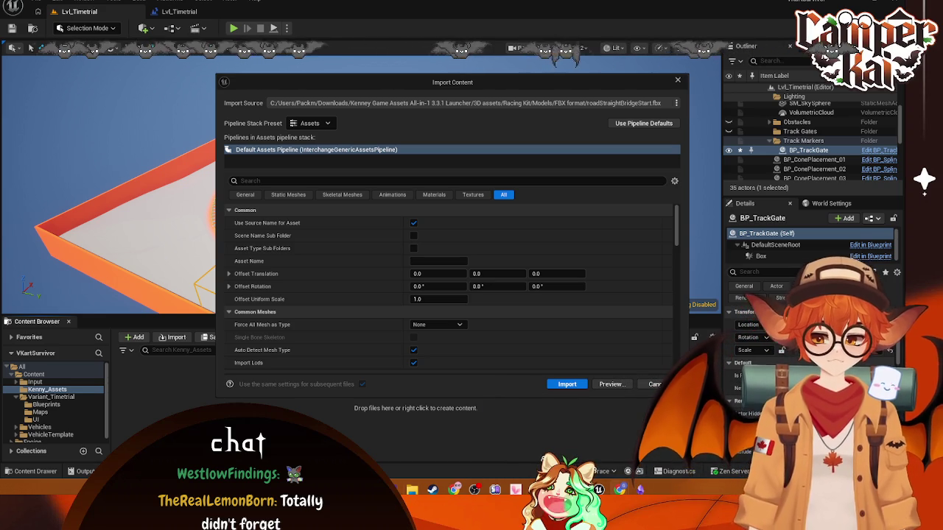
key("Escape")
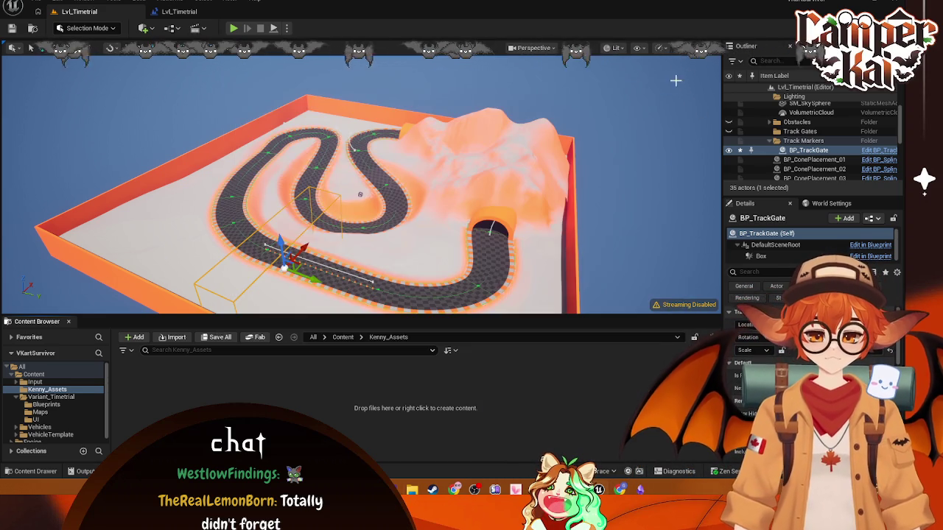
right_click(236, 398)
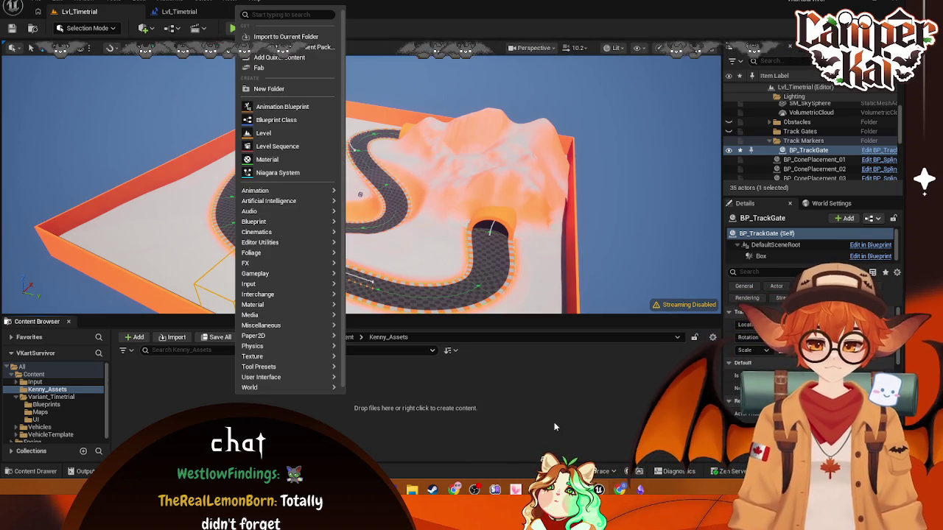
key("Escape")
right_click(199, 401)
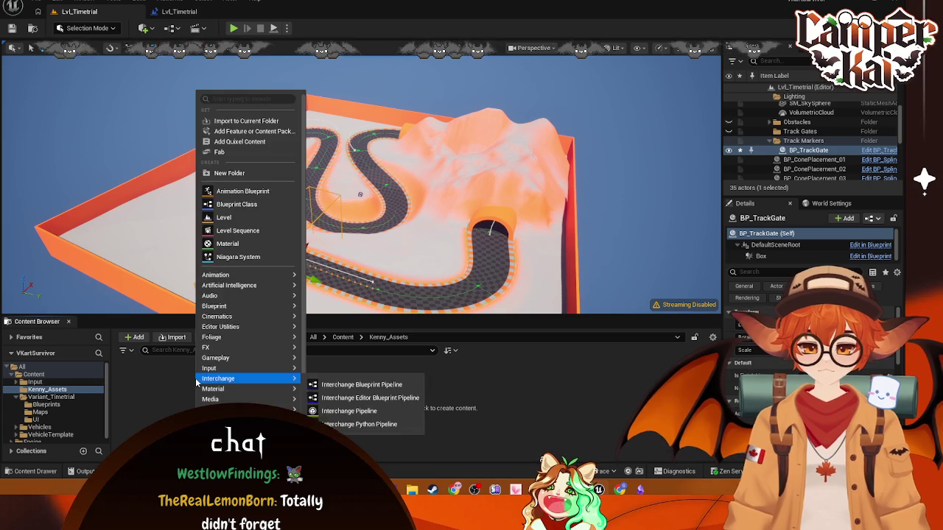
Step: In the Import dialog, browse Downloads > Kenney Game Assets All-in-1 3.3.1 Launcher > 3D assets
left_click(240, 123)
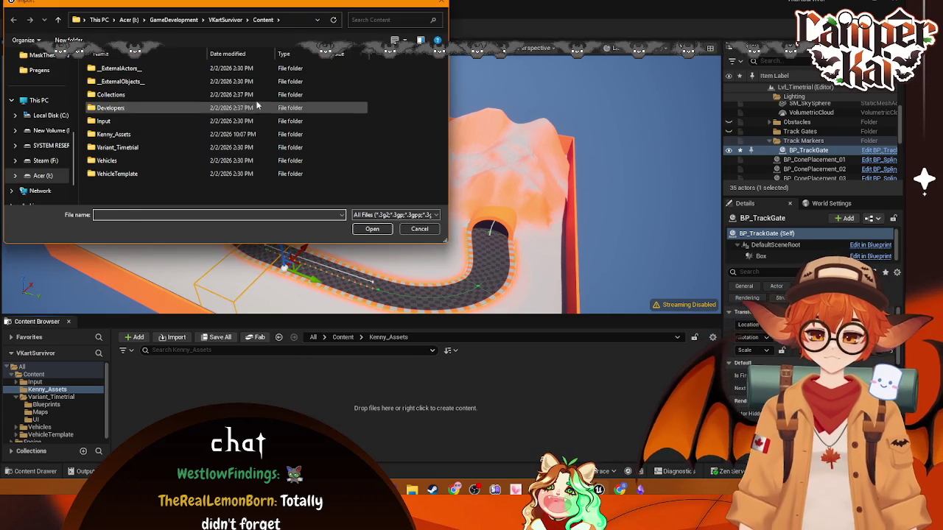
scroll(50, 111, "up", 3)
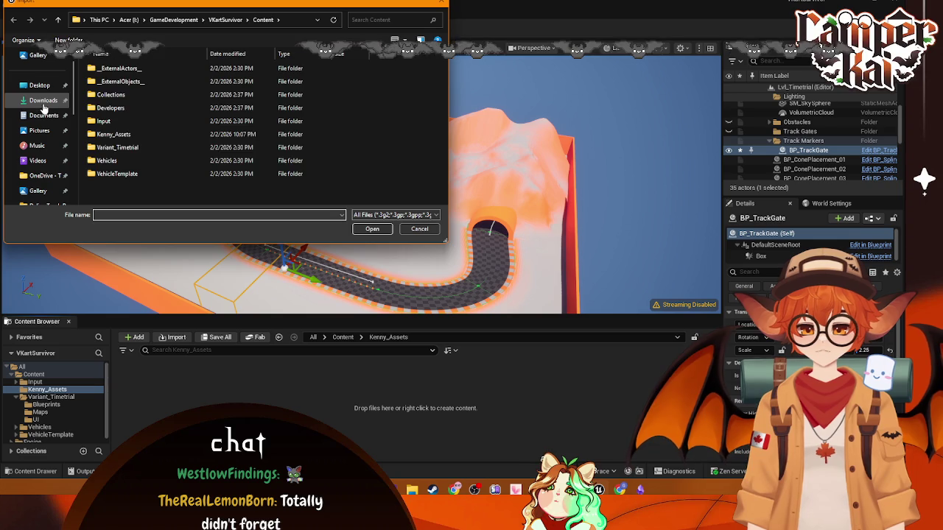
left_click(43, 100)
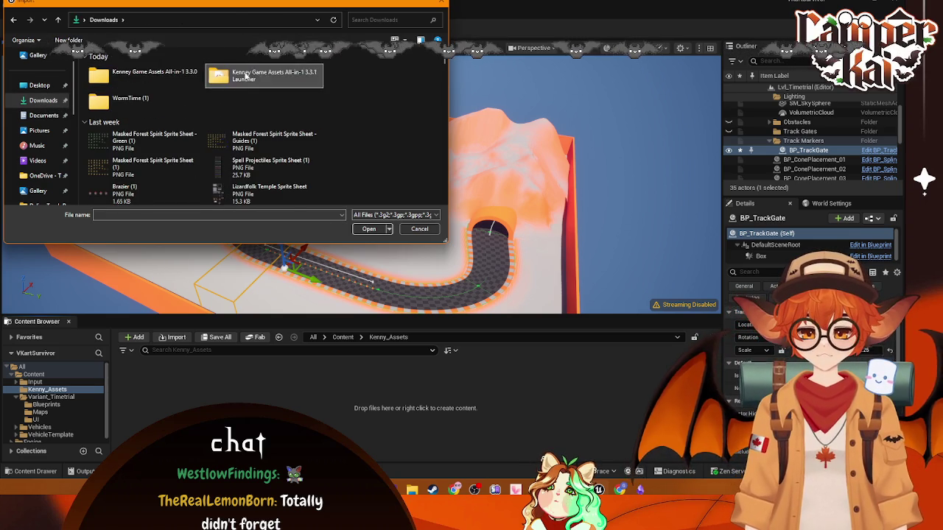
double_click(247, 75)
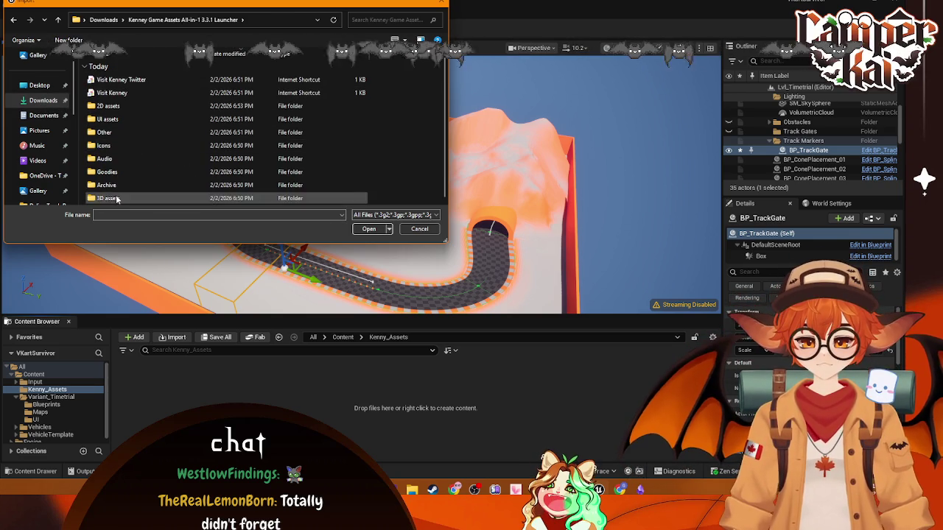
double_click(108, 200)
scroll(152, 161, "down", 4)
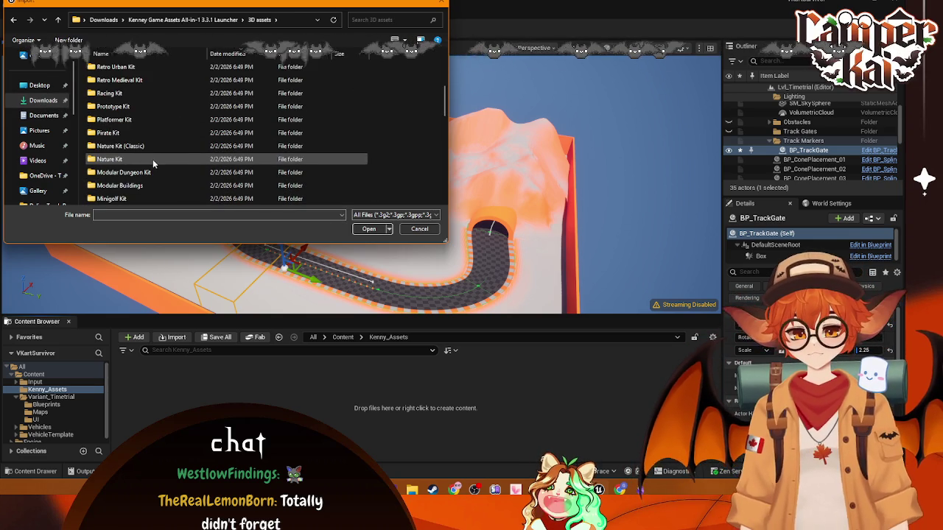
scroll(152, 159, "down", 1)
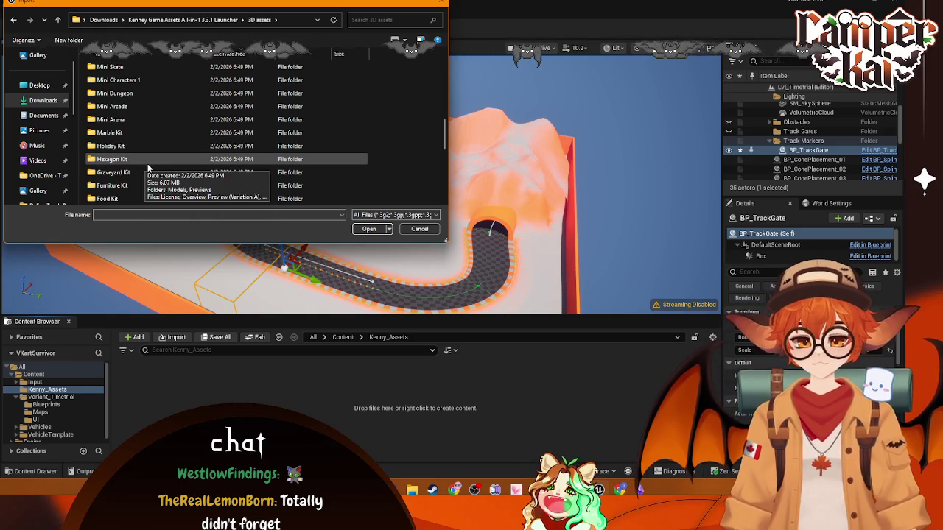
scroll(145, 166, "down", 6)
scroll(149, 177, "up", 15)
scroll(149, 176, "down", 10)
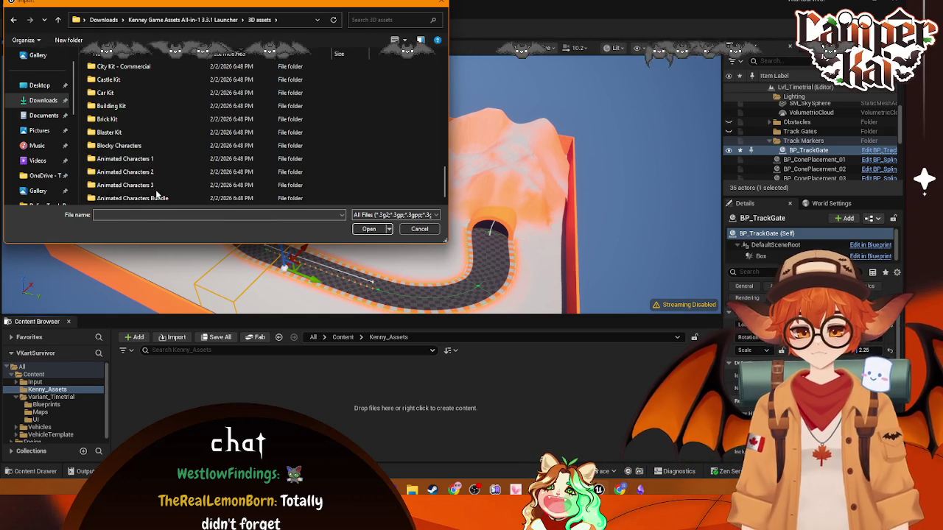
scroll(151, 181, "up", 12)
scroll(136, 118, "up", 2)
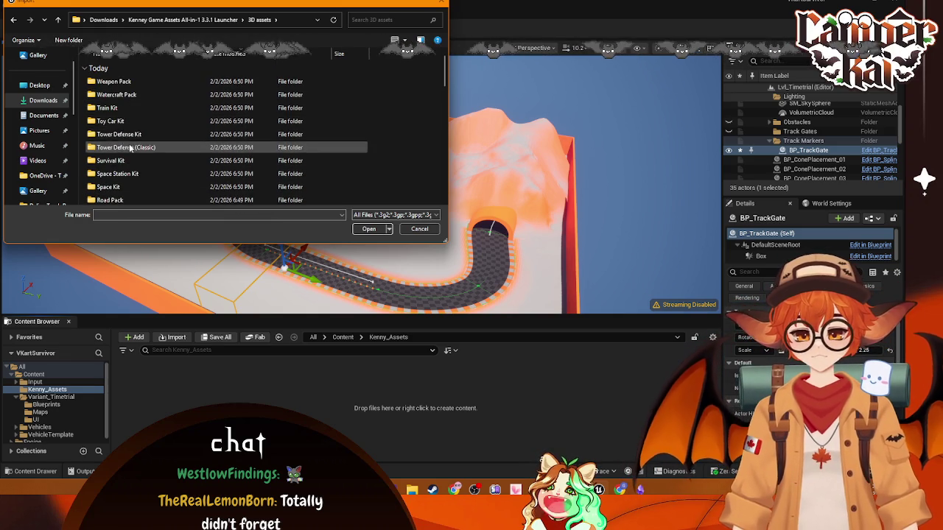
scroll(128, 159, "down", 2)
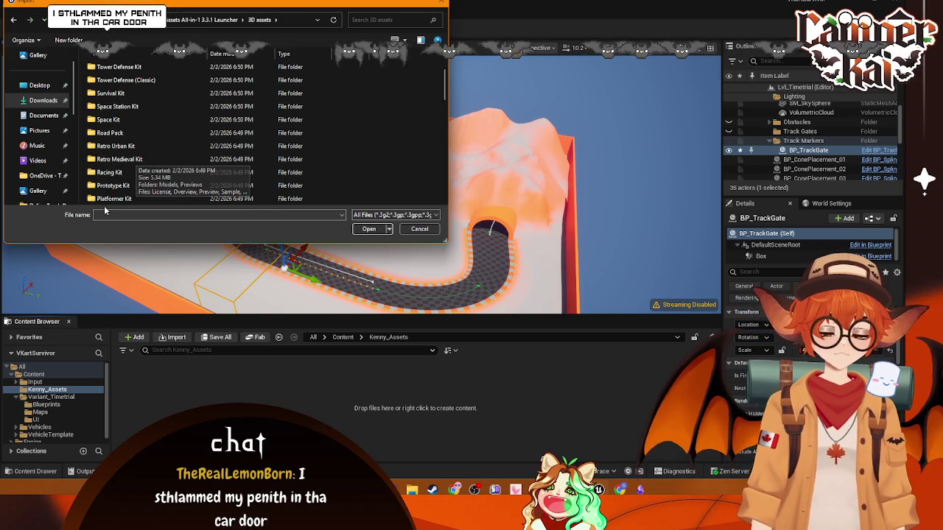
Step: In Racing Kit > Models > FBX format, select every FBX model from bannerTowerGreen onward and open them
double_click(118, 172)
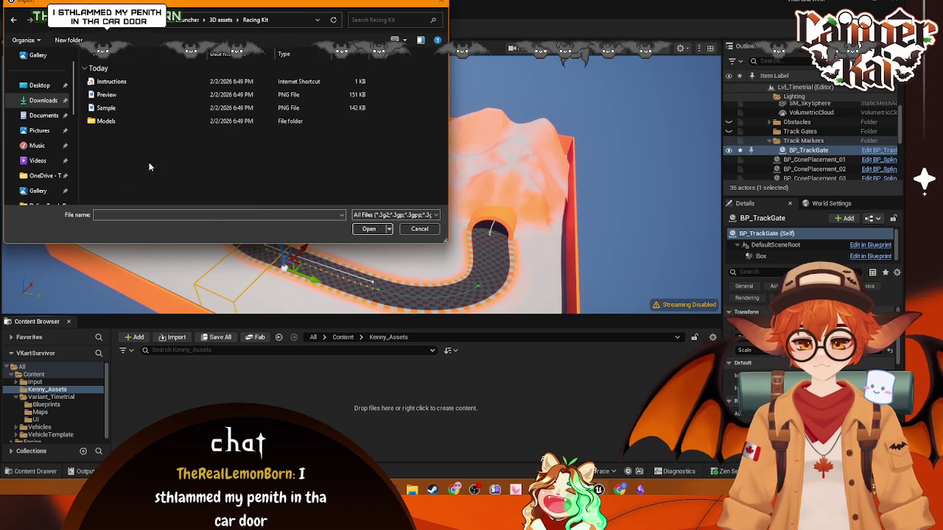
double_click(124, 115)
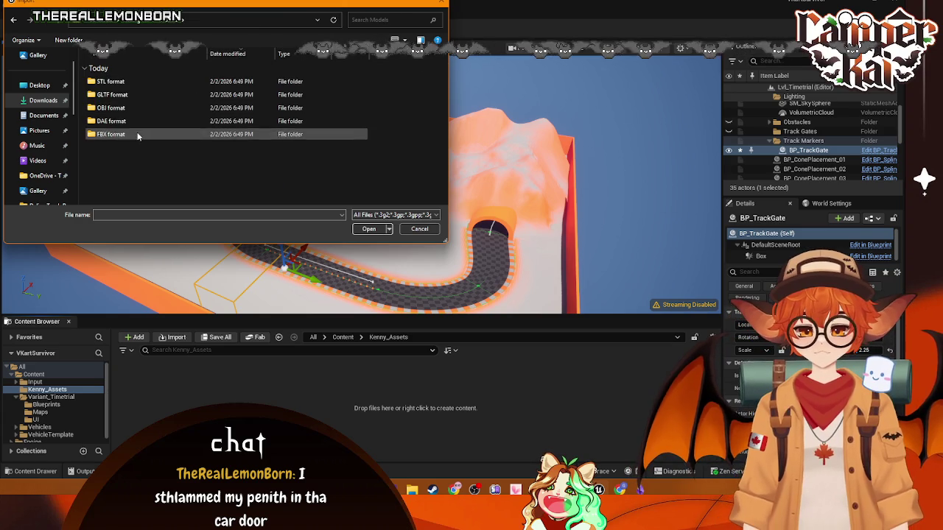
double_click(132, 134)
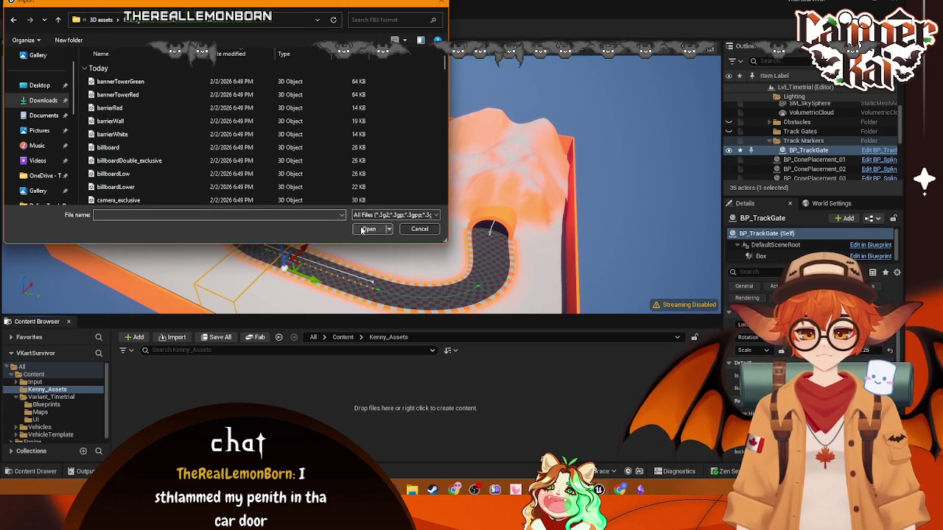
left_click(12, 24)
left_click(118, 134)
left_click(368, 229)
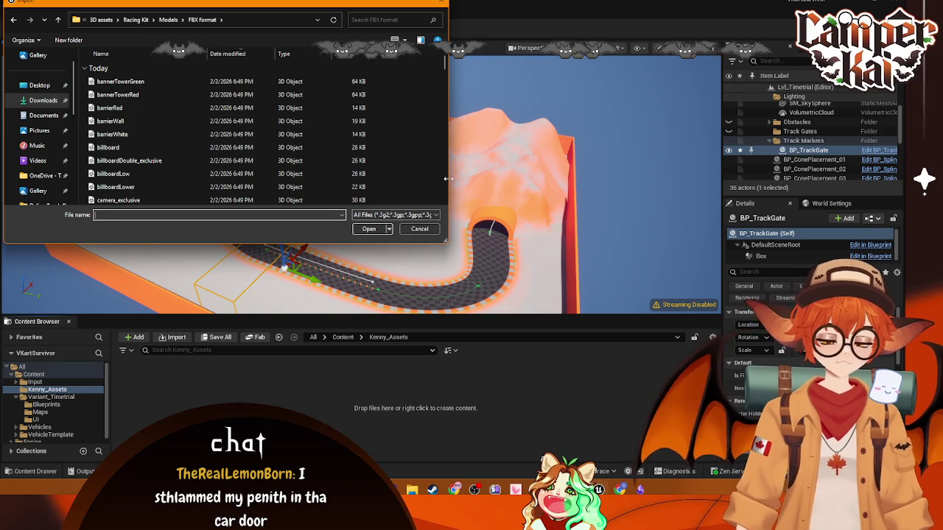
left_click(319, 79)
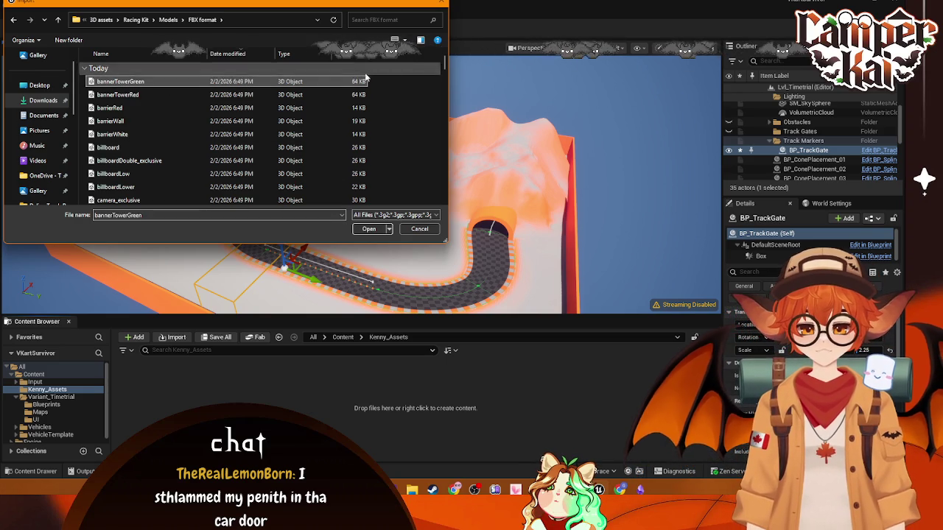
left_click_drag(442, 63, 444, 191)
left_click(155, 185)
left_click(155, 105, "shift")
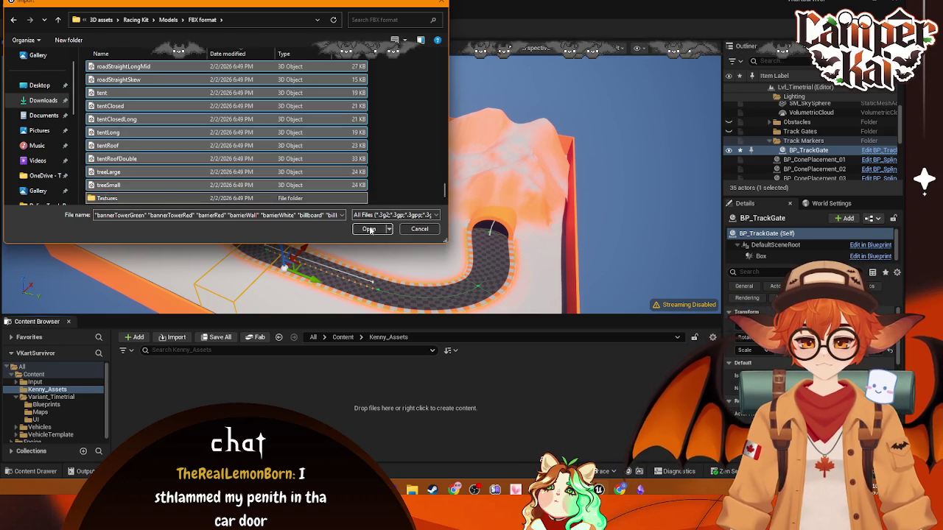
left_click(369, 230)
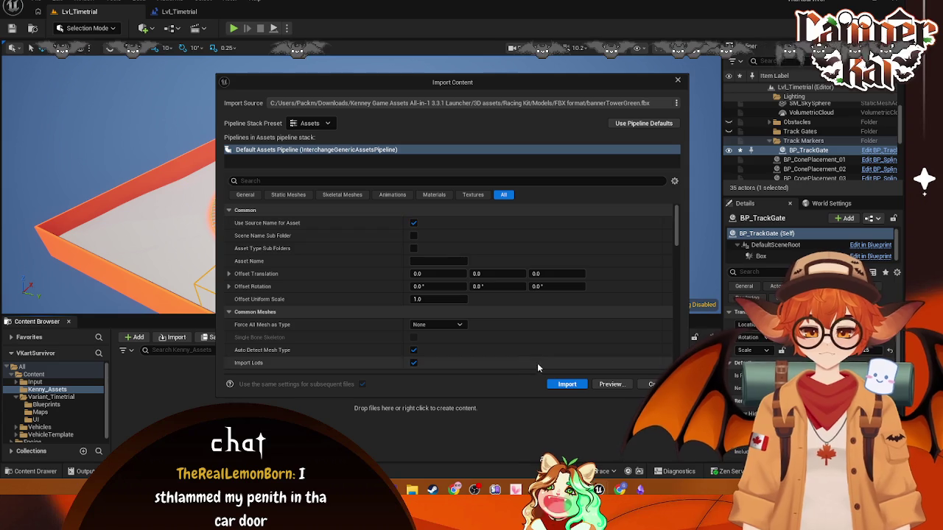
Step: Import the Racing Kit FBX models with default settings, overriding all existing assets
left_click(567, 383)
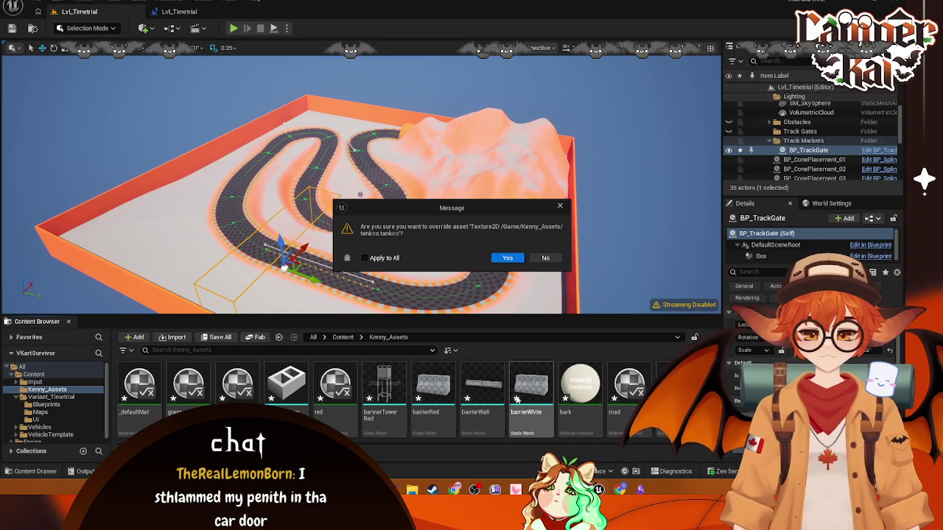
left_click(510, 259)
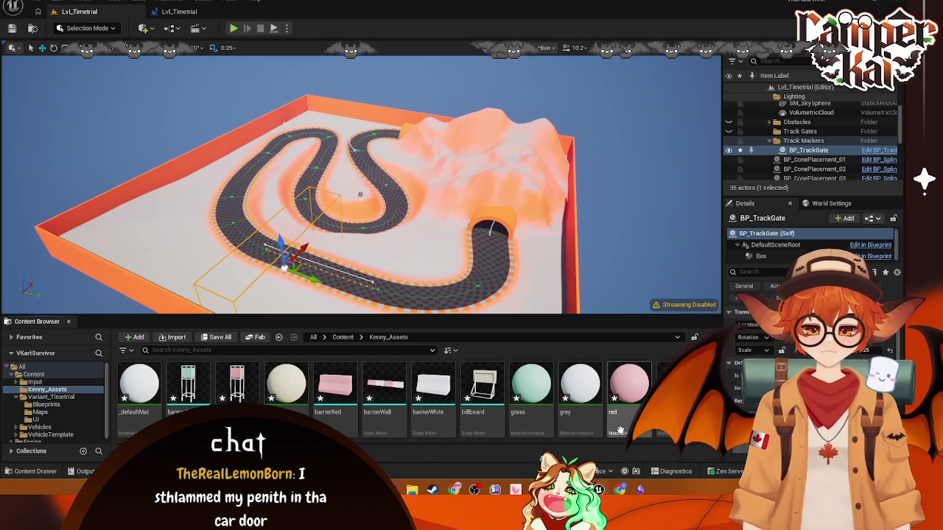
scroll(516, 415, "down", 1)
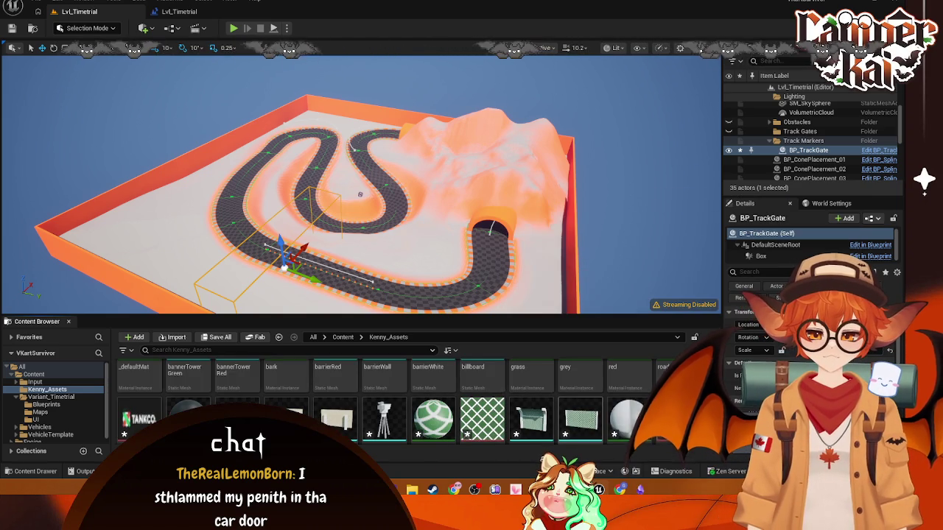
scroll(383, 397, "down", 1)
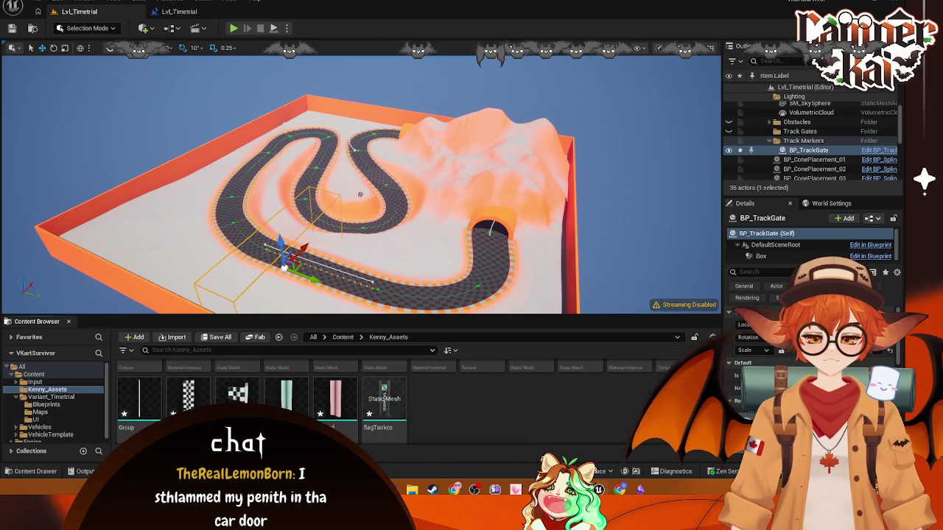
scroll(383, 398, "up", 2)
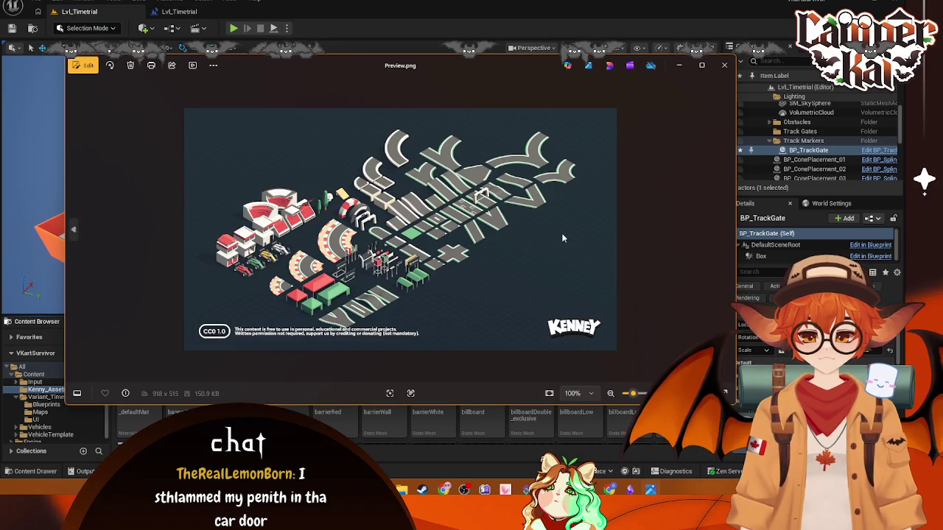
Step: Close the Preview.png image and focus the Kenny_Assets folder contents
left_click(724, 65)
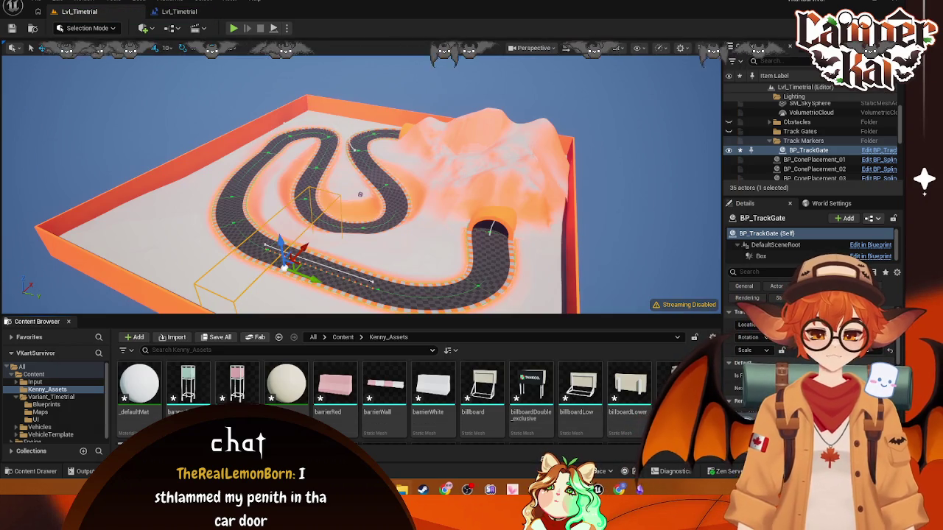
left_click(74, 390)
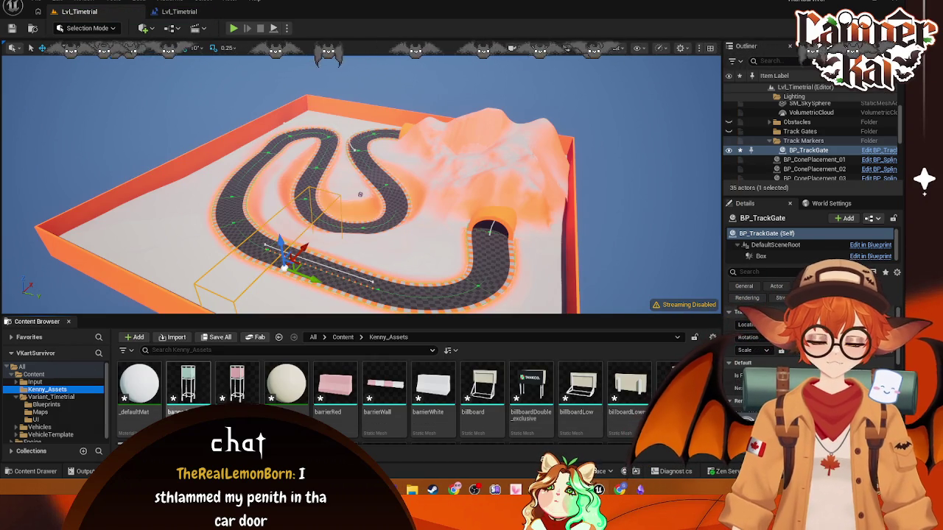
scroll(188, 387, "down", 5)
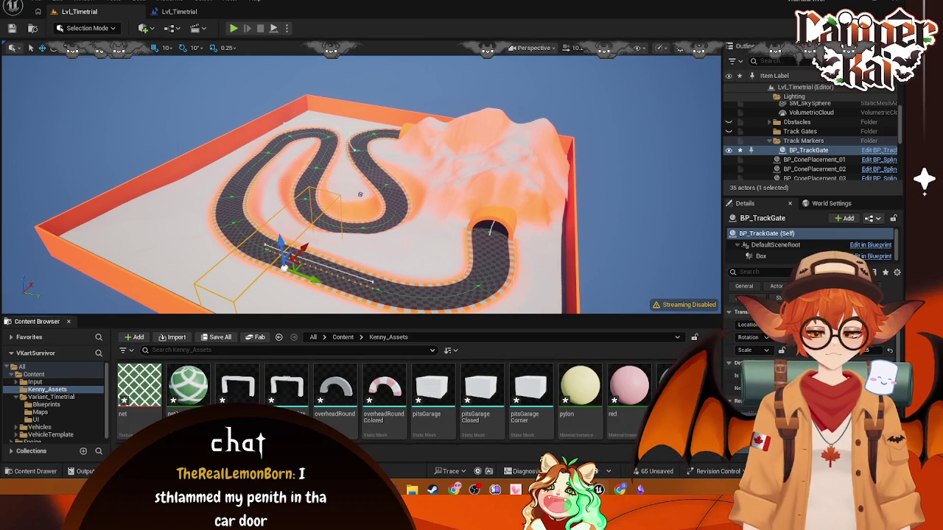
scroll(383, 398, "up", 1)
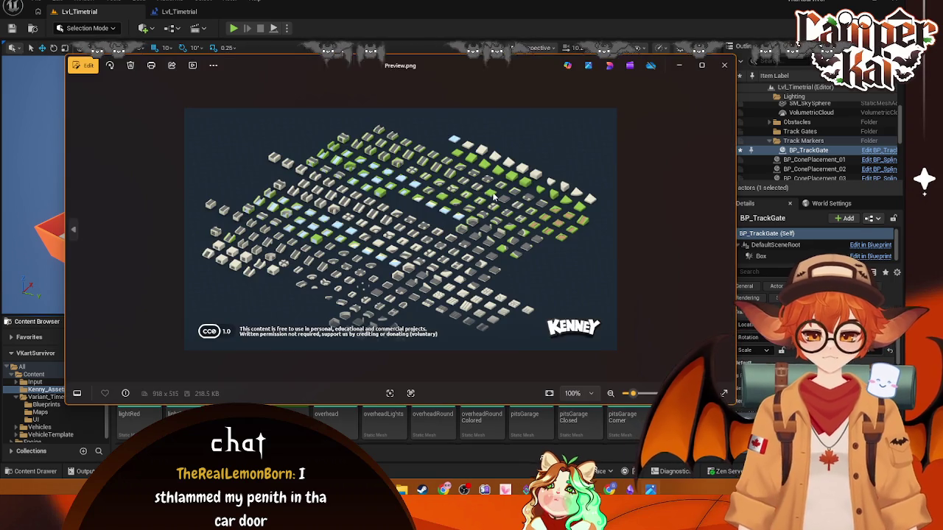
left_click(724, 65)
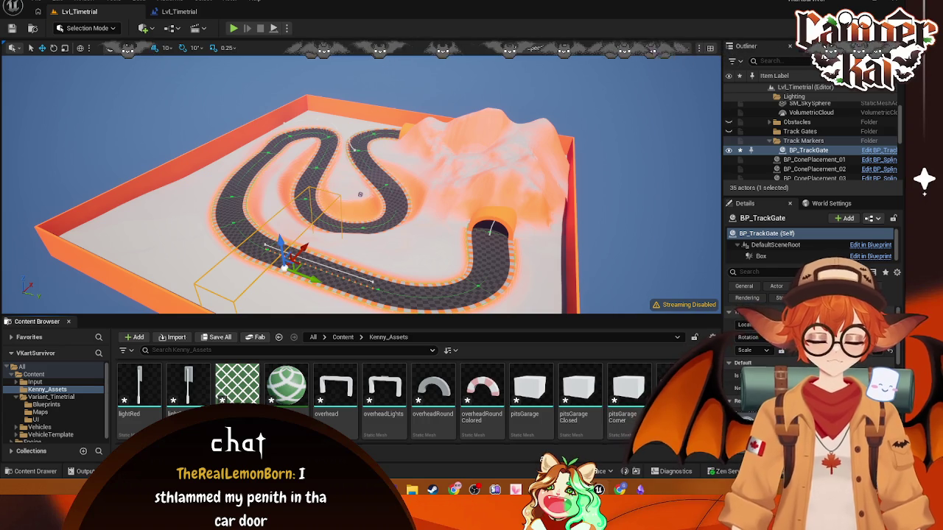
Step: Select every asset in Kenny_Assets and close the remaining Variation A and vehicle pack previews
key("ctrl+a")
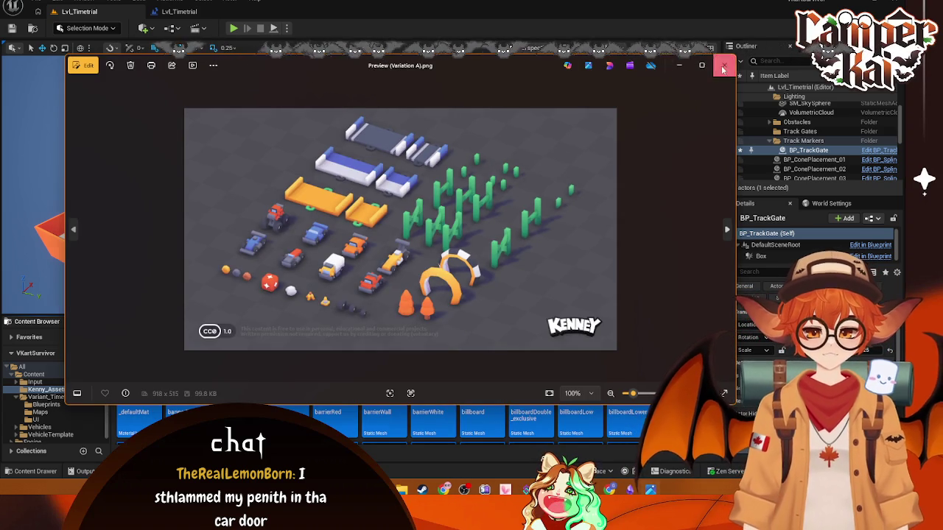
left_click(724, 64)
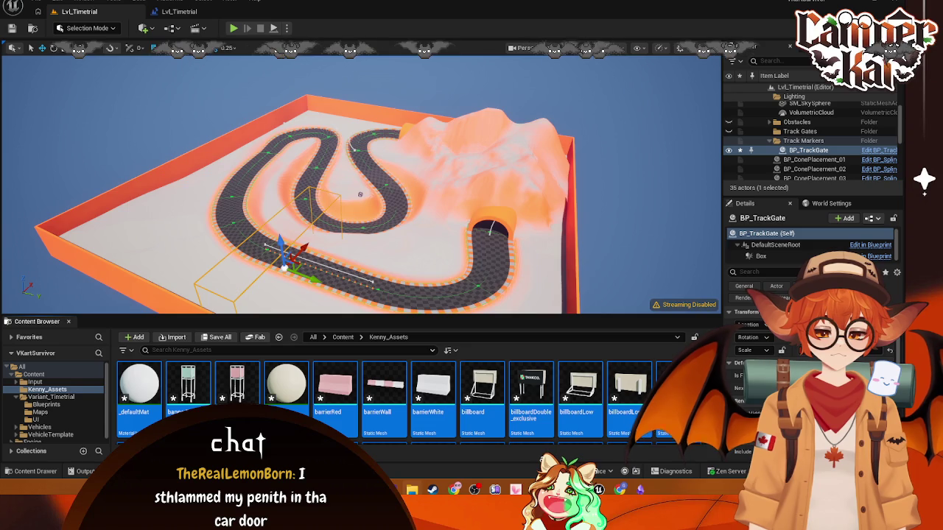
key("Return")
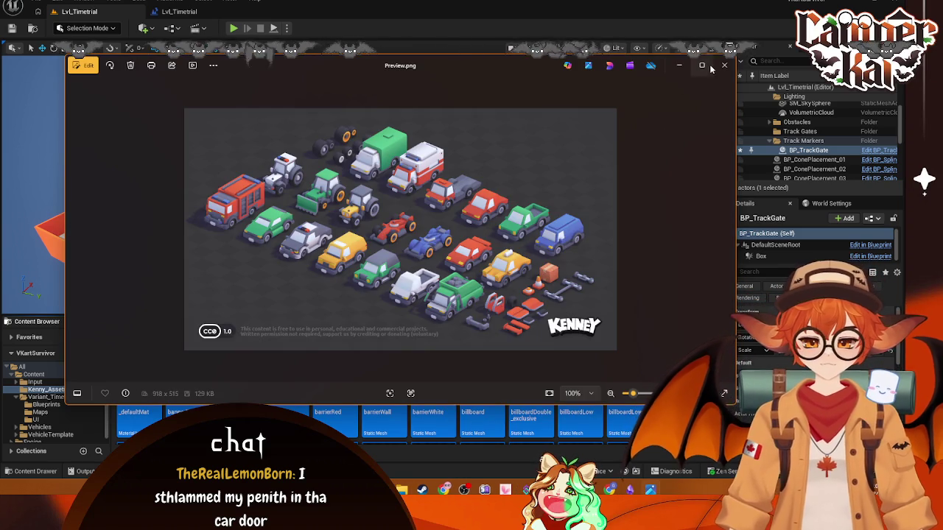
left_click(724, 65)
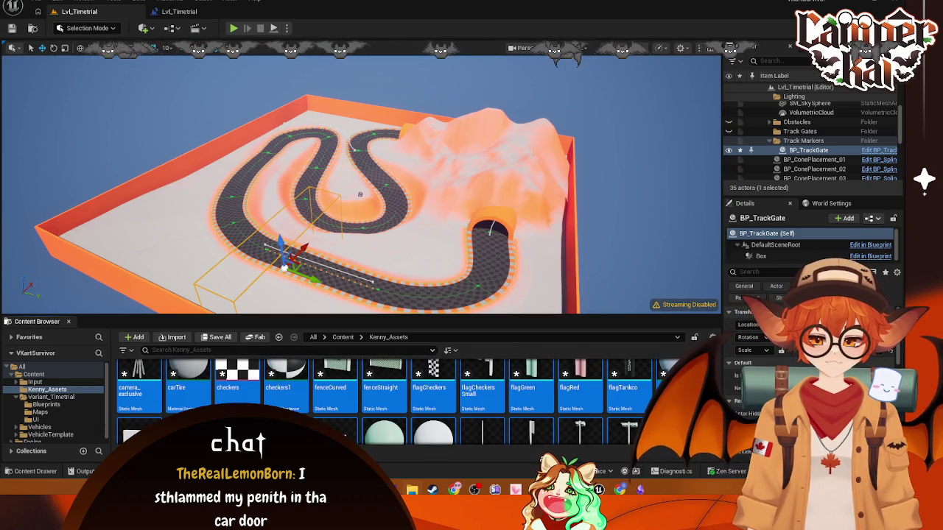
scroll(390, 401, "down", 5)
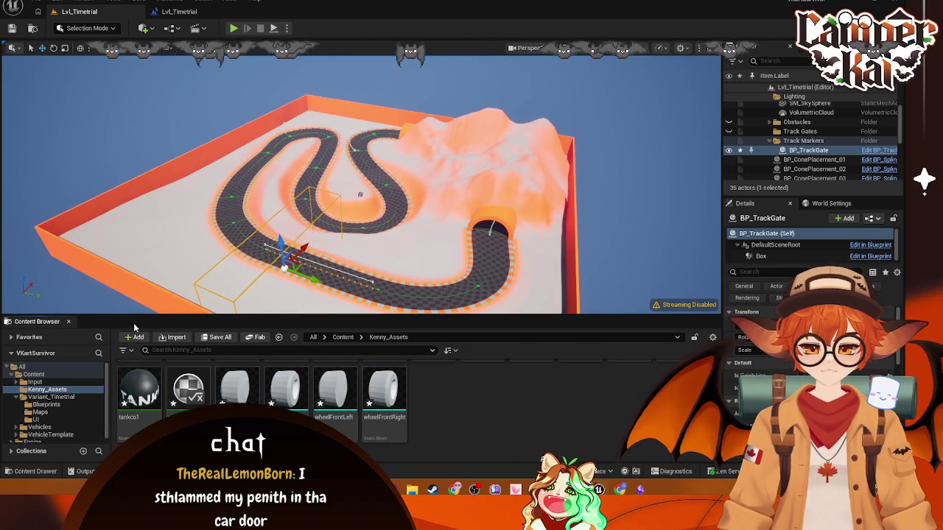
Step: Delete the selected car kit assets and confirm the Delete Assets dialog
scroll(463, 389, "up", 2)
scroll(463, 389, "up", 3)
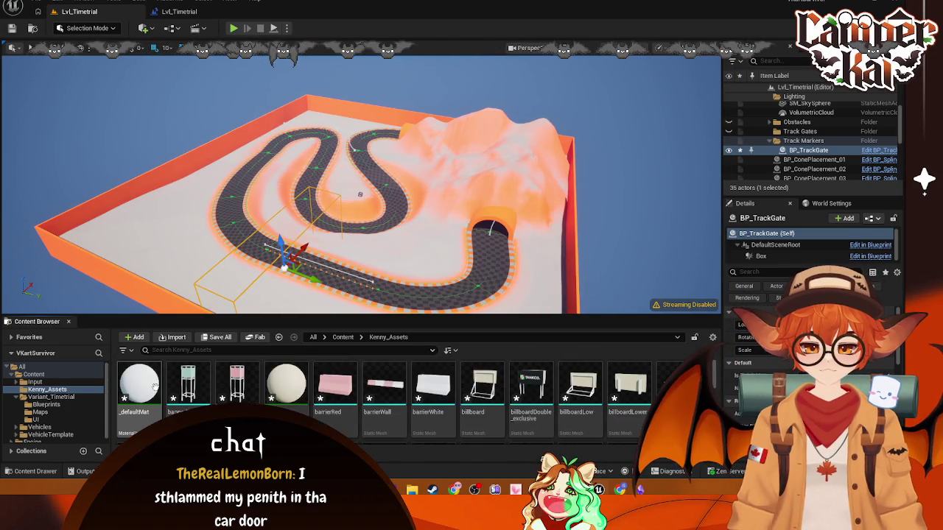
key("Delete")
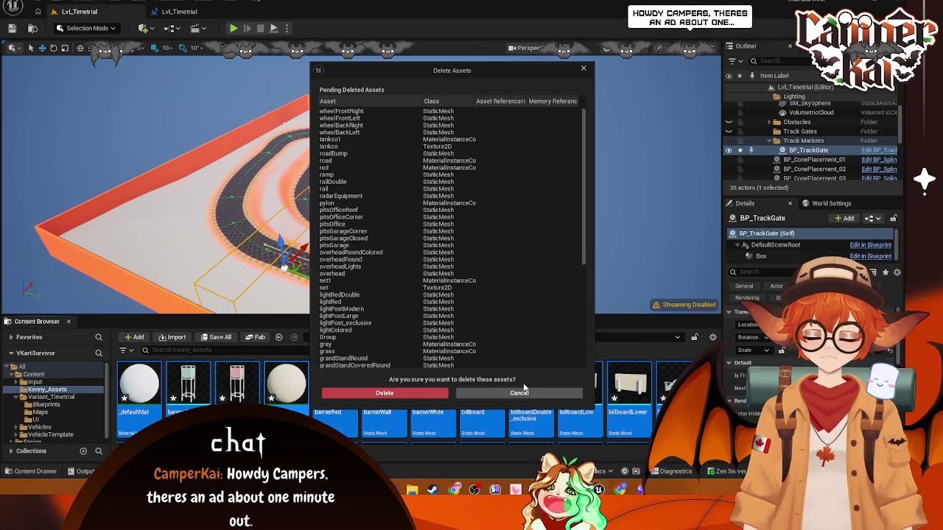
left_click(424, 394)
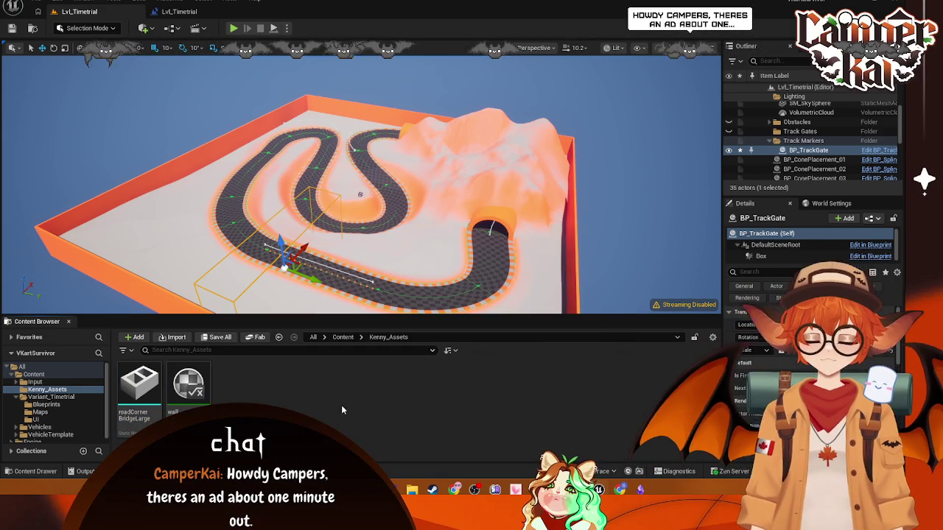
Step: Select the leftover roadCornerBridgeLarge and wall assets, then return to the Content folders
left_click(153, 401, "ctrl")
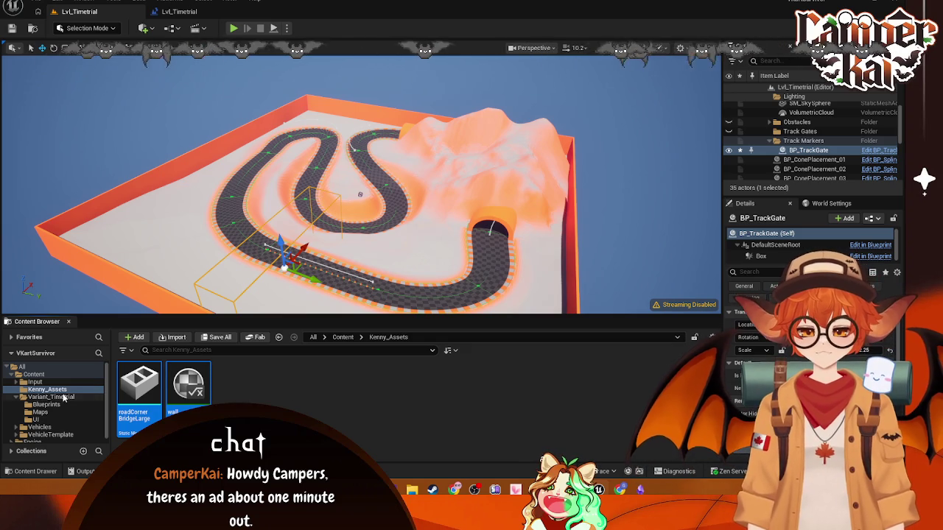
left_click(188, 407)
key("Left")
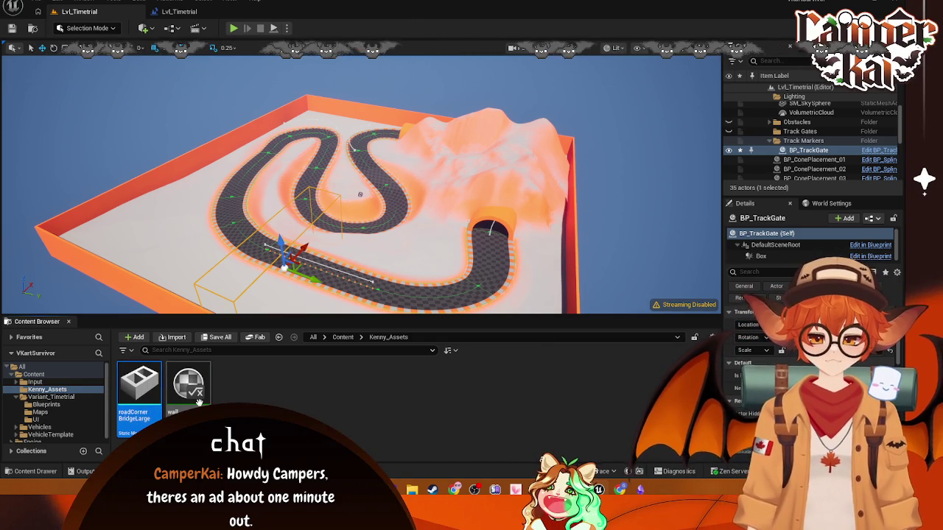
left_click(198, 401)
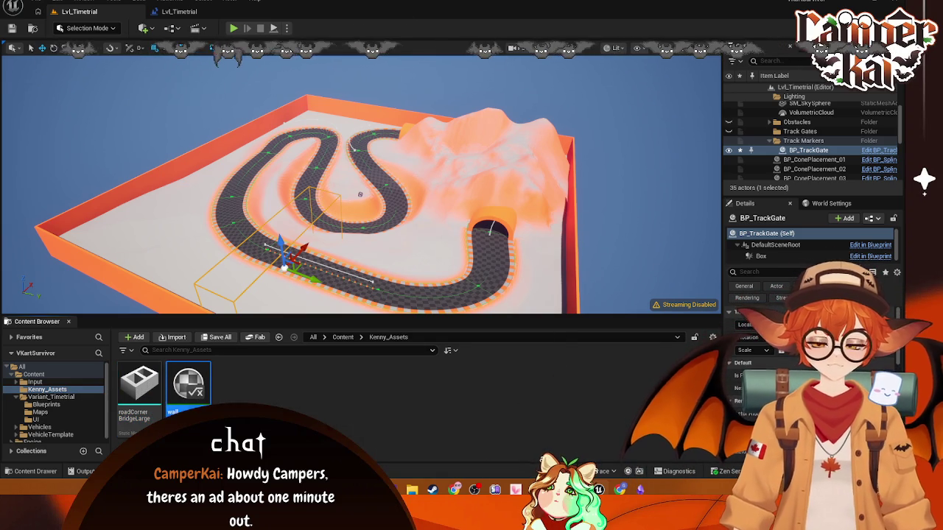
left_click(33, 374)
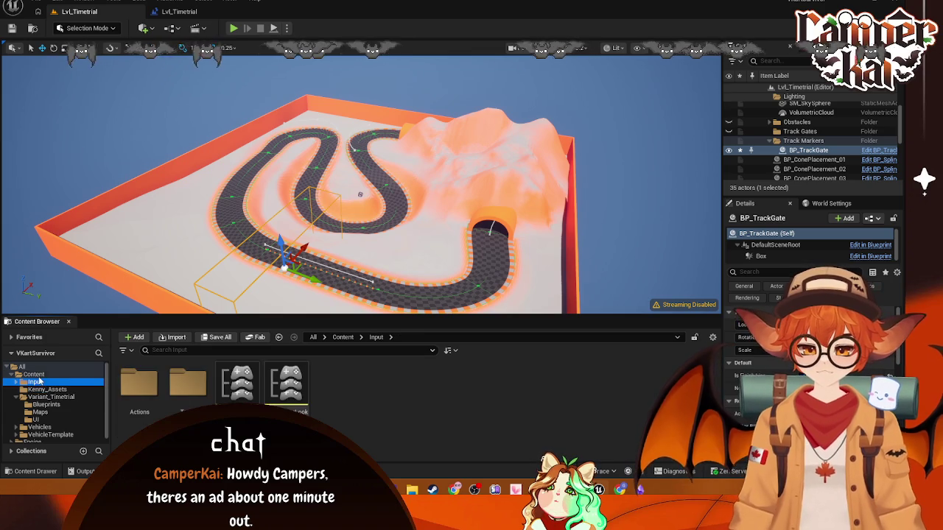
Step: Delete the old Kenny_Assets folder from Content and confirm
right_click(195, 396)
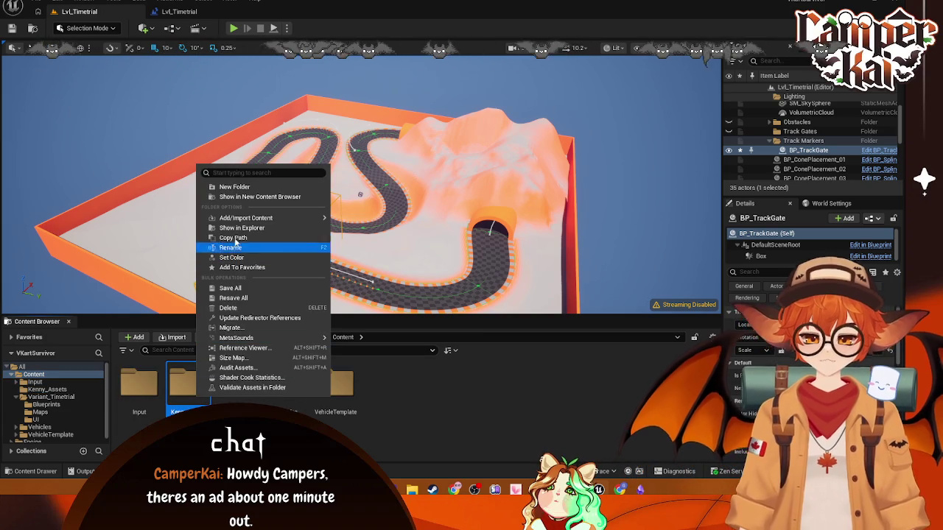
left_click(229, 308)
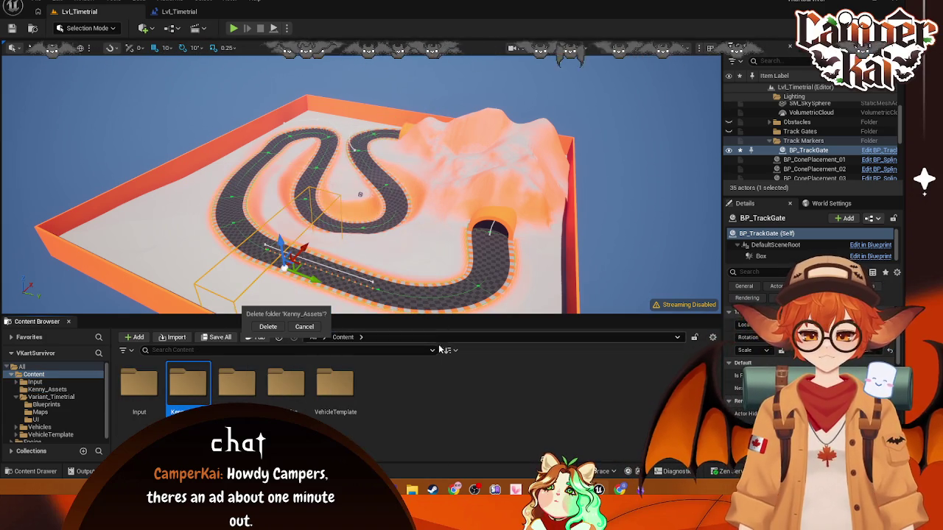
left_click(267, 326)
Step: Create a new folder under Content named Kenny_Assets
right_click(303, 410)
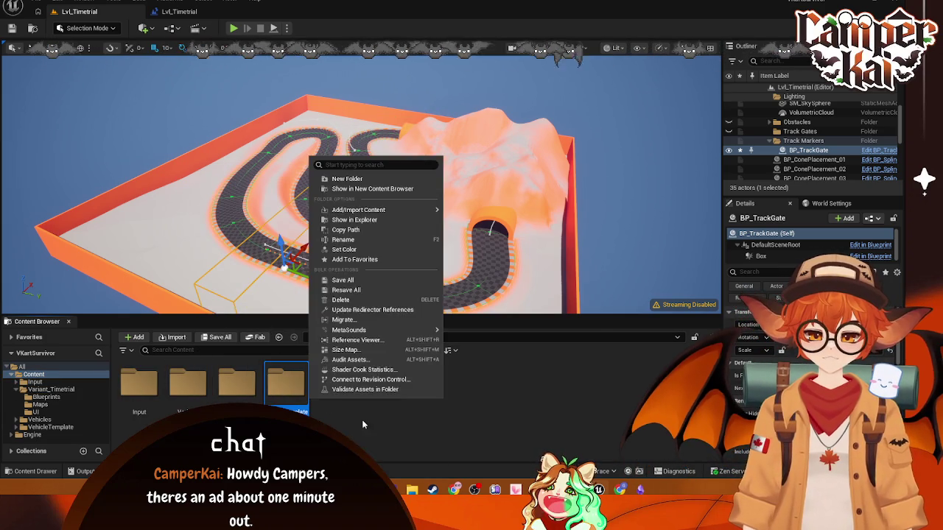
right_click(390, 431)
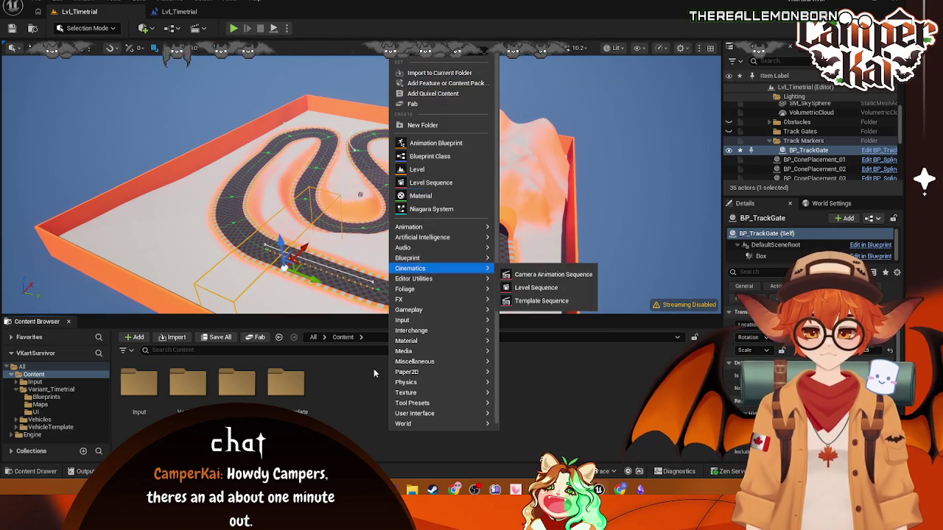
left_click(417, 124)
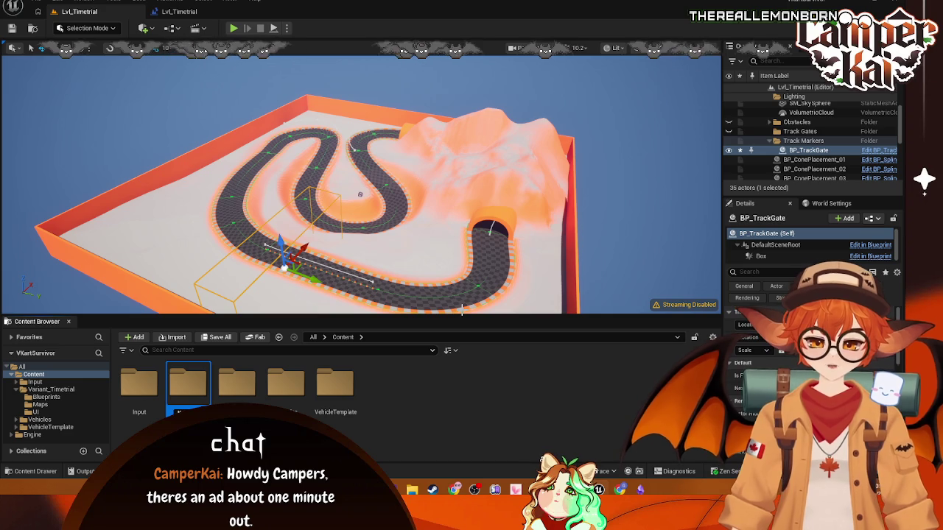
key("Return")
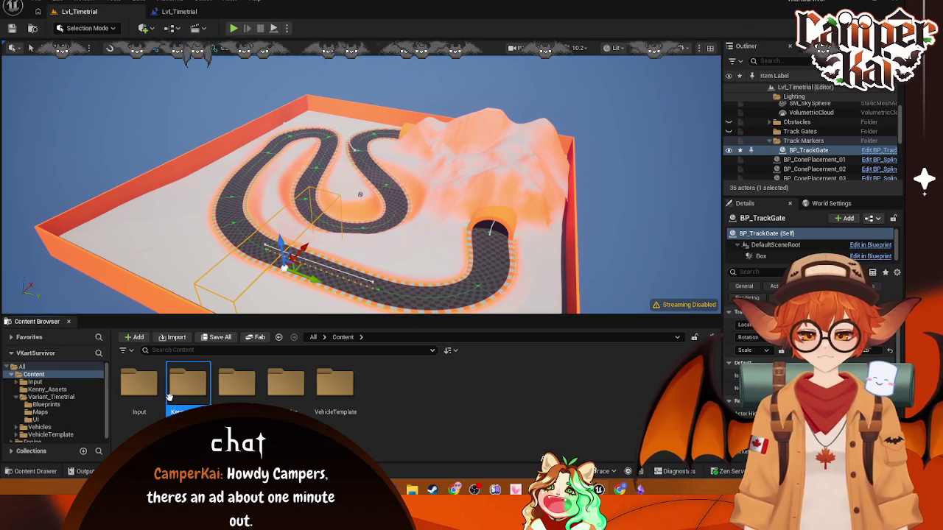
Step: Open the new Kenny_Assets folder and import the Car Kit FBX models
double_click(169, 398)
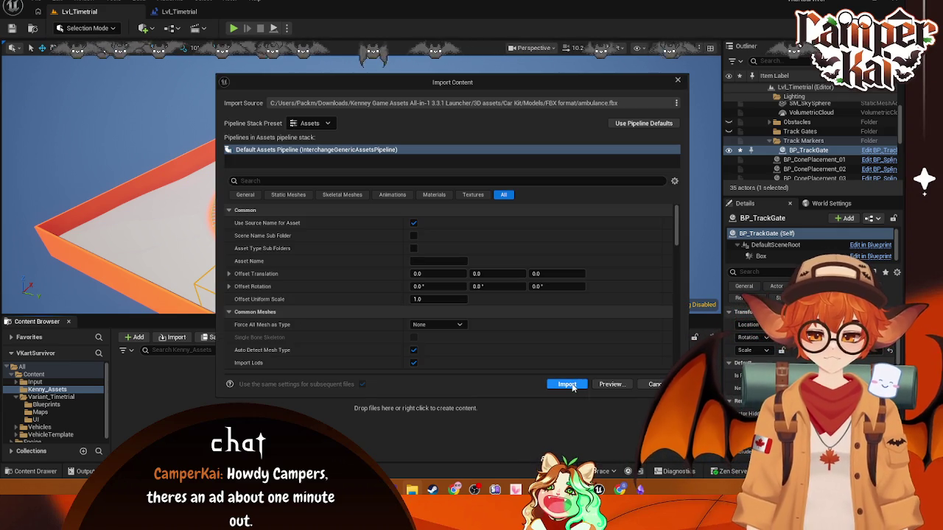
left_click(567, 385)
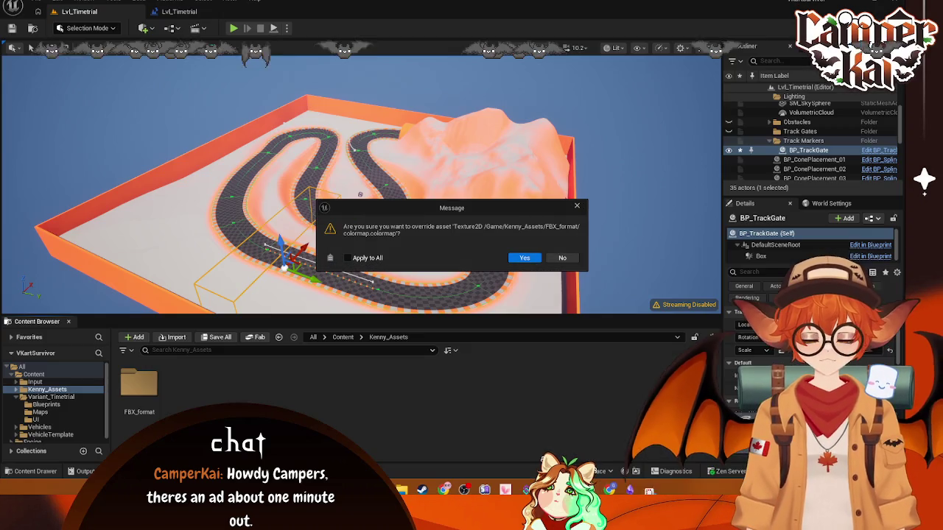
left_click(586, 274)
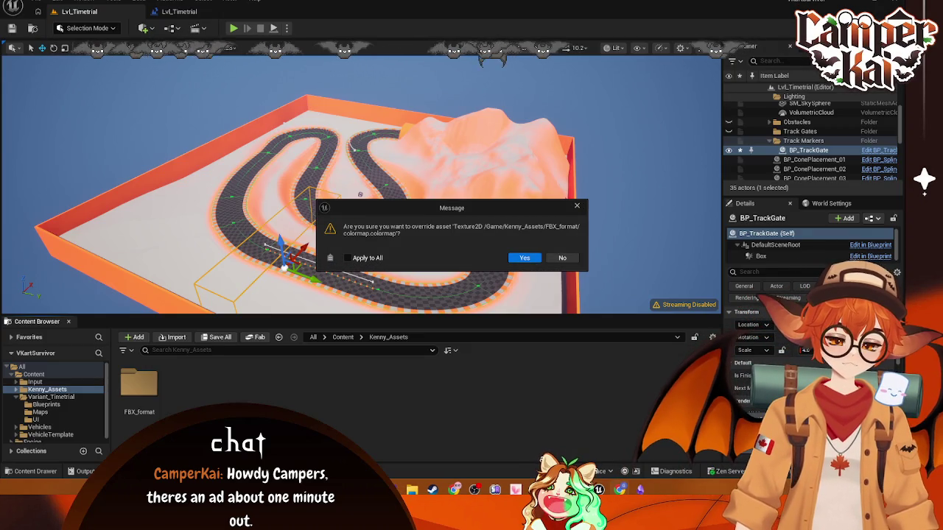
Step: Decline overriding the existing colormap texture, following assets and the colormap1 material
left_click(578, 207)
left_click(559, 207)
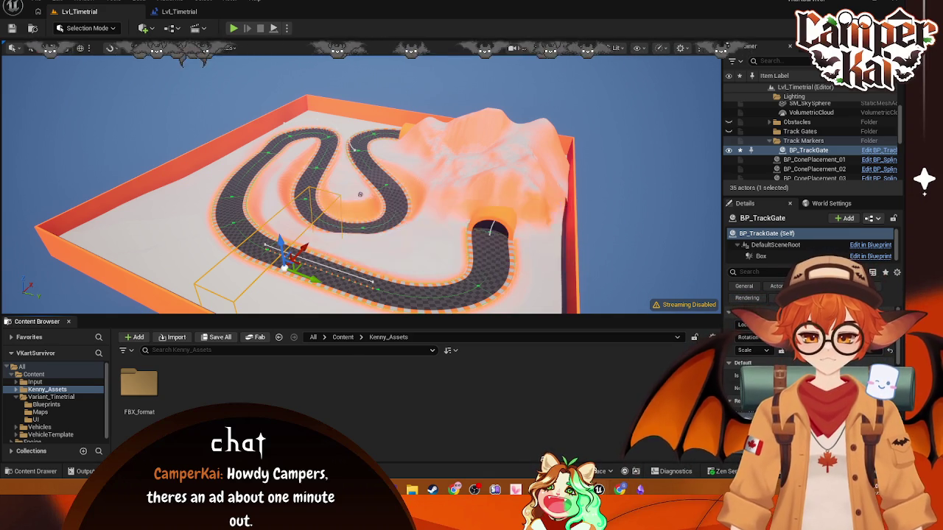
left_click(576, 207)
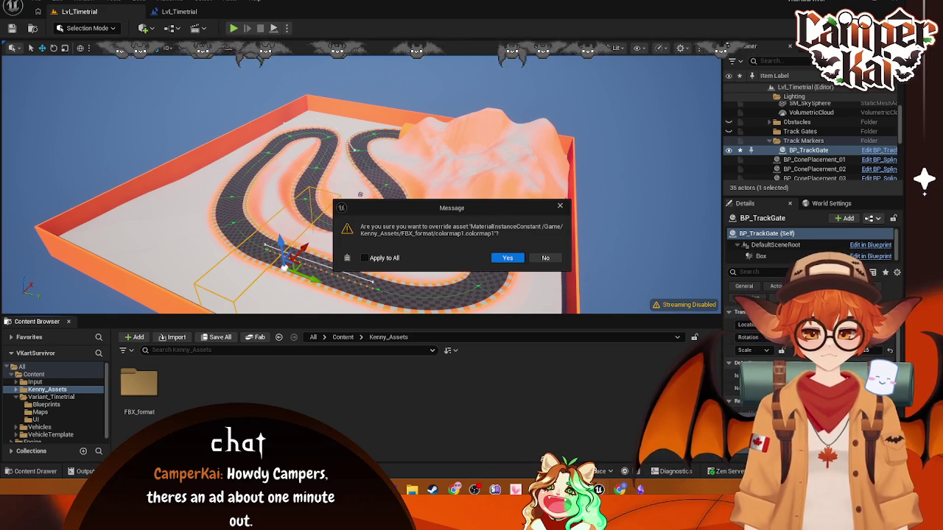
left_click(545, 258)
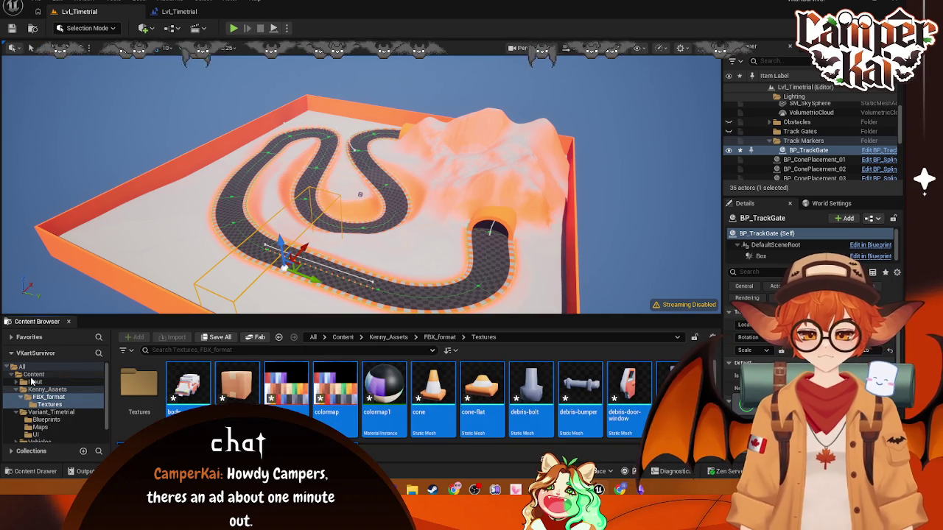
Step: Delete the FBX_format folder from Kenny_Assets and confirm
left_click(50, 390)
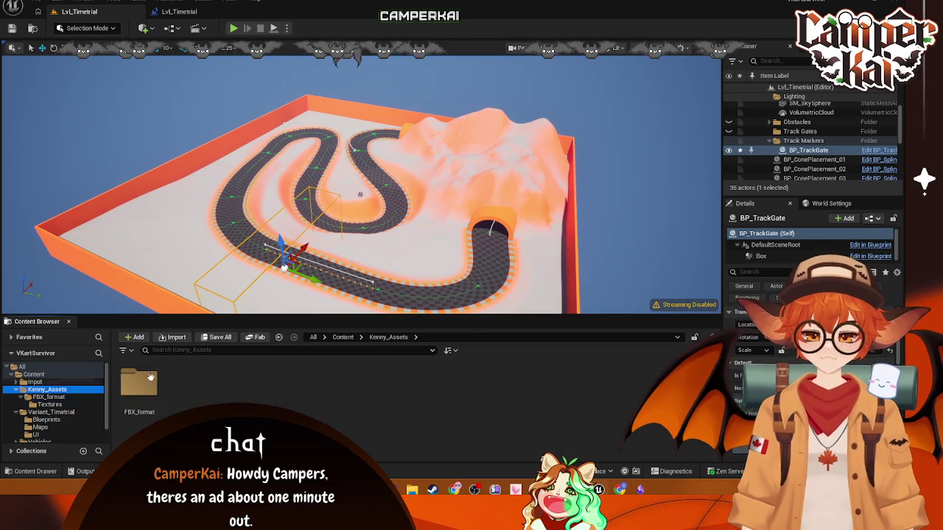
left_click(74, 398)
left_click(47, 388)
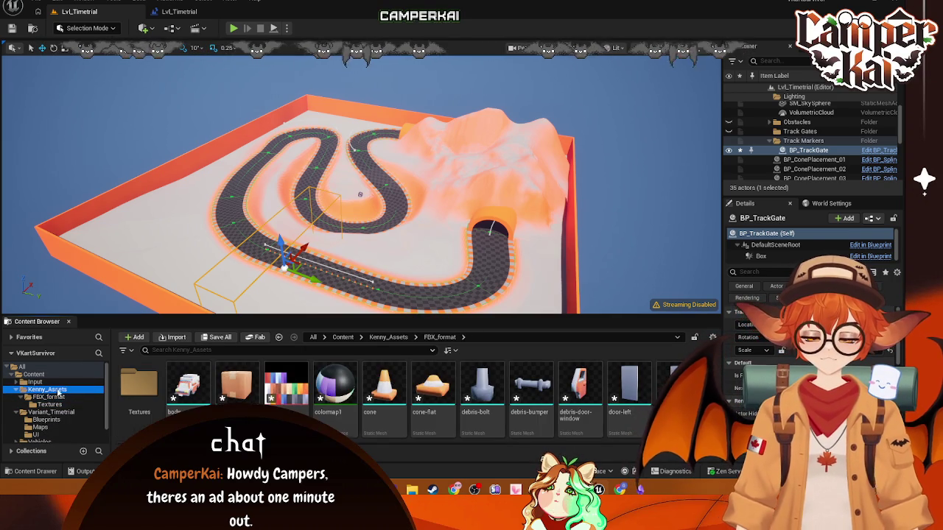
left_click(139, 385)
key("Delete")
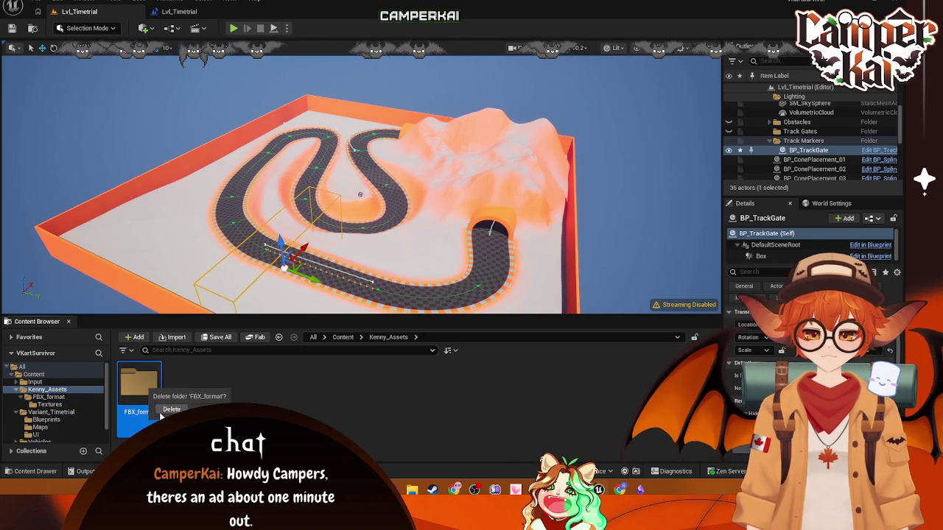
left_click(167, 410)
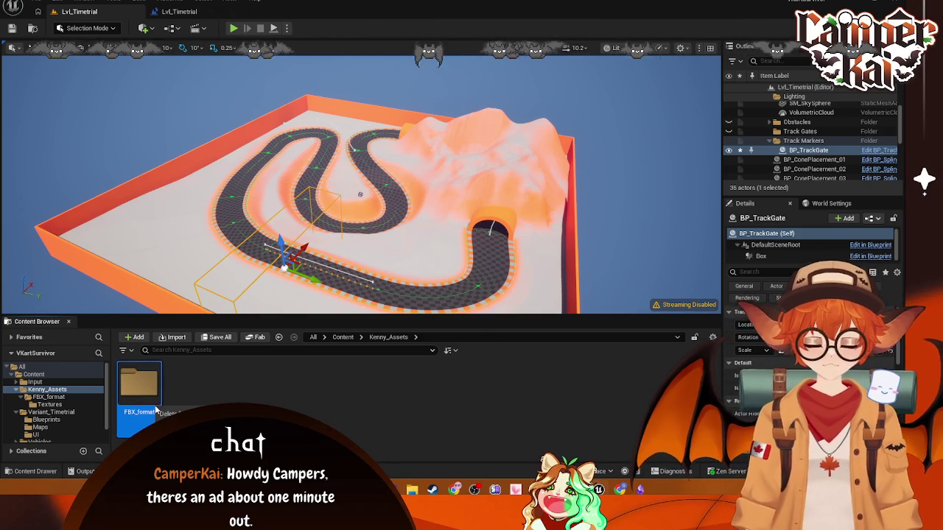
Step: Delete the colormap texture inside the Textures folder
left_click(49, 389)
left_click(50, 404)
left_click(139, 387)
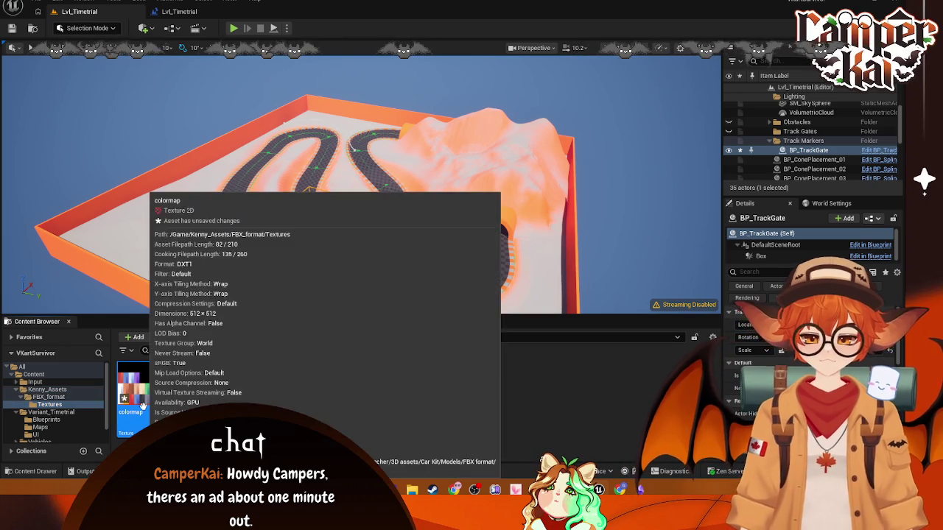
key("Delete")
left_click(401, 392)
Step: Back in Kenny_Assets, remove the FBX_format folder again through its context menu
left_click(49, 397)
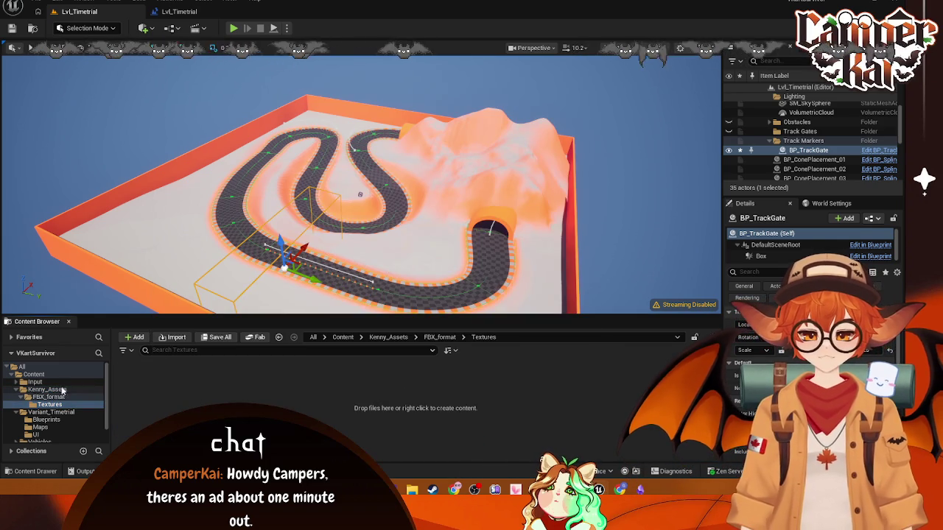
left_click(151, 393)
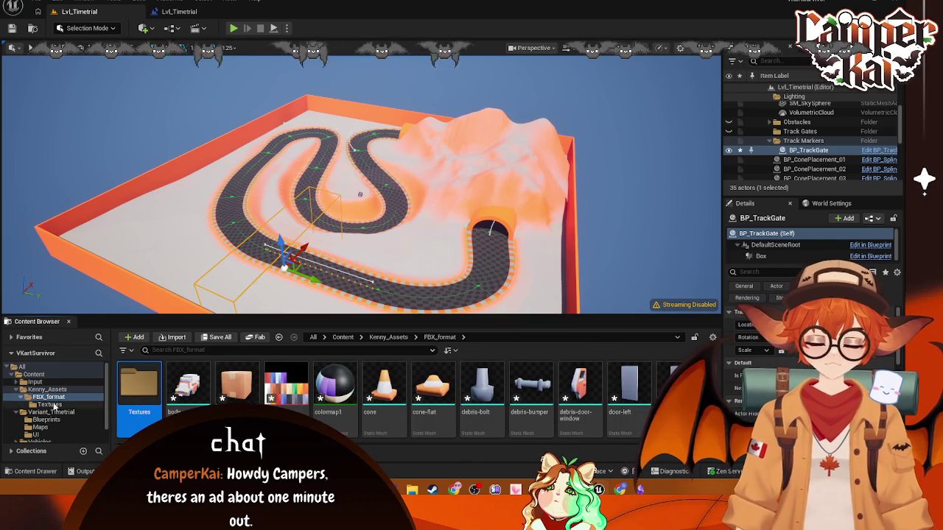
left_click(45, 390)
left_click(137, 387)
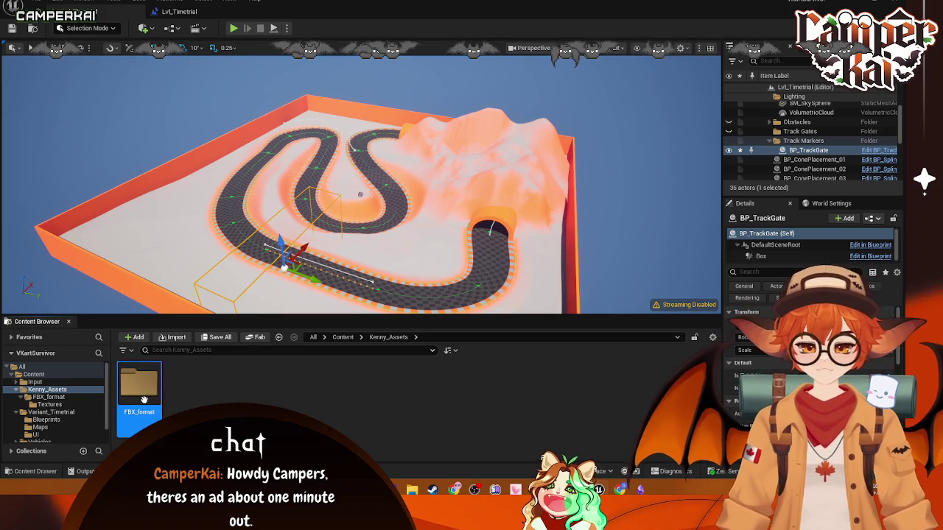
right_click(142, 398)
left_click(181, 301)
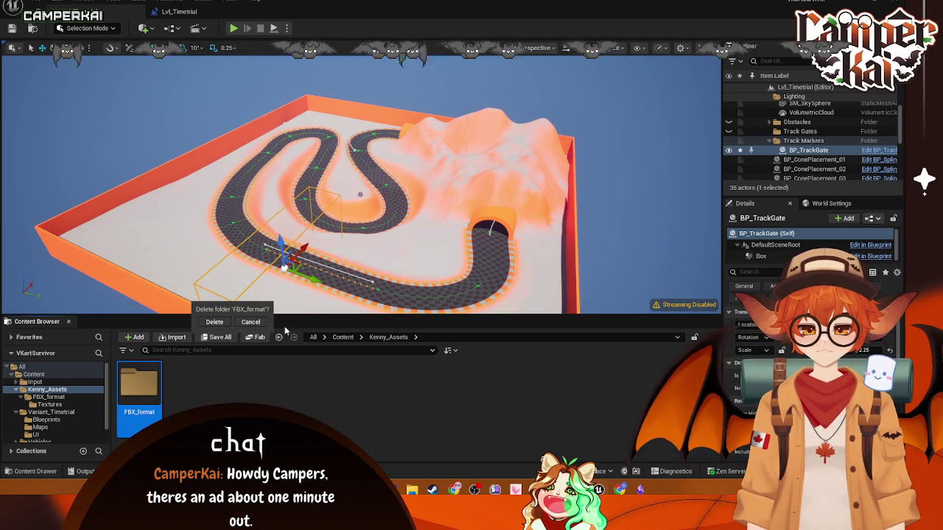
left_click(211, 324)
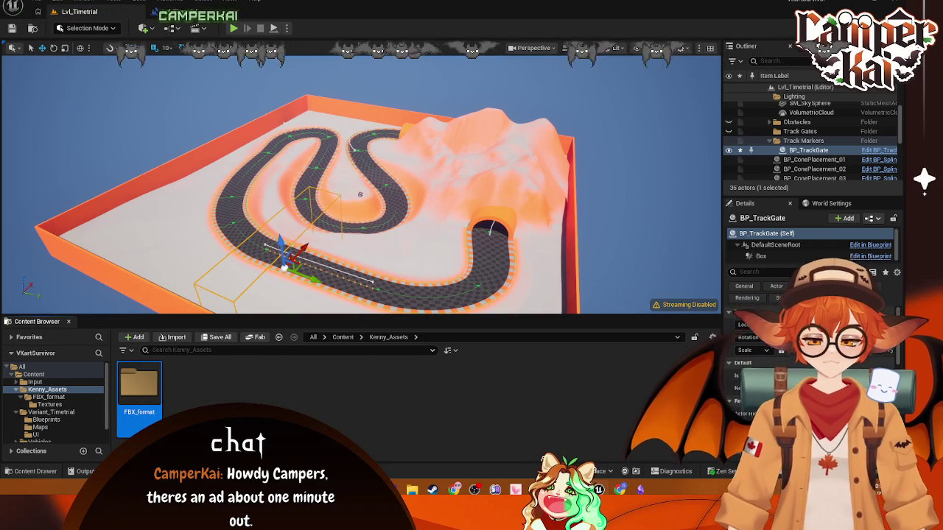
Step: Delete the Kenny_Assets folder itself from Content and clear the selection
left_click(43, 389)
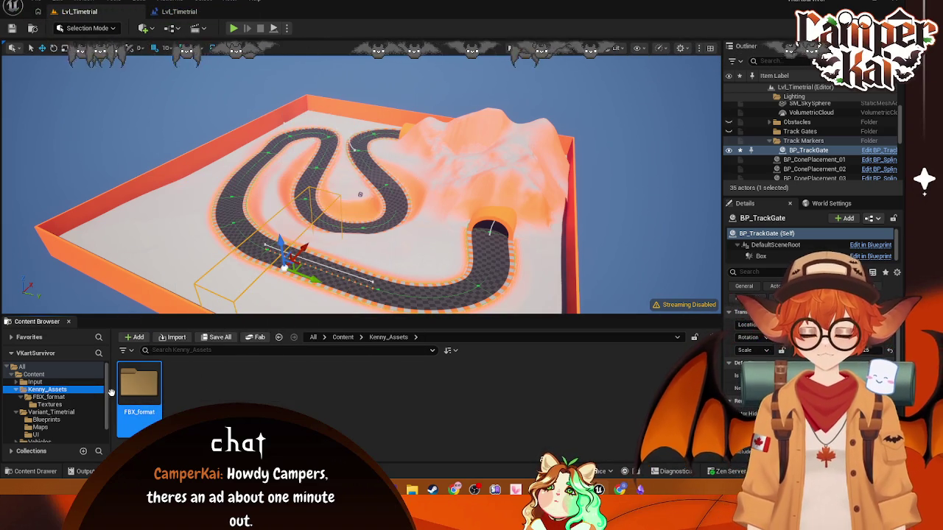
left_click(33, 374)
right_click(185, 384)
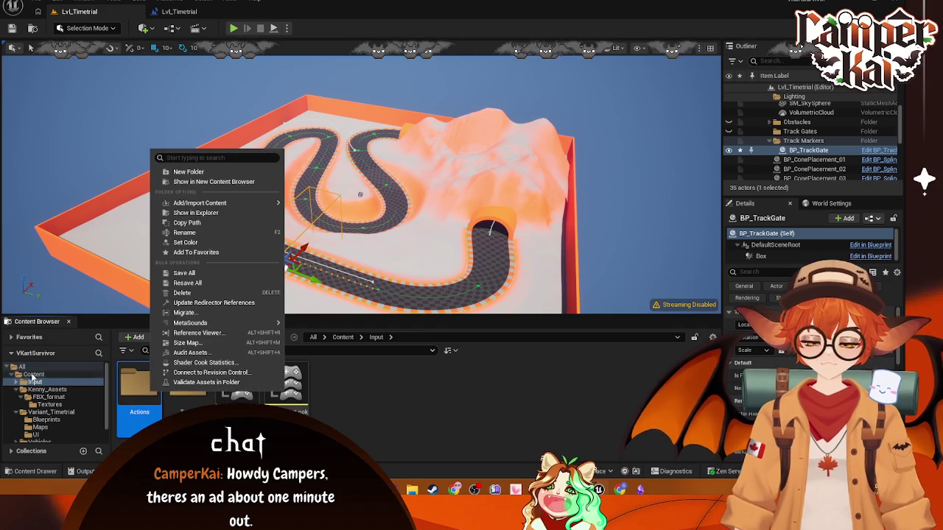
key("Escape")
right_click(184, 386)
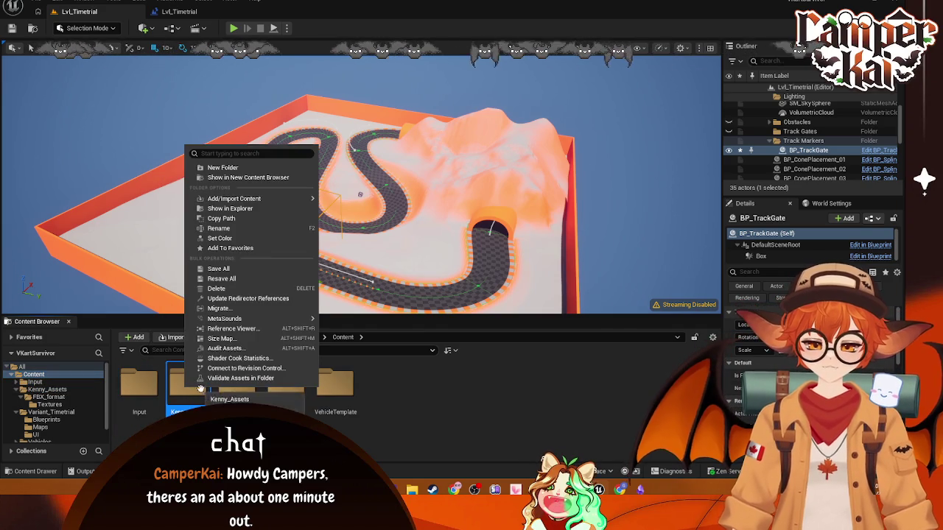
left_click(223, 292)
left_click(246, 323)
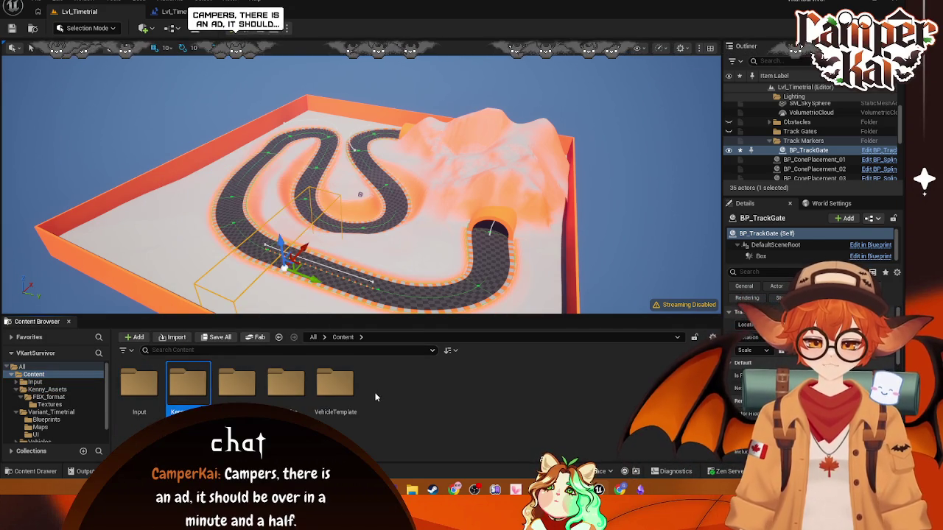
left_click(402, 405)
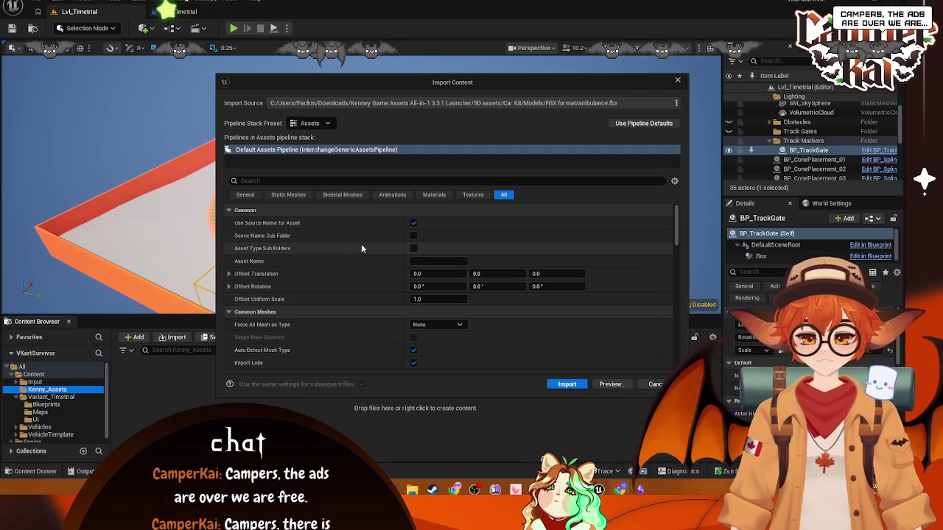
Step: Enlarge and raise the Import Content dialog and set Offset Uniform Scale to 100
left_click_drag(419, 395, 421, 481)
left_click_drag(480, 84, 474, 36)
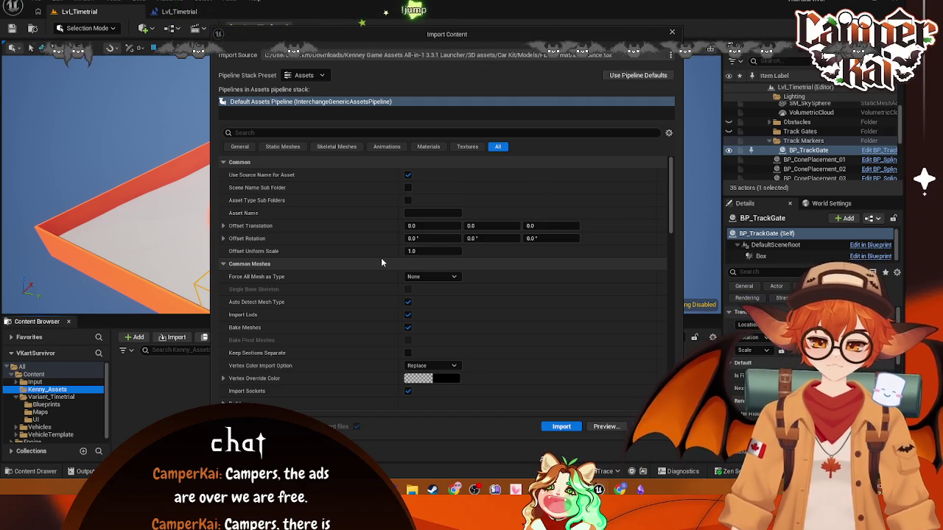
scroll(372, 259, "down", 2)
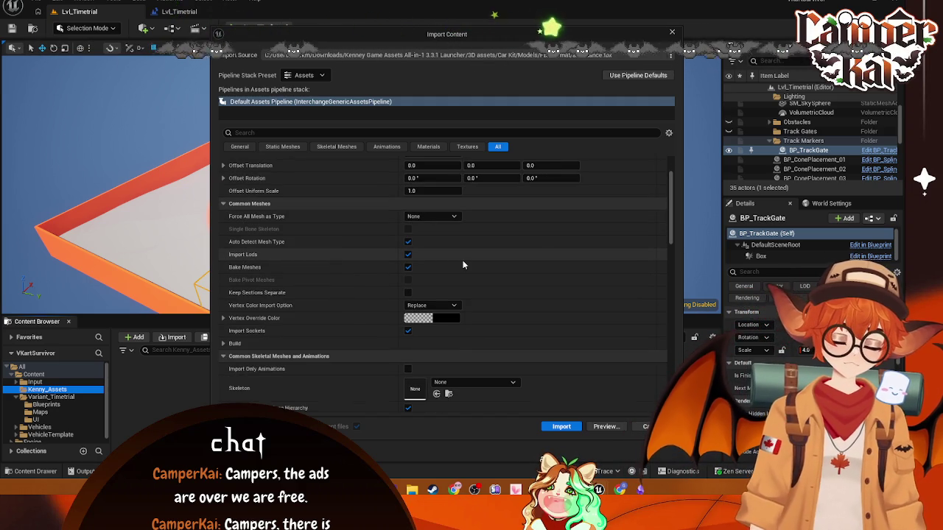
scroll(391, 235, "up", 2)
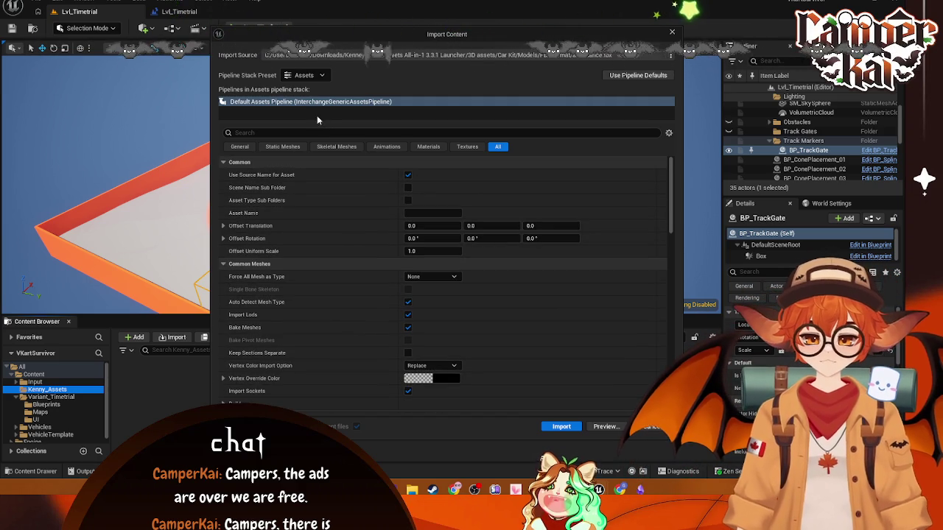
type("COMBINE")
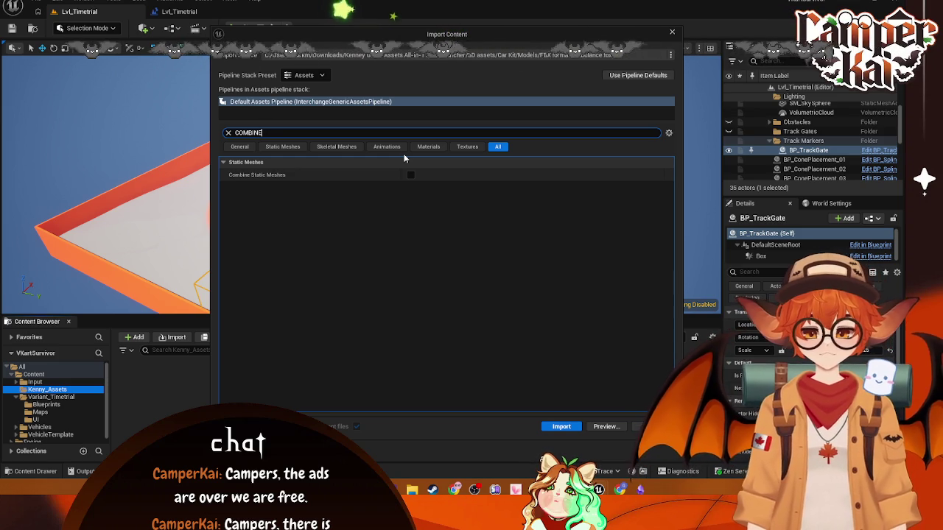
left_click(229, 133)
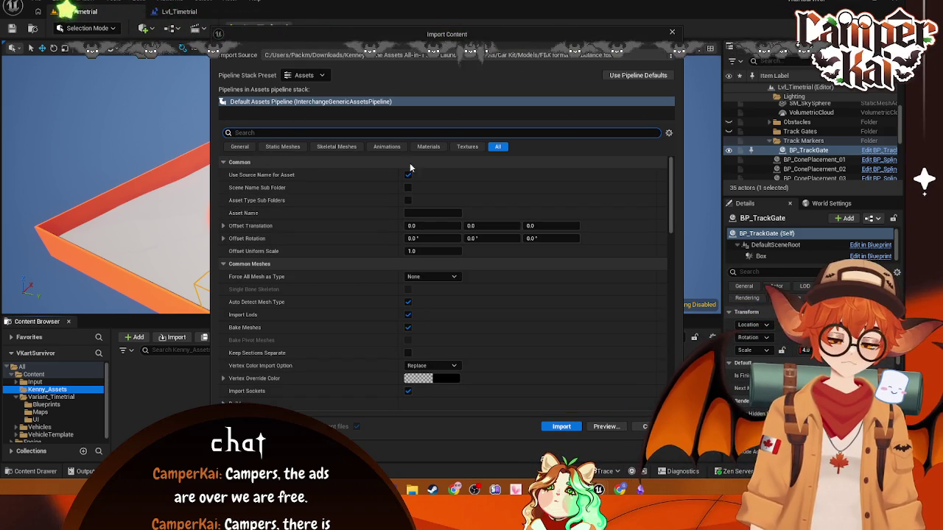
type("UNI")
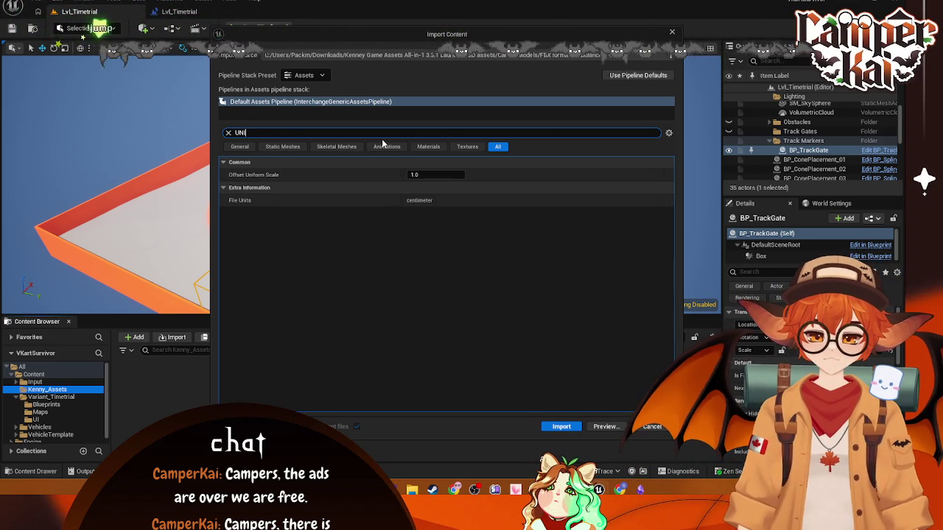
left_click(449, 175)
type("100")
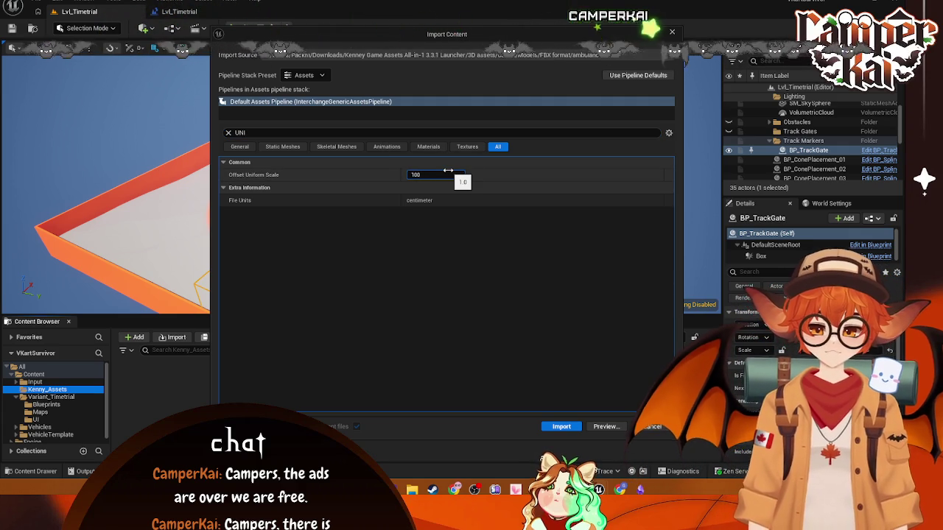
key("Return")
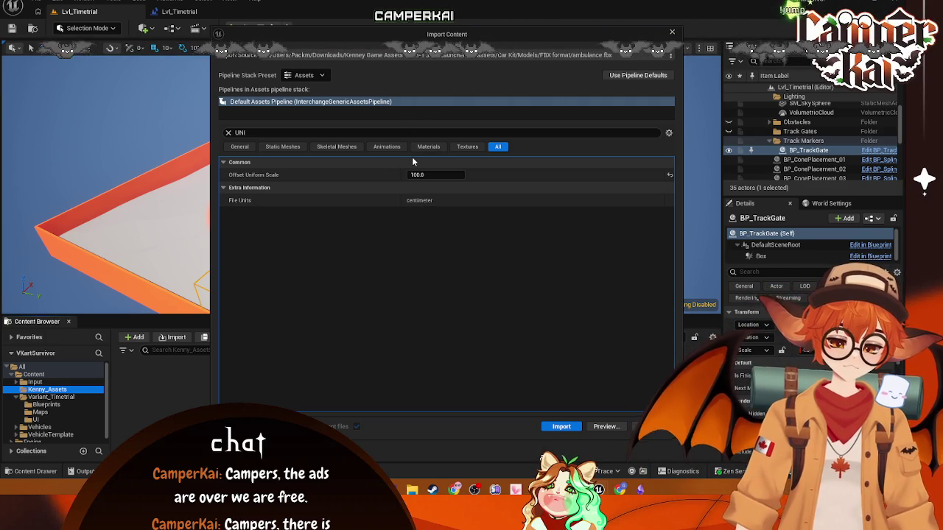
Step: Check the Method and Import Textures options, then import the car models
left_click(278, 135)
type("ME")
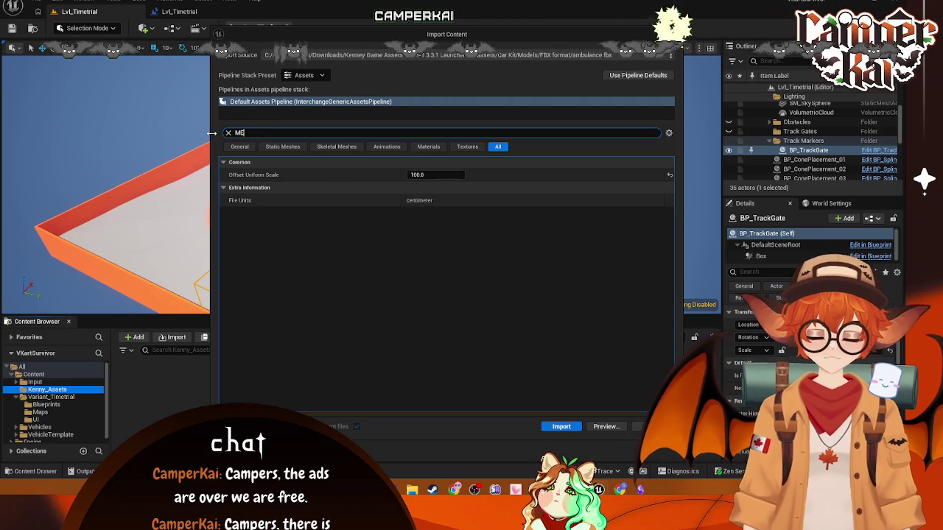
type("THOD")
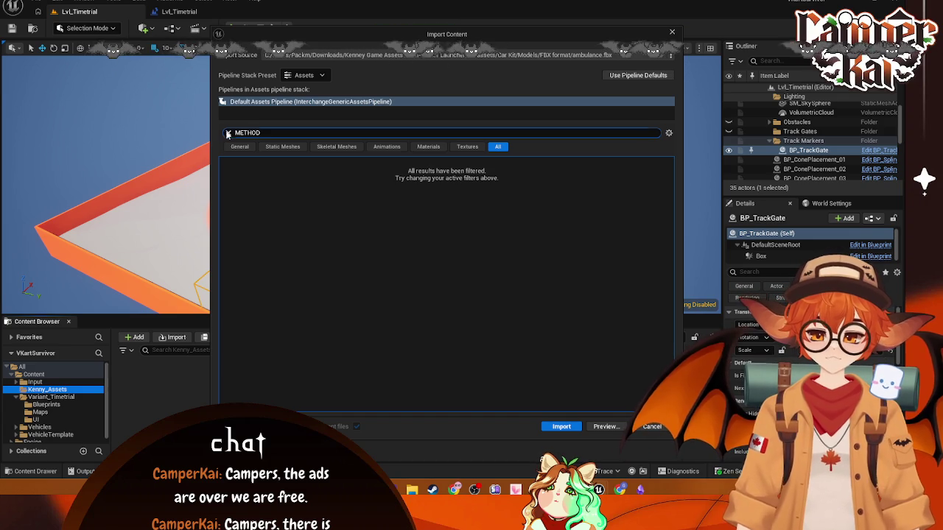
left_click(227, 133)
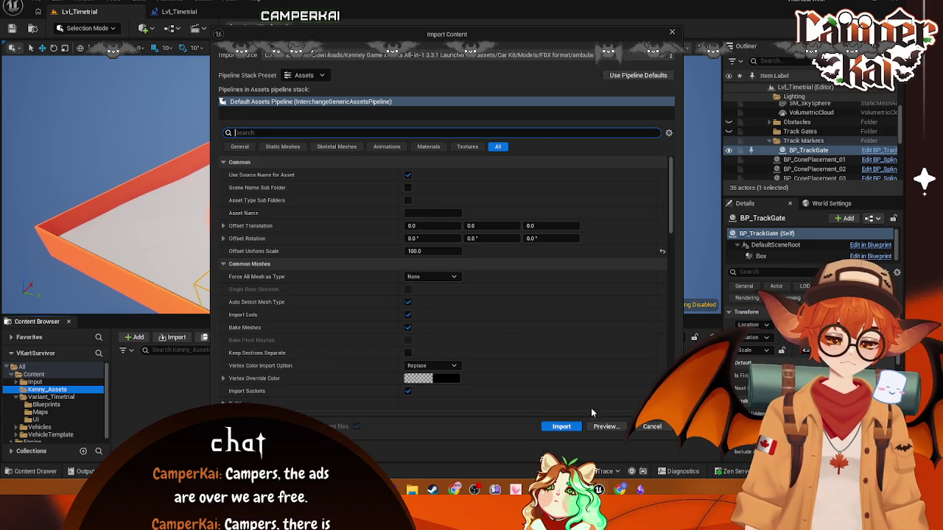
type("IMPORT TEX")
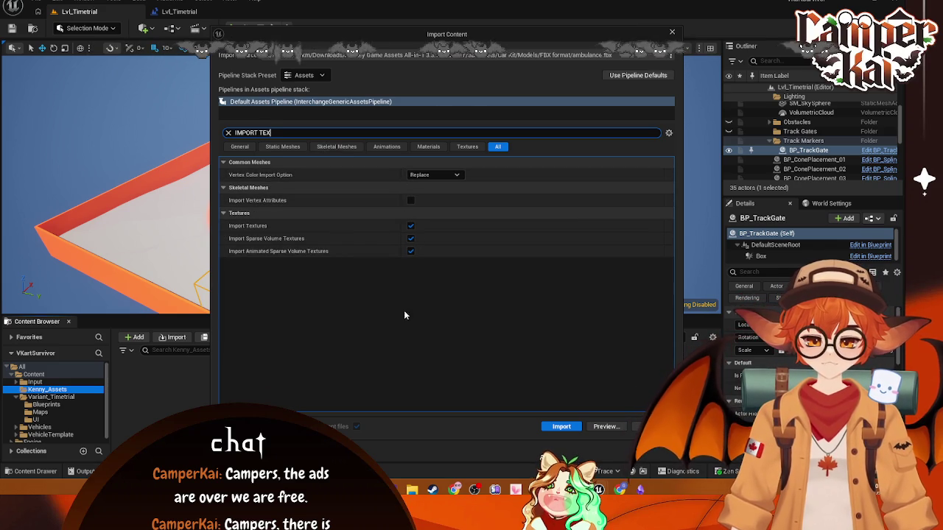
left_click(562, 427)
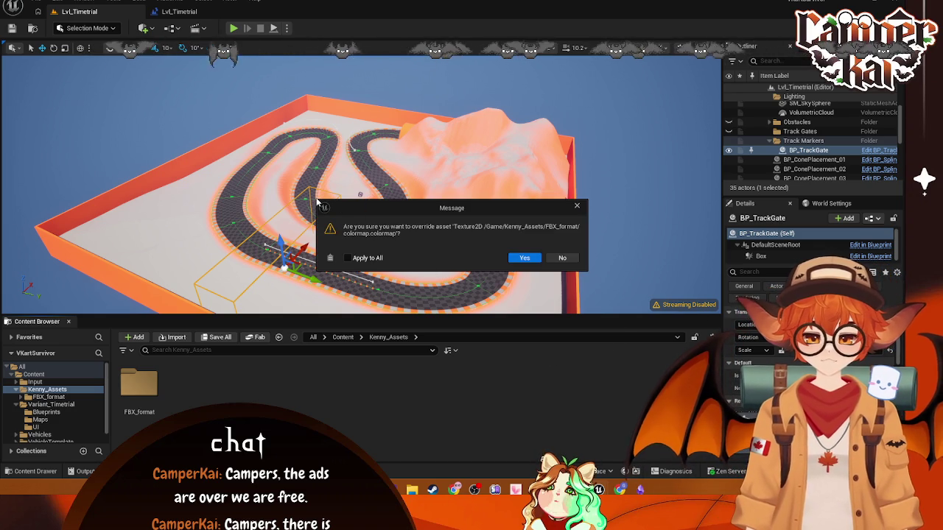
Step: Snip a screenshot of the colormap override warning, then tick Apply to All
key("super+shift+s")
mouse_move(316, 197)
left_mouse_down()
mouse_move(600, 269)
mouse_move(589, 271)
left_mouse_up()
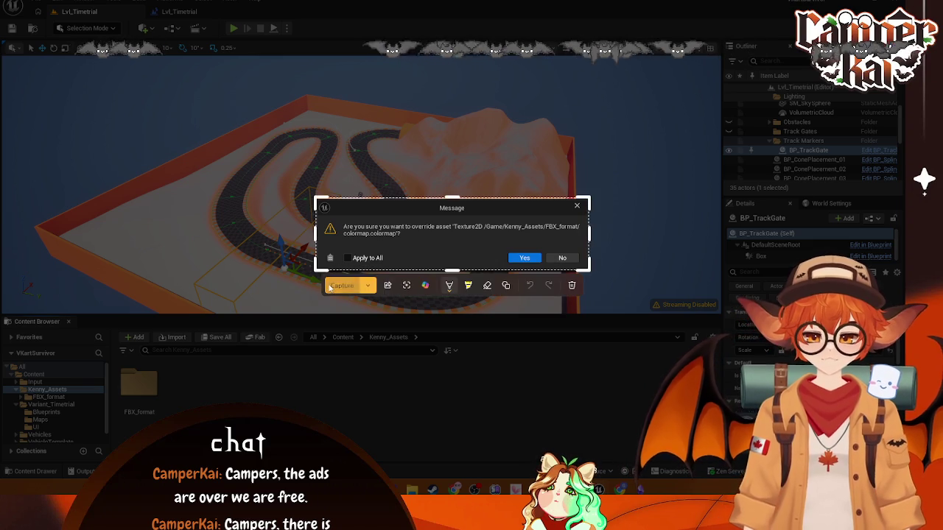
left_click(329, 287)
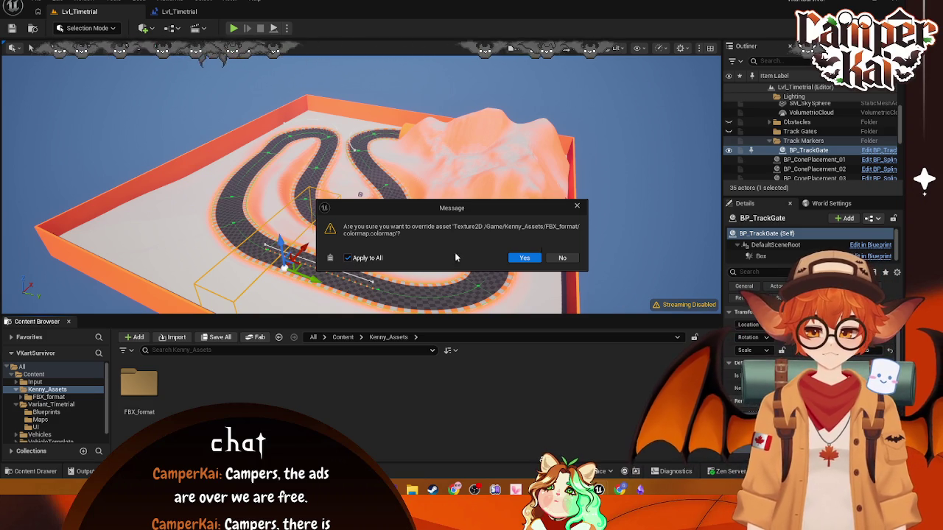
left_click(533, 259)
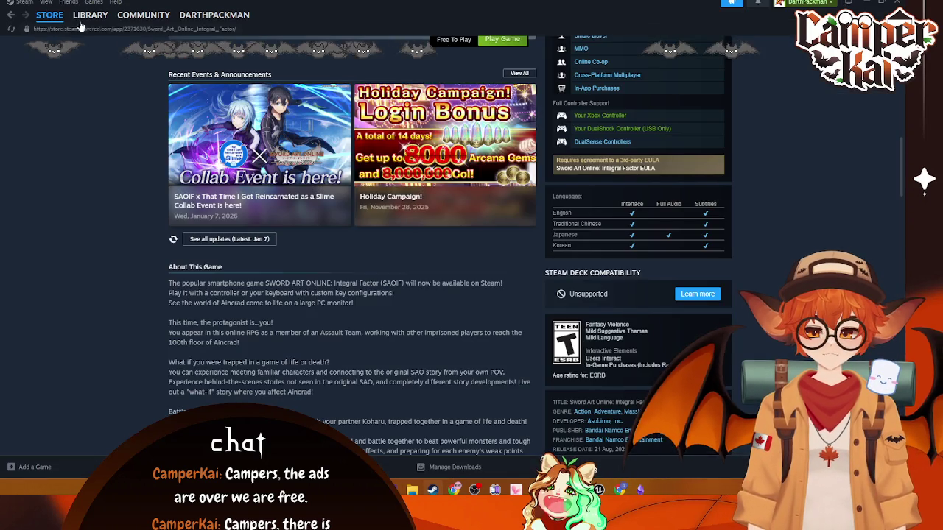
Step: Search the Steam library for 'deadlock' and open the Deadlock game page
left_click(90, 15)
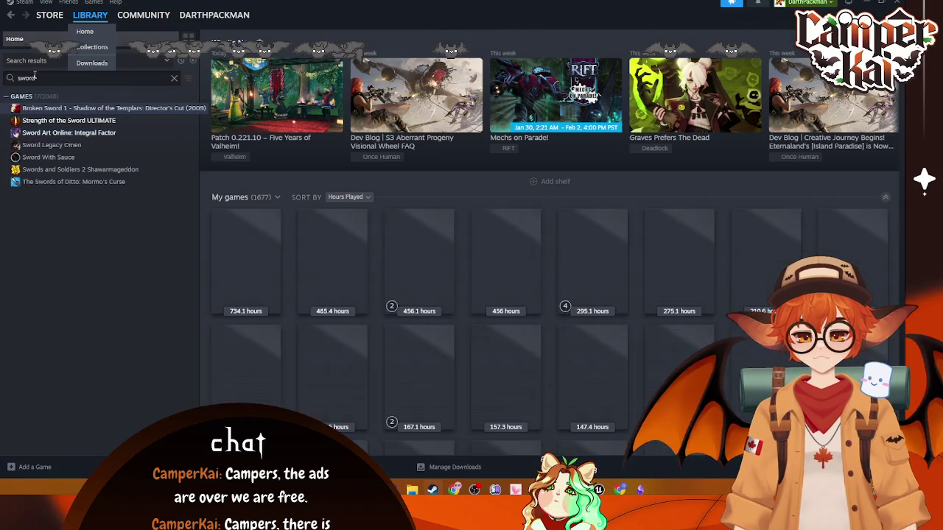
double_click(34, 77)
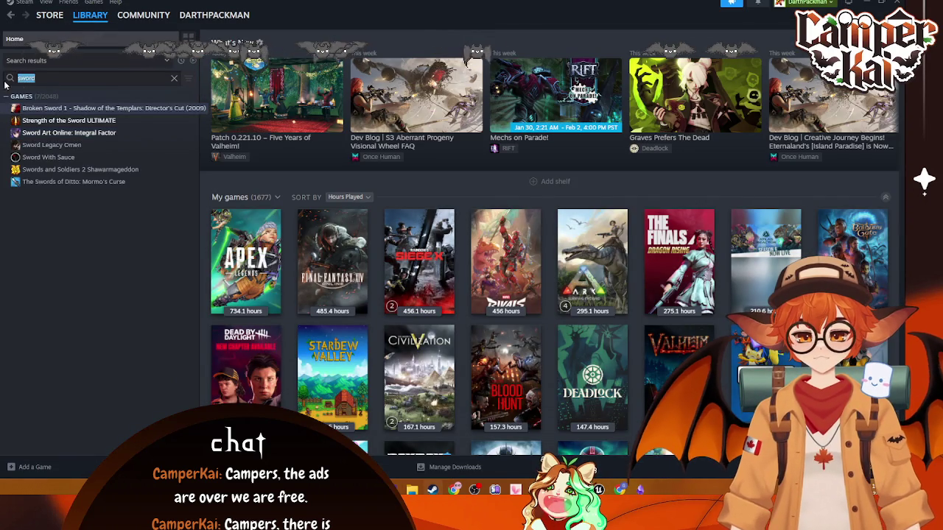
type("ded")
key("BackSpace")
key("BackSpace")
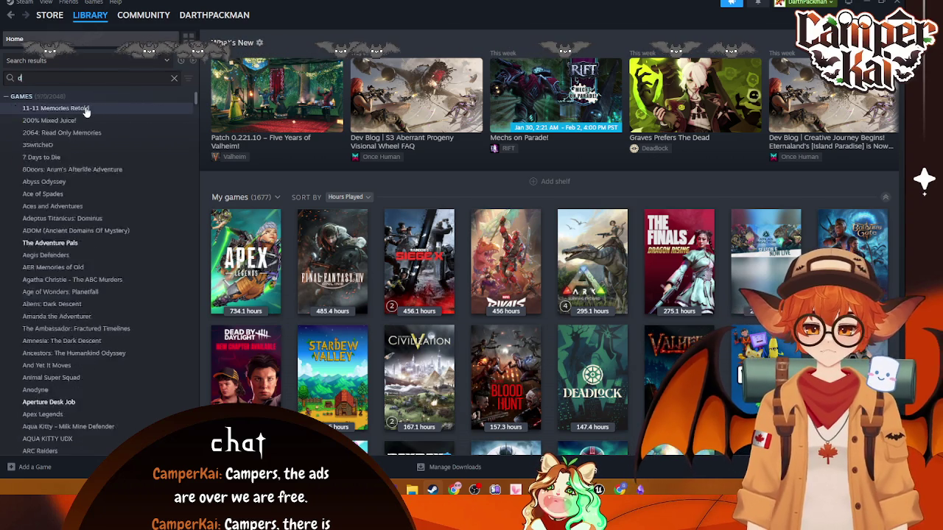
type("ad")
key("BackSpace")
key("BackSpace")
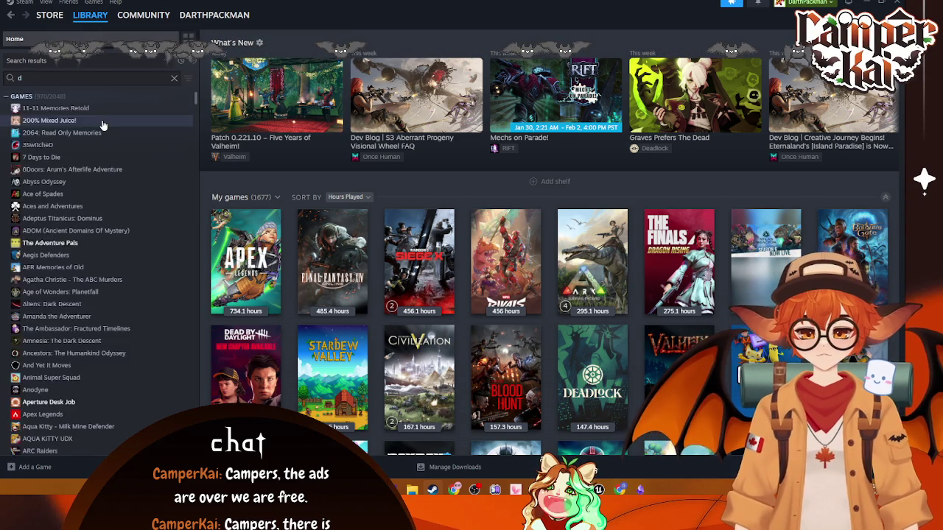
type("eadlock")
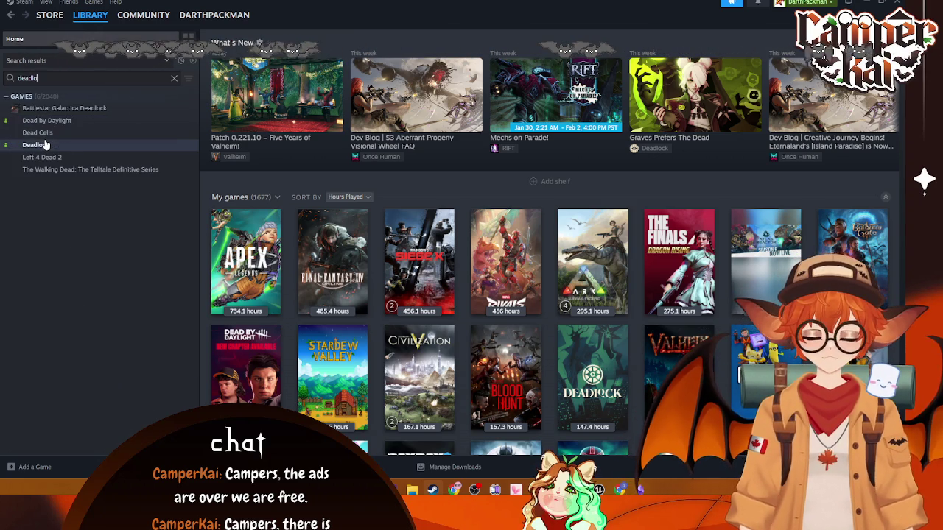
left_click(56, 127)
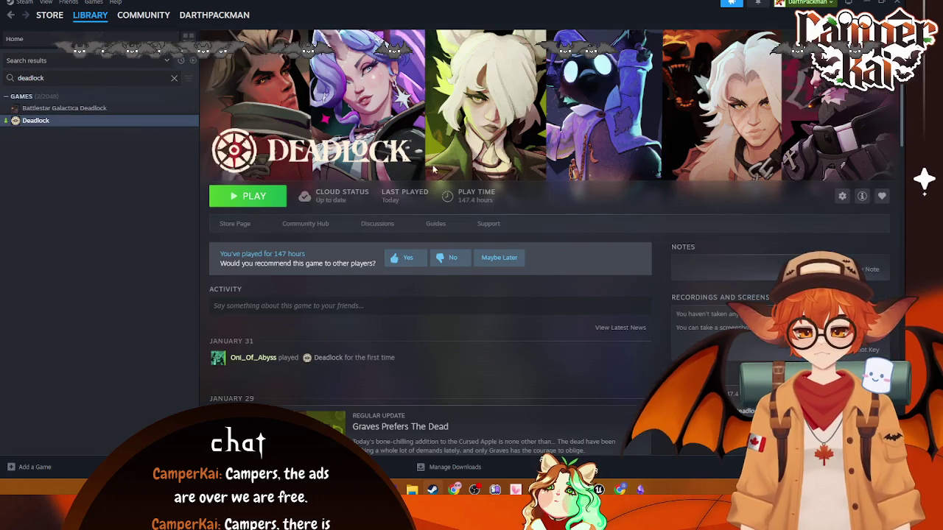
Step: Read through the Silver update news post, then close it
scroll(512, 347, "down", 2)
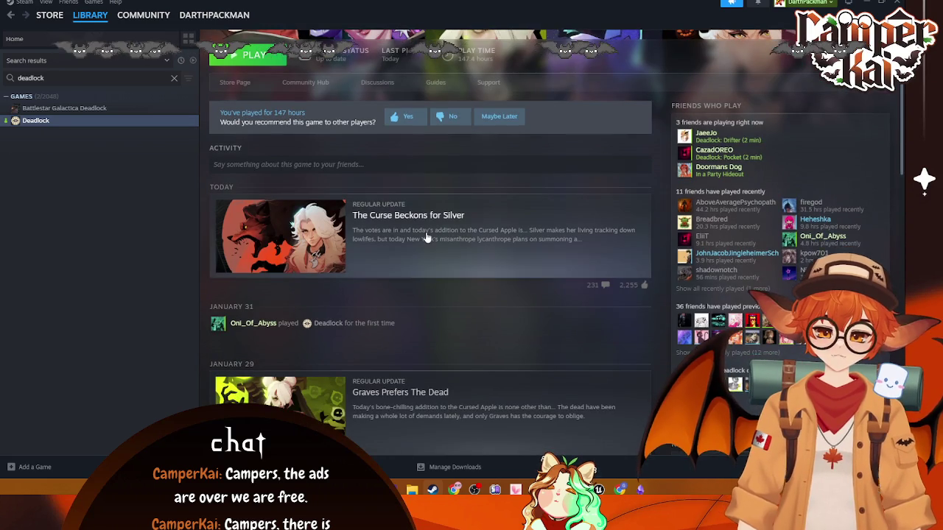
left_click(427, 237)
scroll(581, 253, "down", 2)
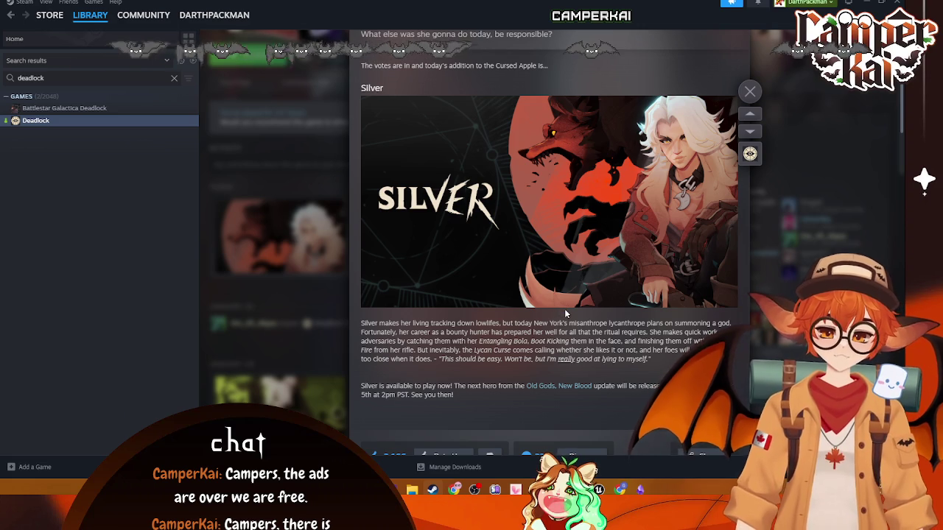
scroll(575, 277, "up", 1)
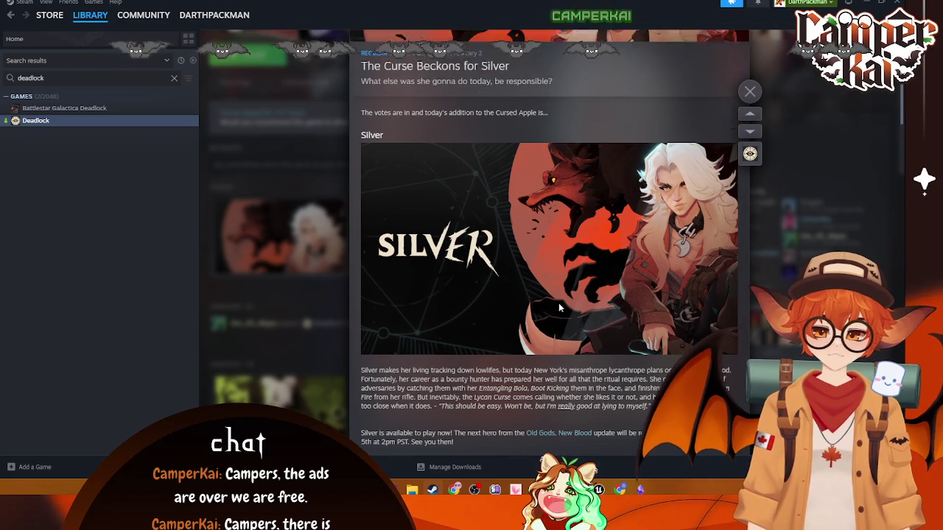
scroll(558, 304, "down", 1)
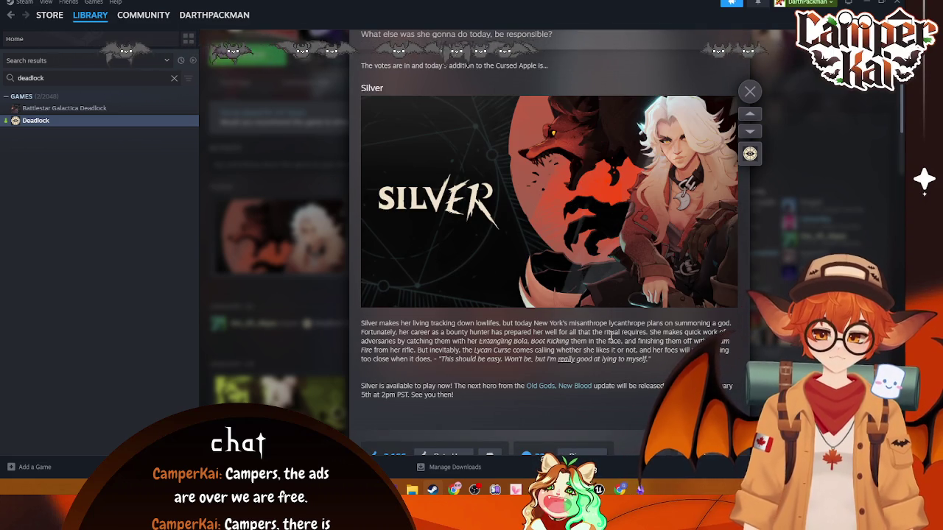
scroll(611, 337, "up", 3)
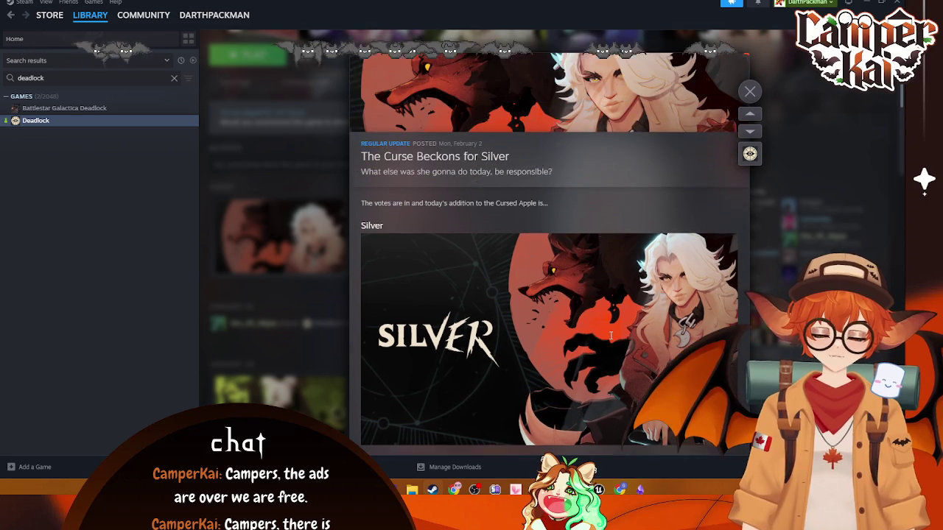
scroll(610, 336, "down", 3)
scroll(609, 337, "down", 15)
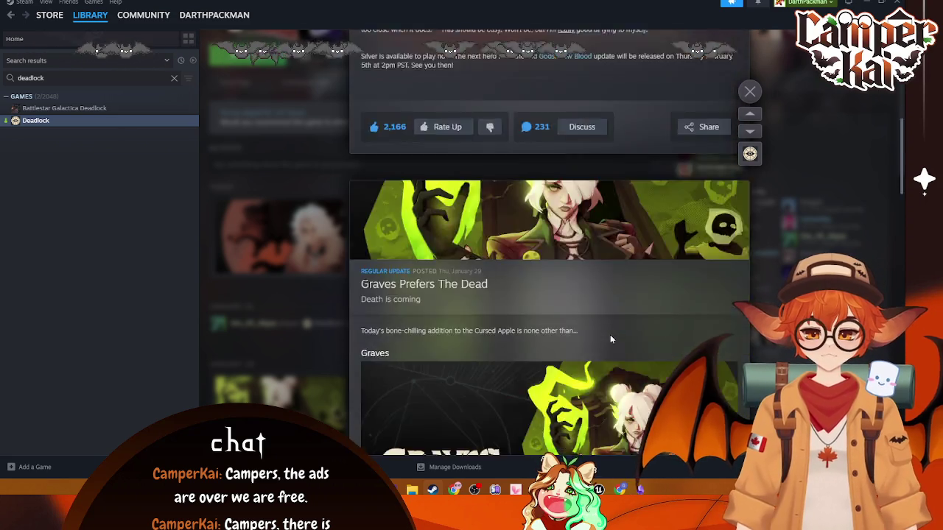
scroll(609, 335, "down", 3)
scroll(604, 339, "up", 8)
scroll(601, 341, "down", 8)
scroll(594, 343, "up", 5)
scroll(615, 294, "up", 5)
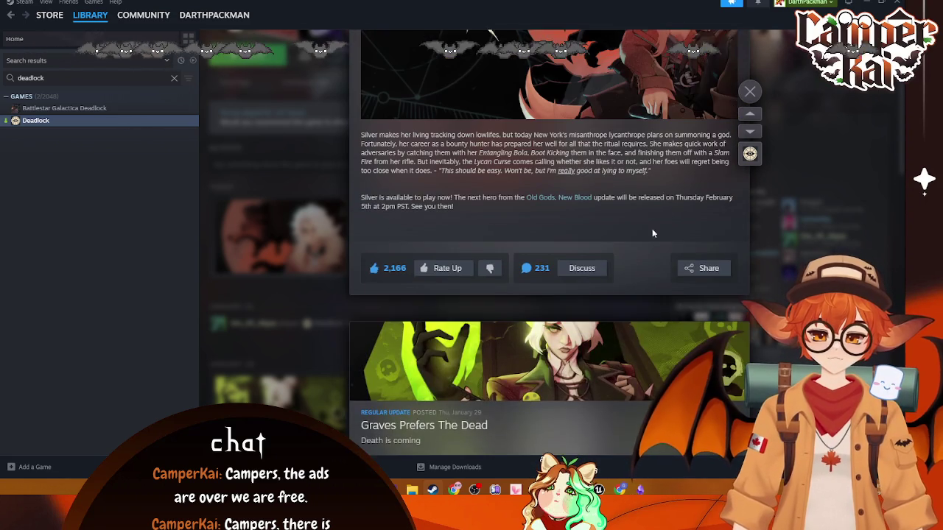
left_click(749, 92)
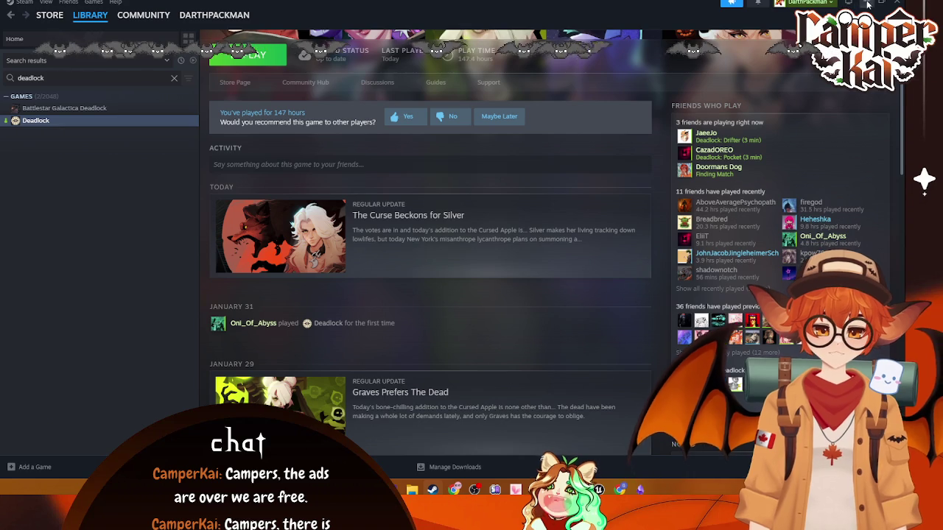
key("alt+Tab")
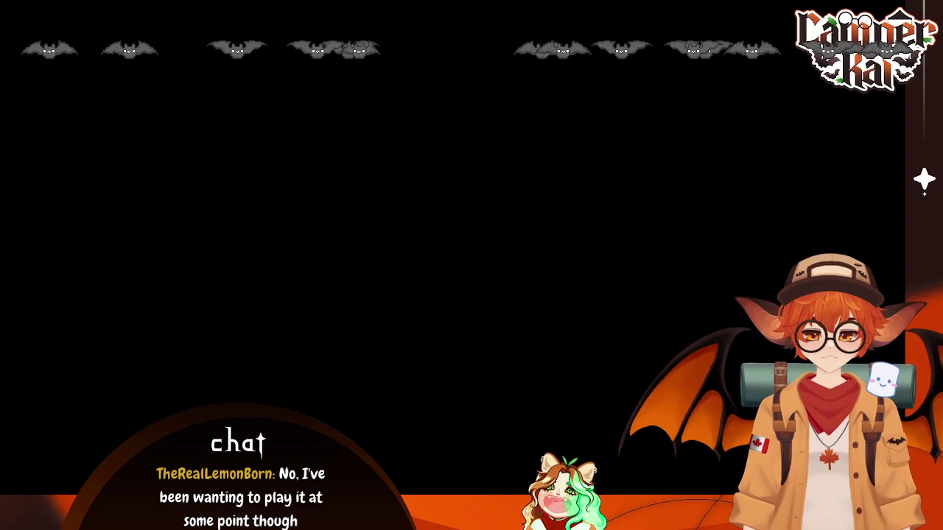
Step: Bring up the Alt+Tab window switcher over the Hytale game
key("alt+Tab")
key("Tab")
key("Tab")
key("Tab")
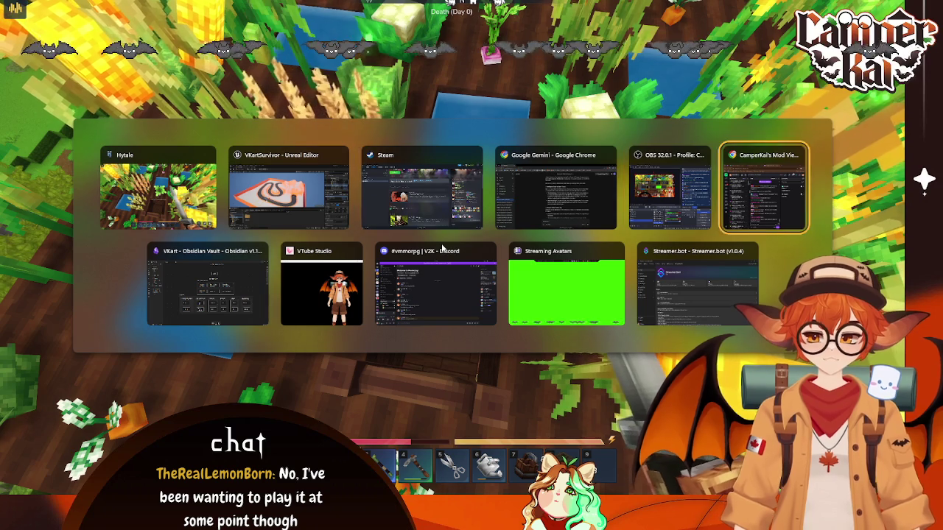
Step: Cycle the window switcher to bring VKartSurvivor - Unreal Editor to the front
key("Tab")
key("Tab")
key("Tab")
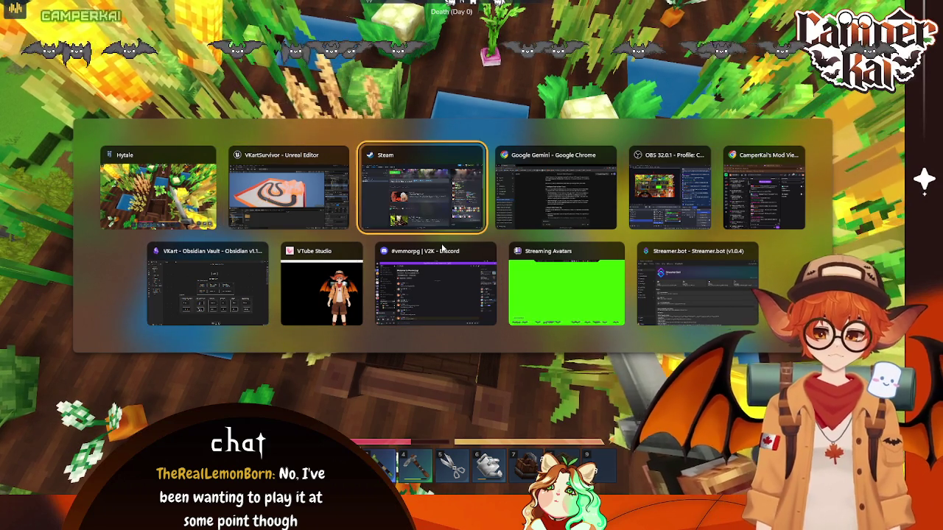
key("Tab")
key("Tab")
key("Tab")
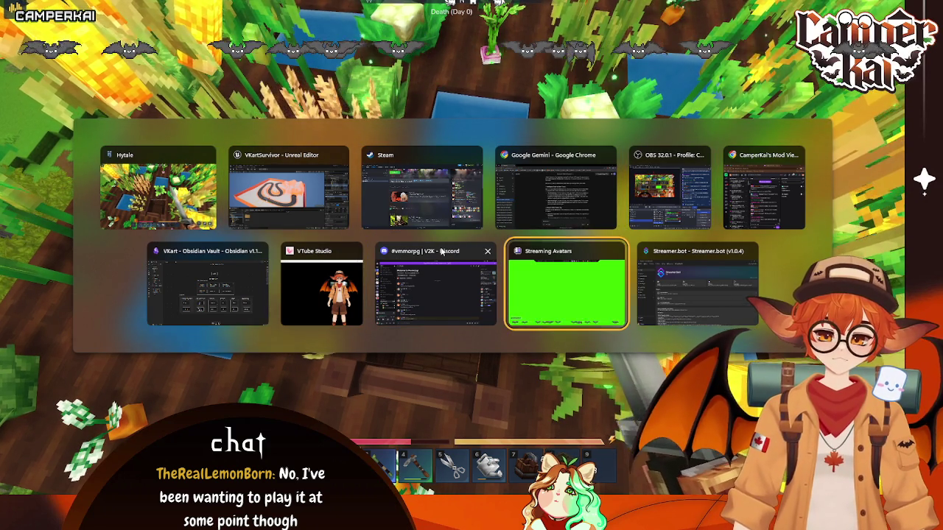
key("Tab")
key("Tab")
key("Tab")
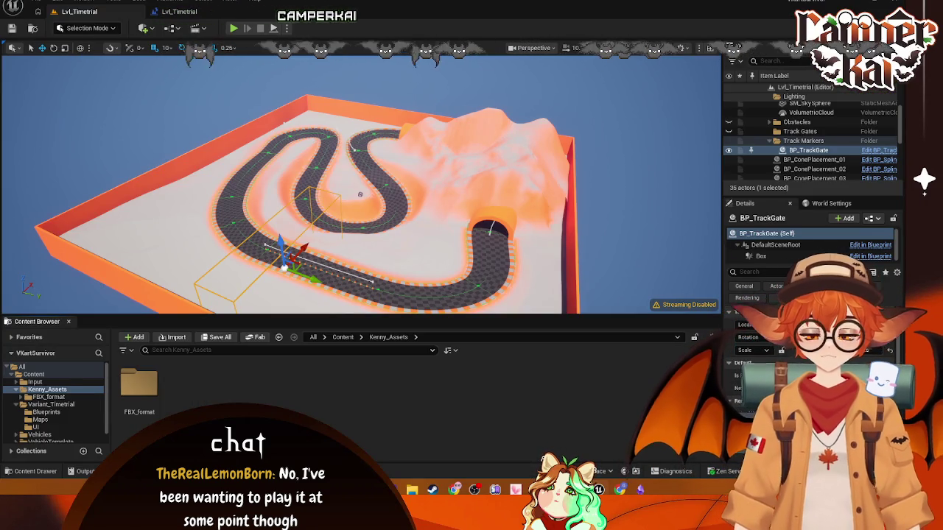
mouse_move(651, 491)
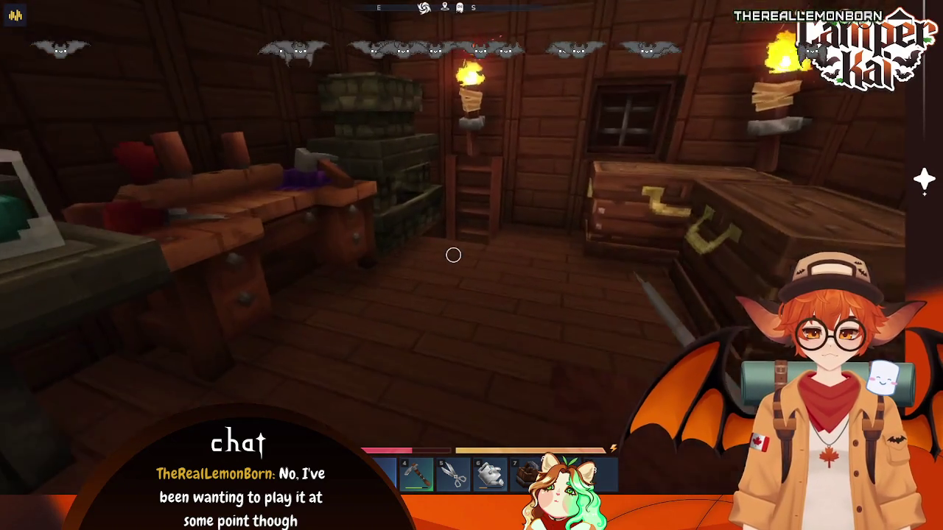
Step: Climb out of the room, walk to the farm's berry bushes and harvest berries
key("w")
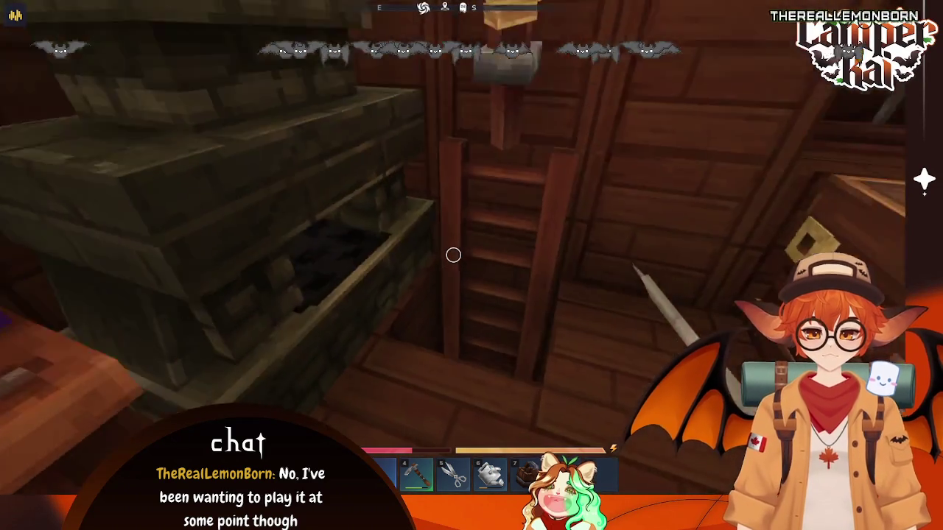
key("w")
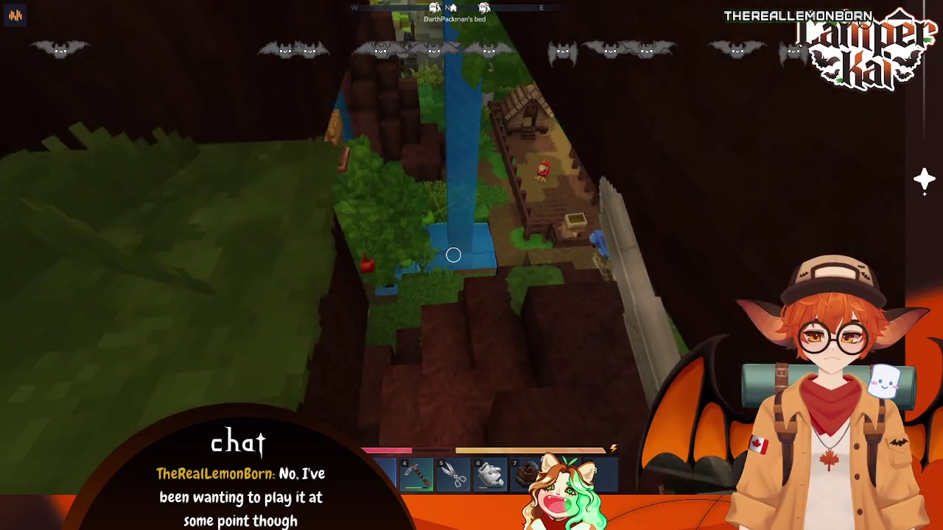
key("w")
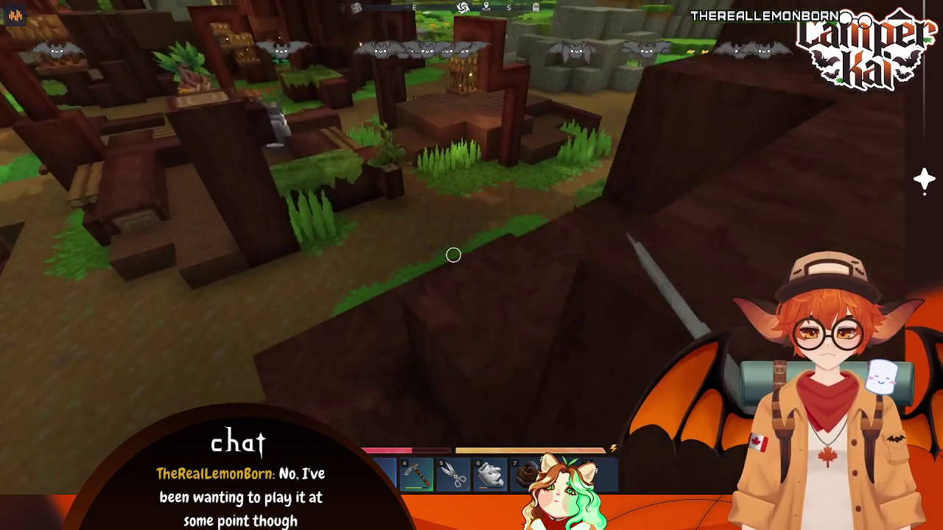
key("w")
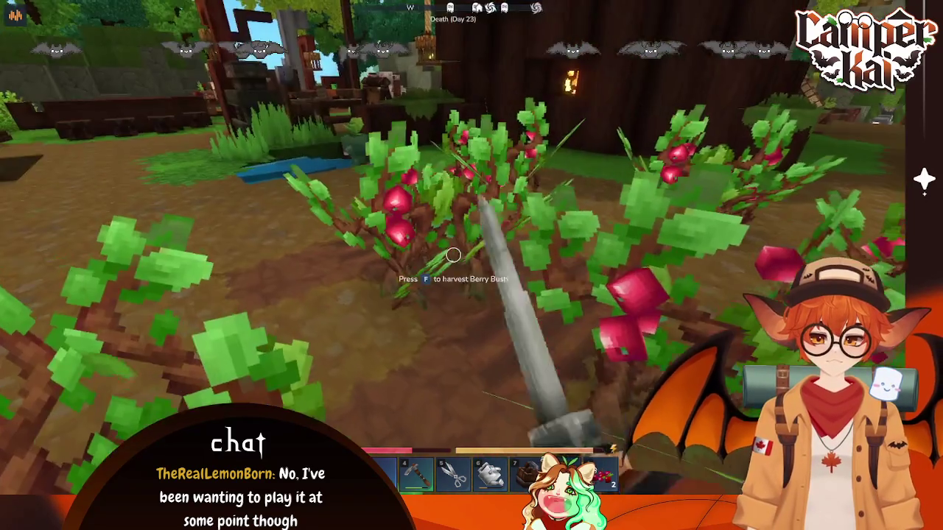
key("f")
key("f")
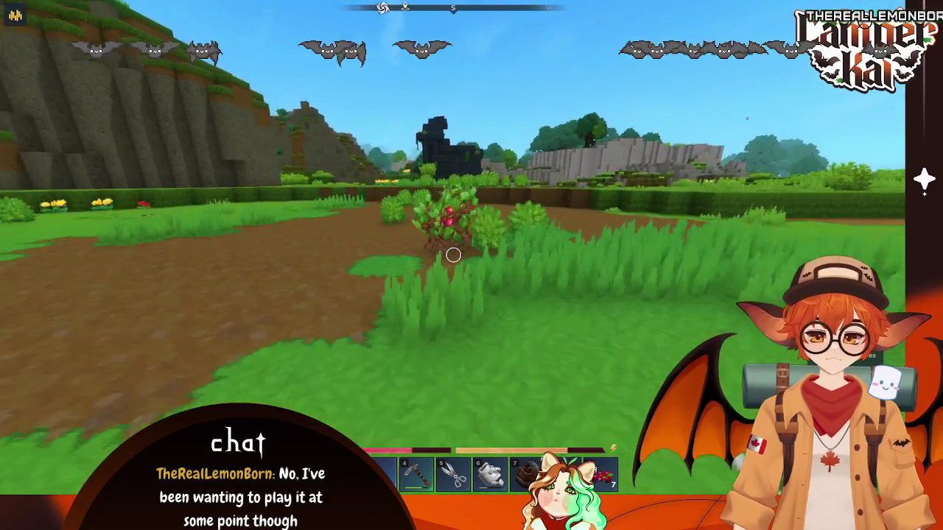
Step: Strike and shear the berry bushes with the sword and Crude Shears to reach 10 berries
left_click(453, 255)
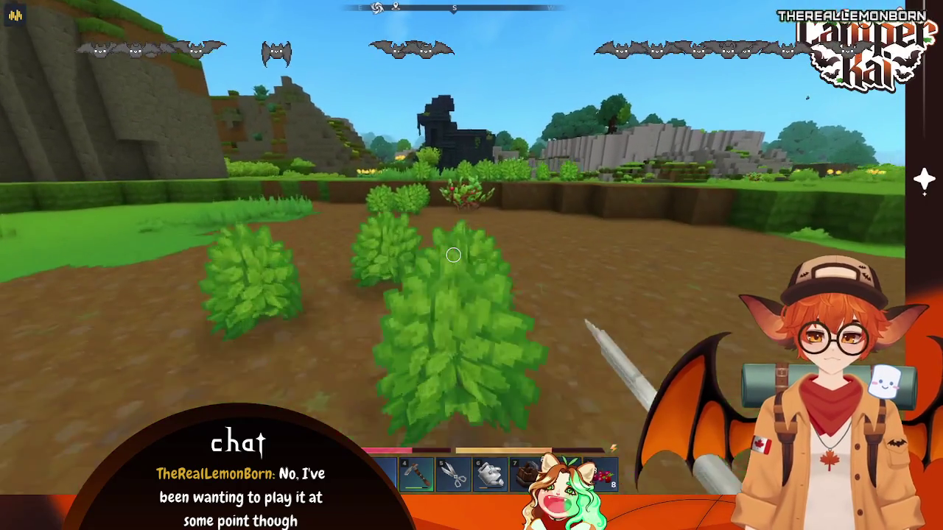
key("5")
left_click(453, 254)
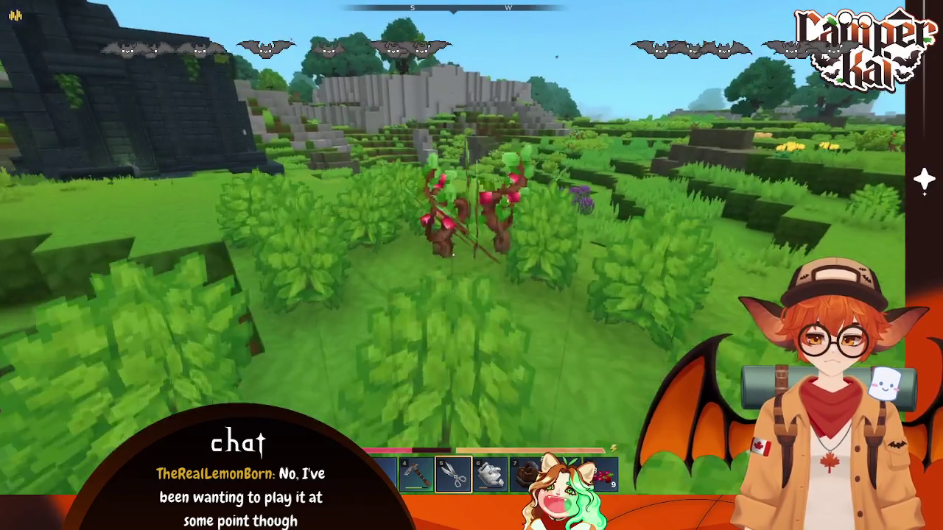
left_click(453, 255)
key("6")
key("5")
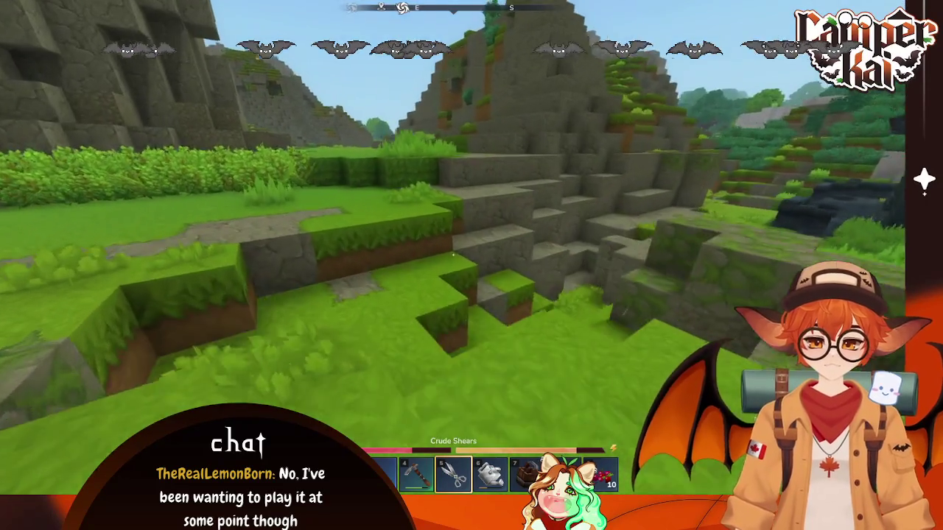
scroll(452, 255, "up", 3)
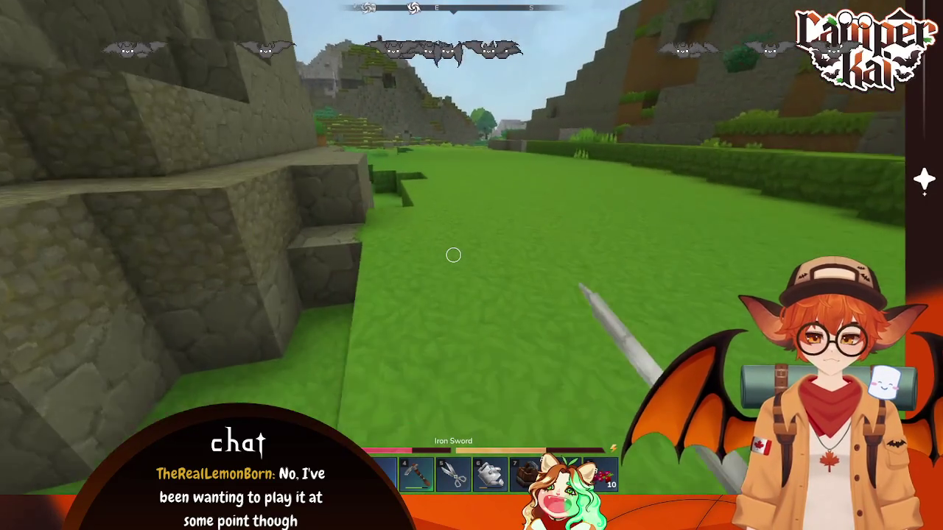
Step: Close the world map, leave the house and walk to the Chef's Stove holding the Thorium Hatchet
key("m")
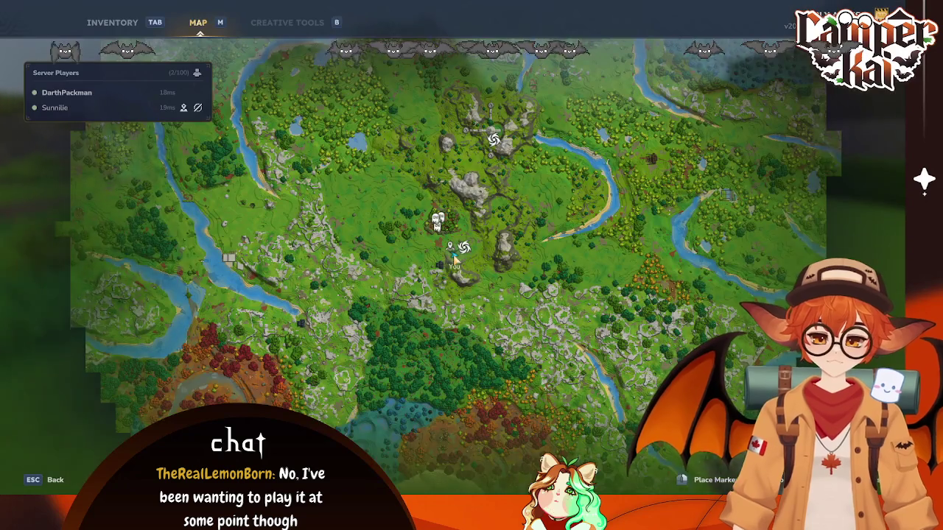
key("Escape")
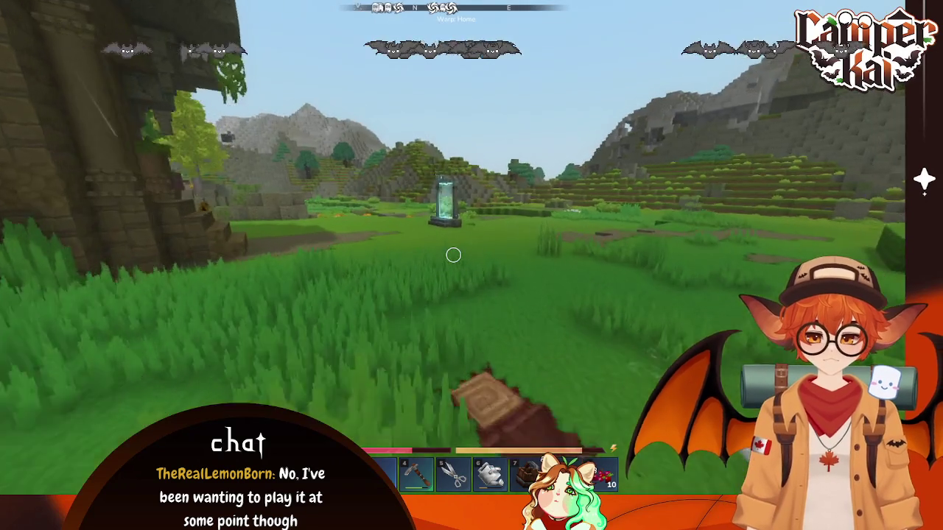
key("w")
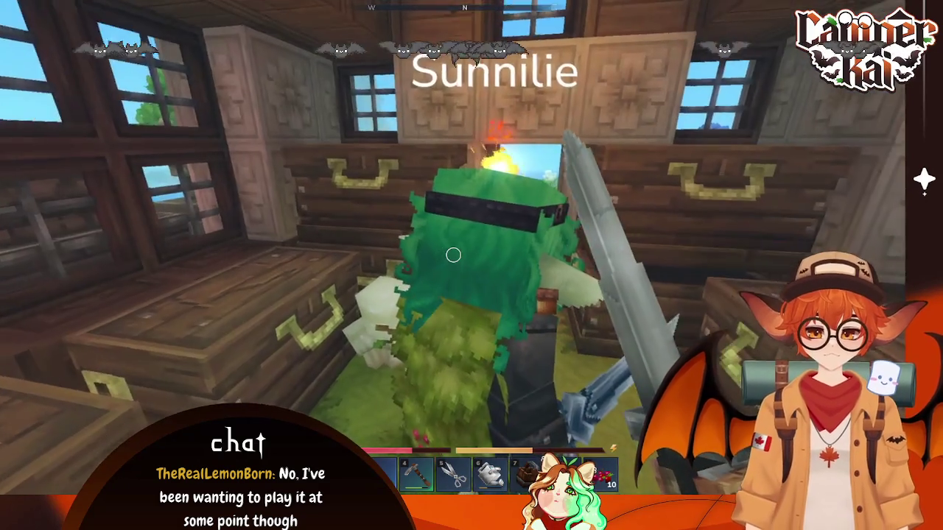
key("w")
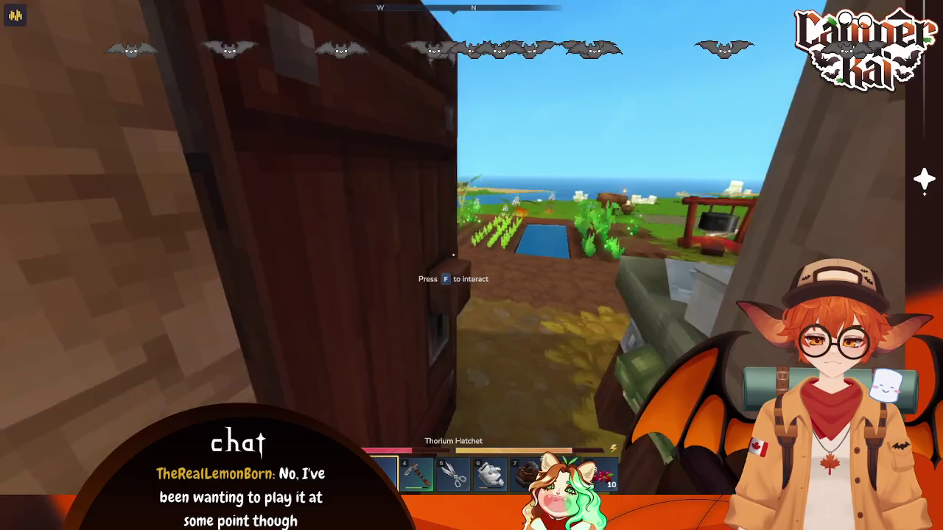
key("4")
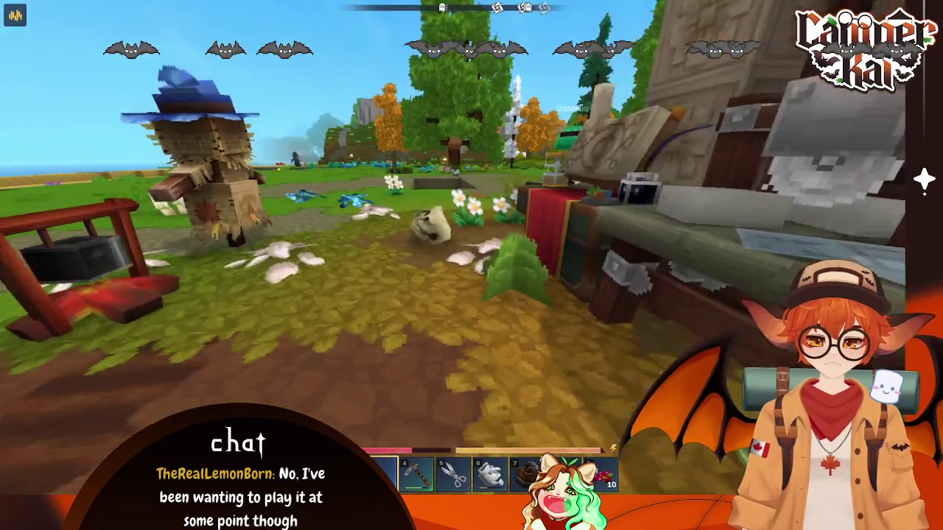
key("w")
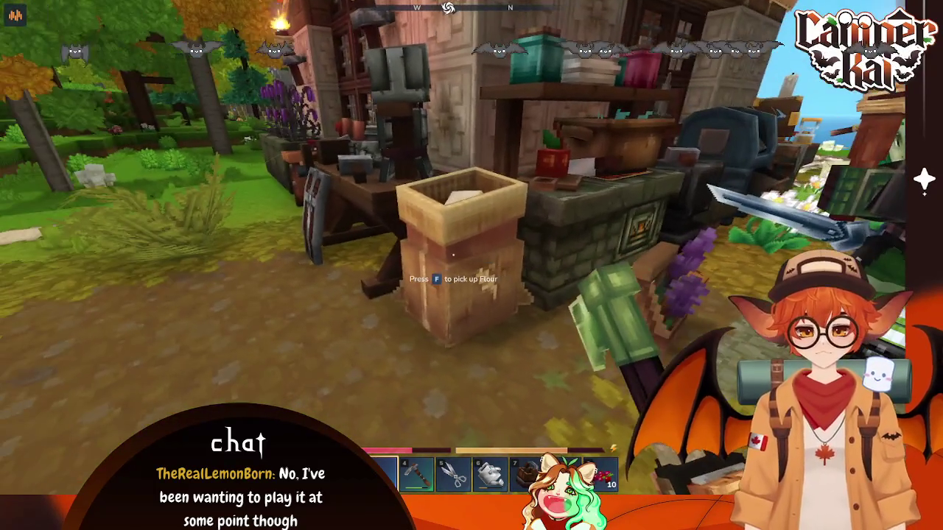
left_click(453, 255)
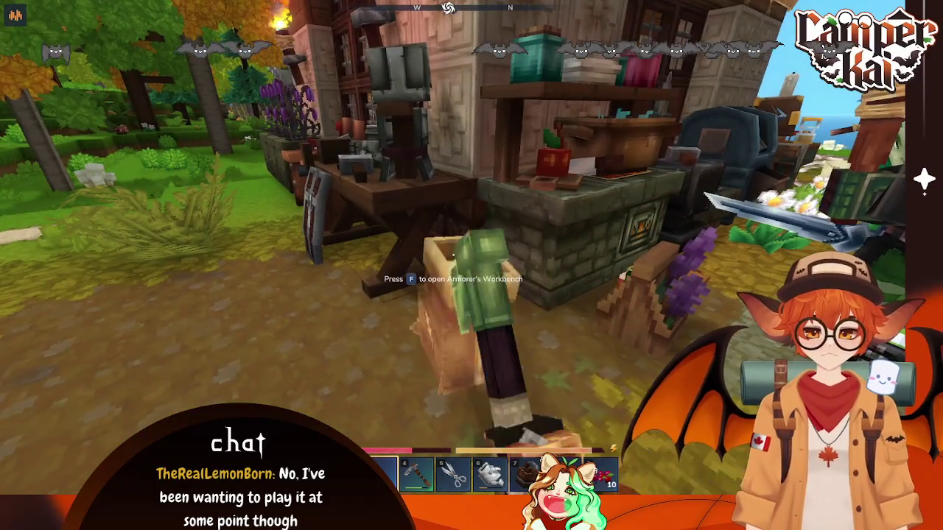
Step: Switch to the Crude Shears and check the inventory's contents
key("5")
key("Tab")
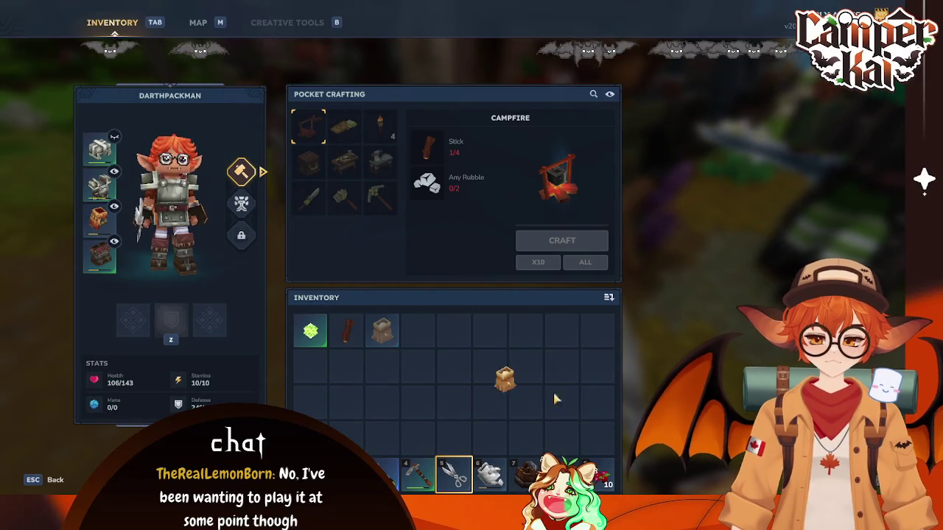
key("Tab")
scroll(453, 255, "down", 3)
scroll(453, 255, "down", 1)
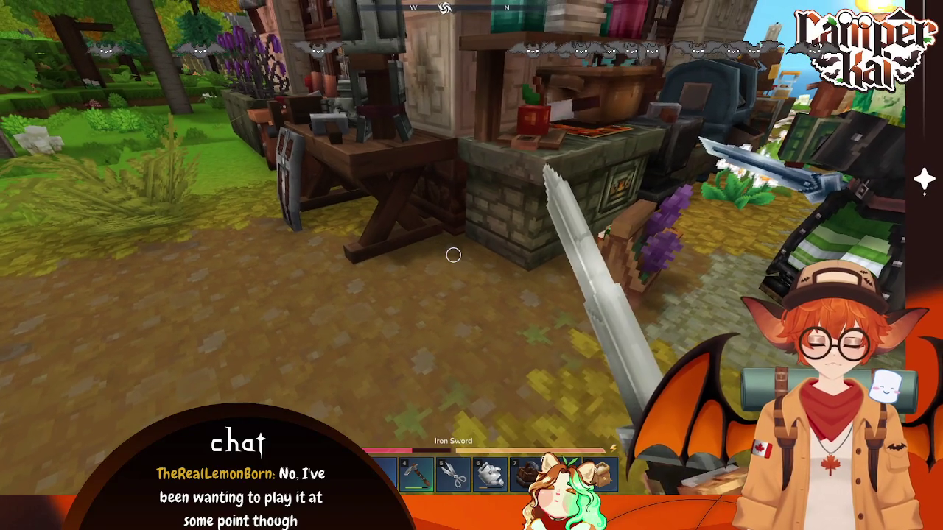
scroll(453, 255, "up", 1)
scroll(453, 255, "down", 1)
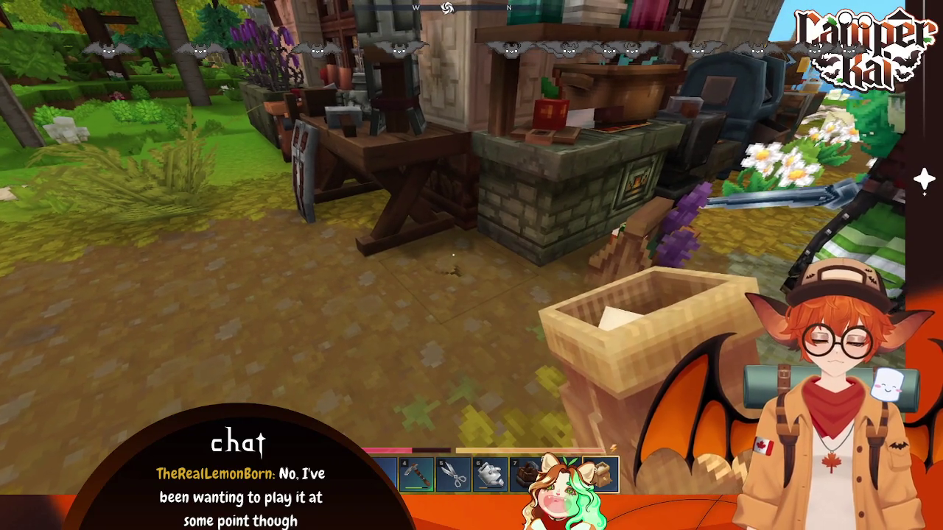
key("Tab")
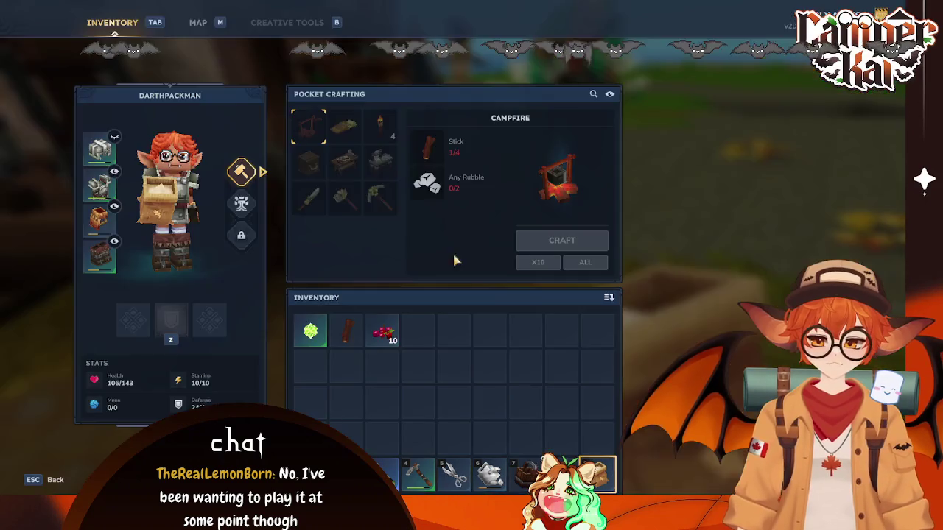
key("Tab")
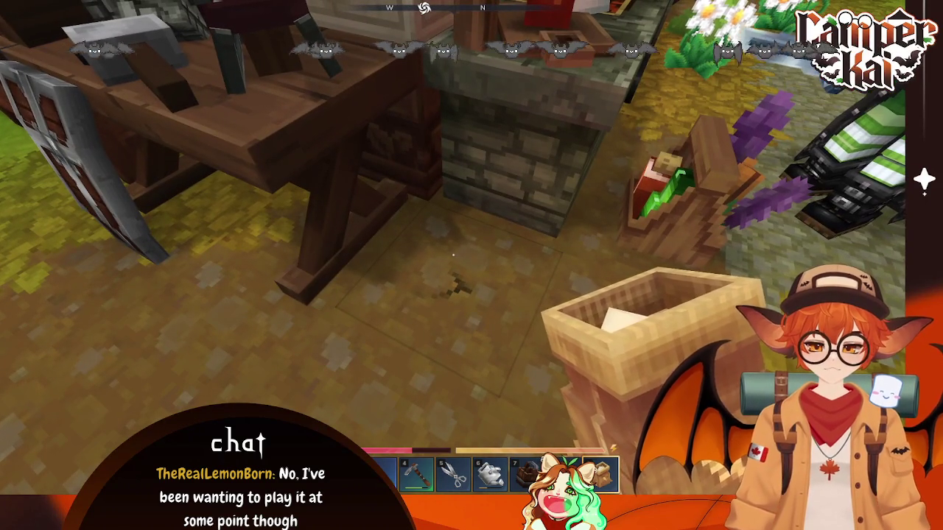
key("Tab")
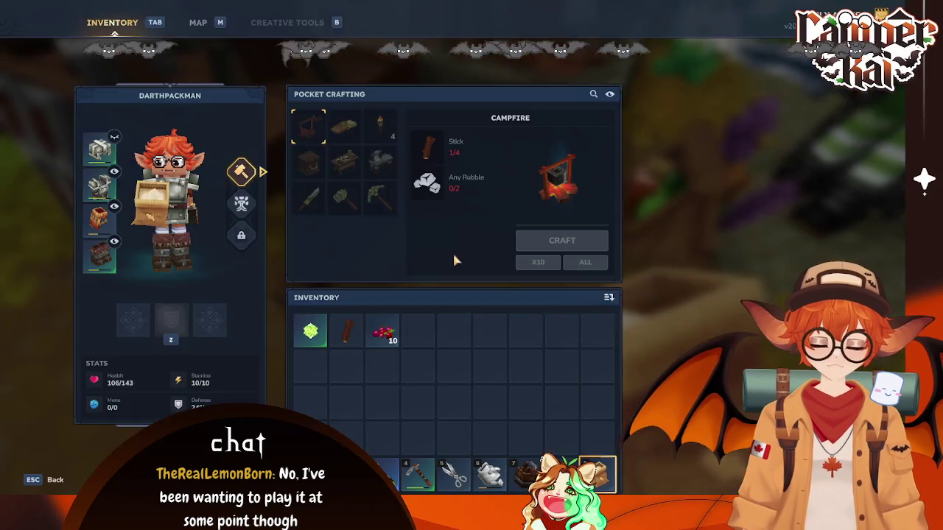
key("Tab")
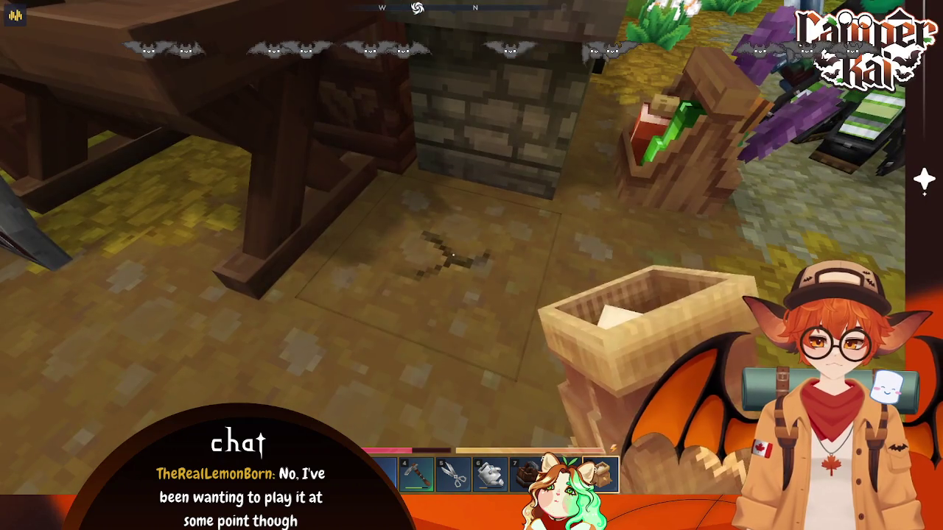
Step: Place the spices sack on the floor beside the stove and swing the Thorium Hatchet
right_click(453, 254)
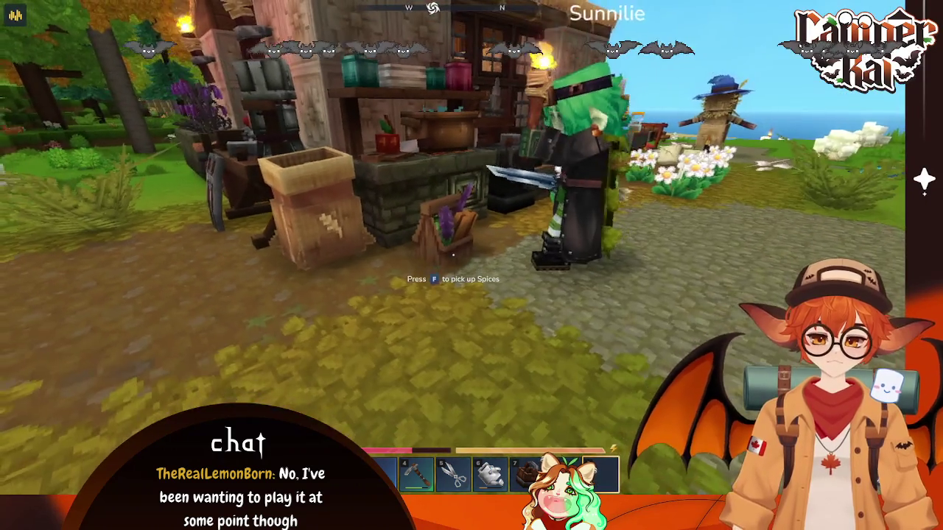
key("5")
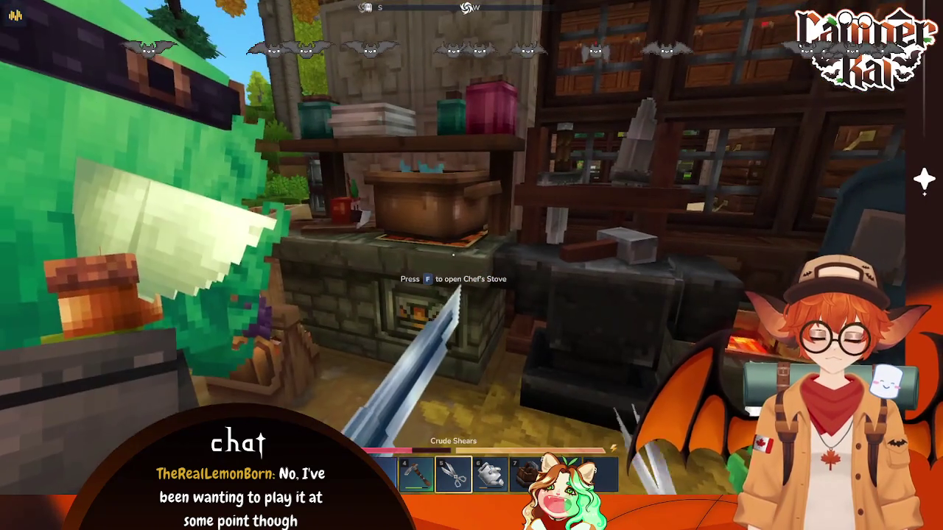
key("4")
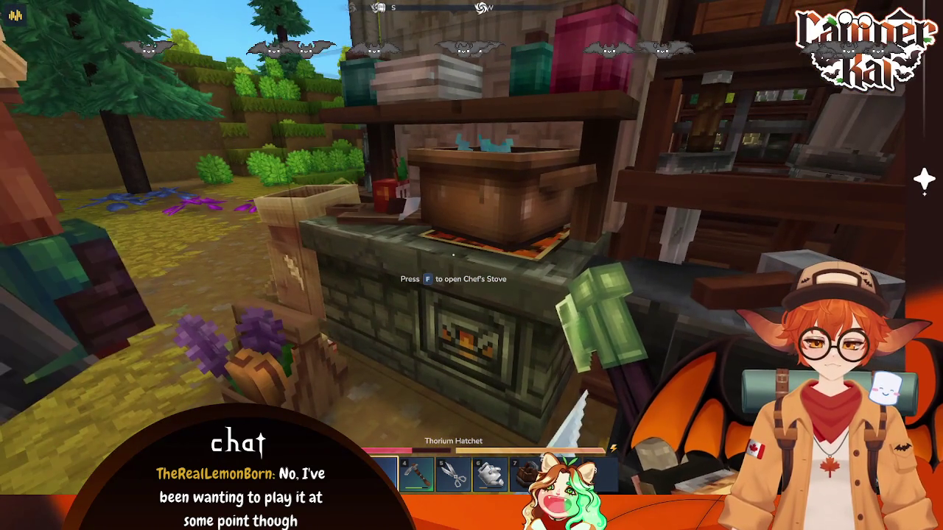
left_click(453, 254)
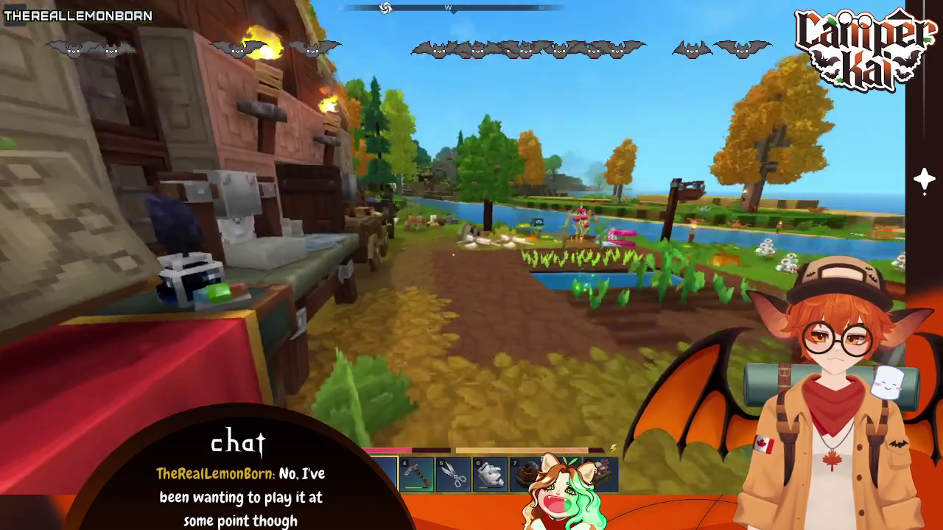
Step: Set the portal's Target Warp to HOME, save the change, and step through the portal
key("w")
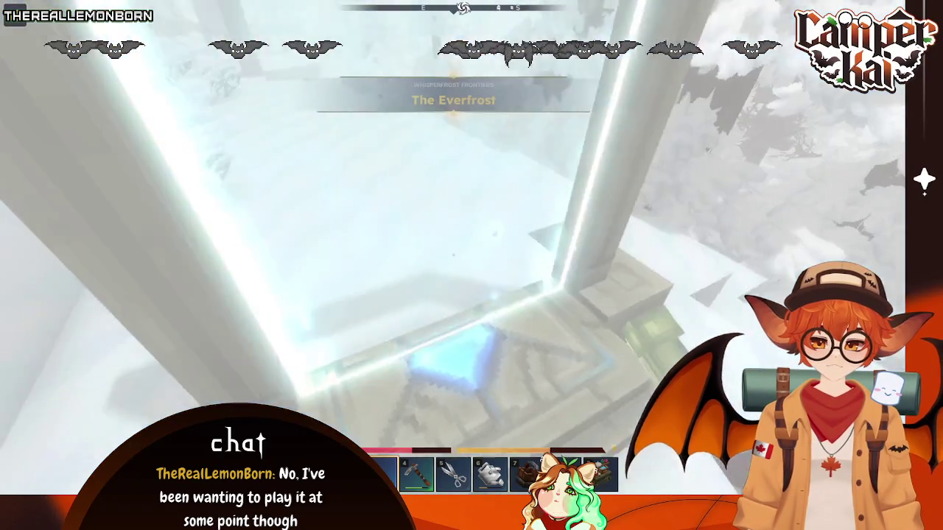
key("f")
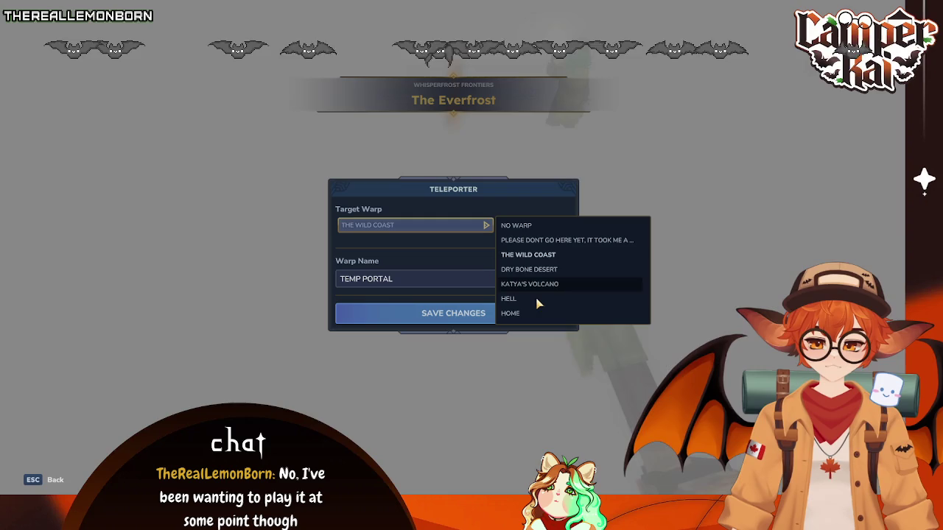
left_click(532, 315)
left_click(477, 313)
key("w")
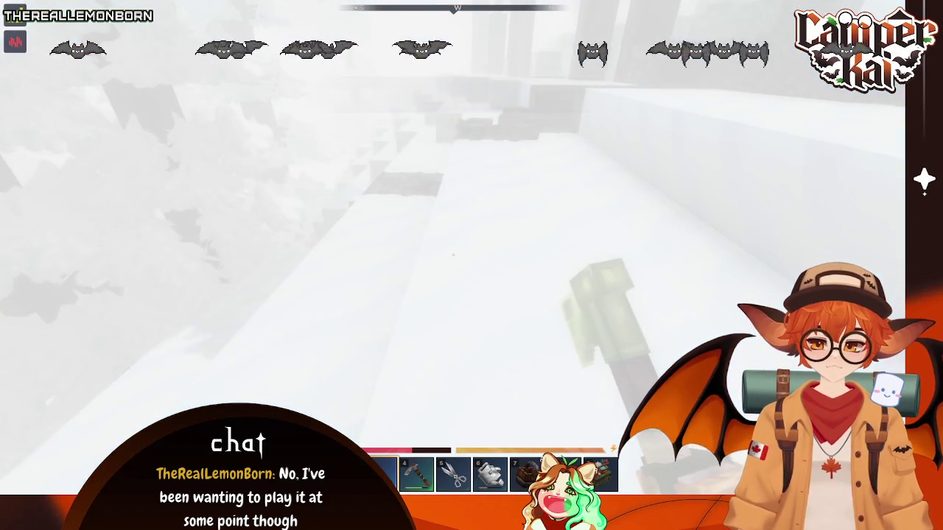
key("f")
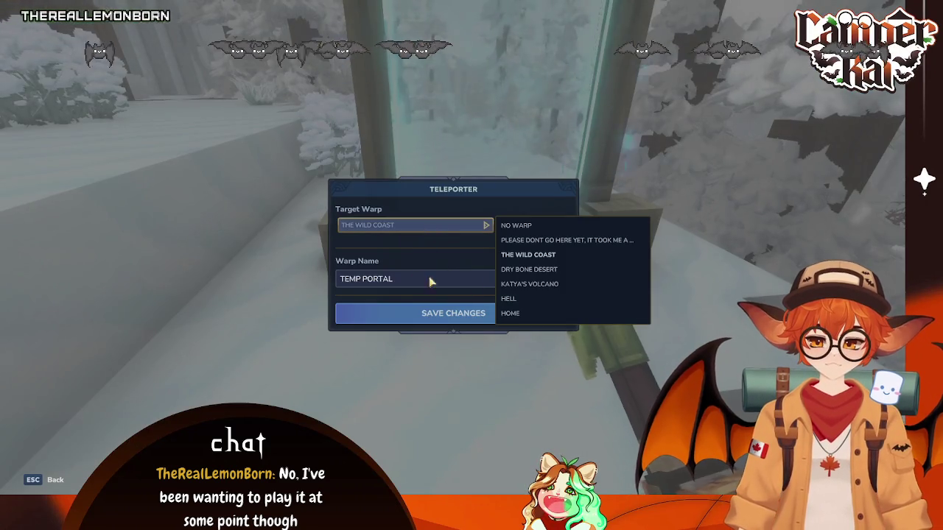
left_click(527, 313)
left_click(487, 319)
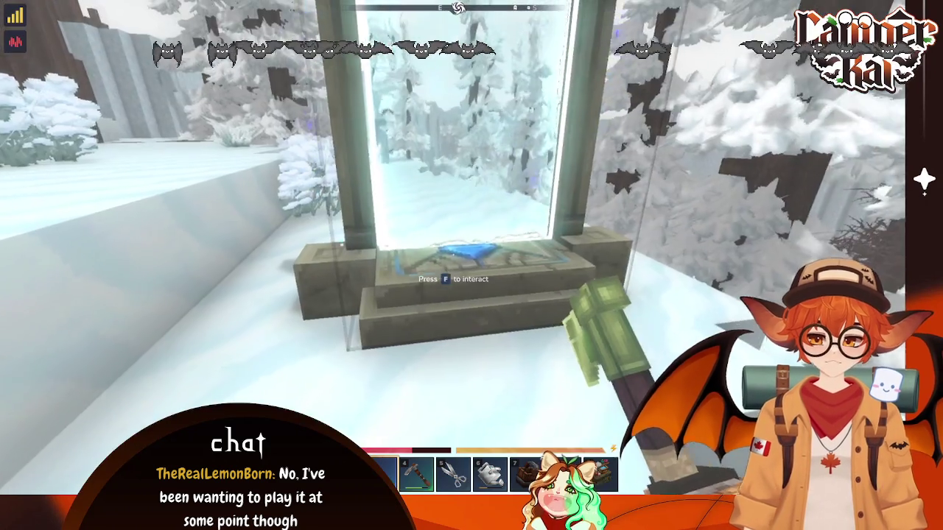
key("w")
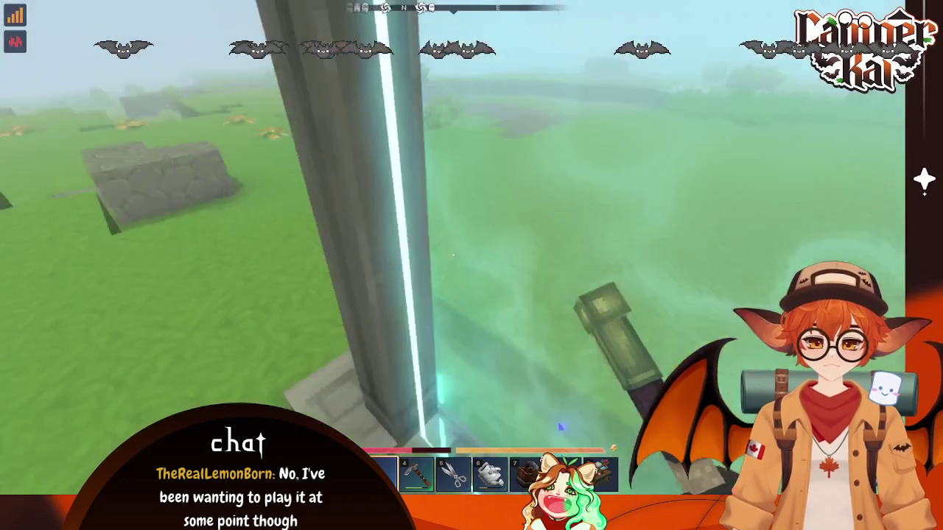
Step: Walk past the mossy stone wall along the dirt path to the tree house area
scroll(471, 265, "up", 2)
scroll(471, 265, "up", 3)
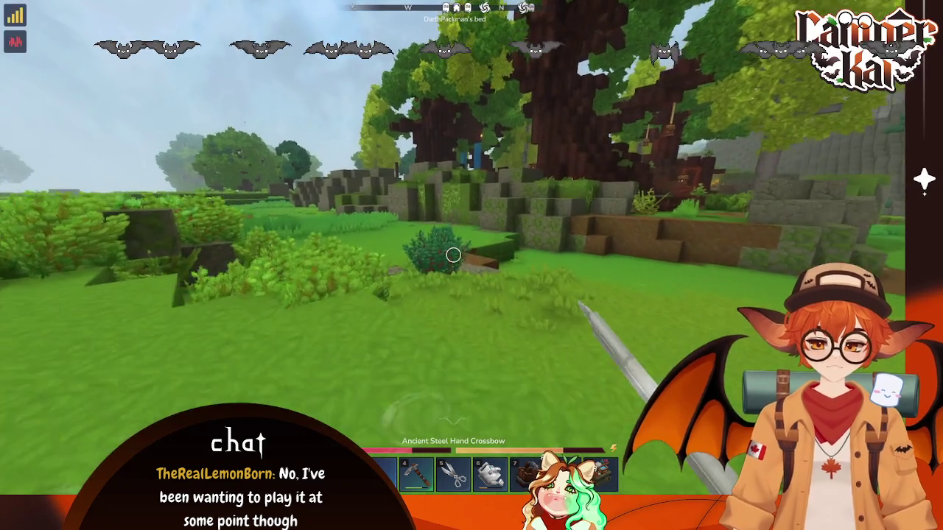
key("w")
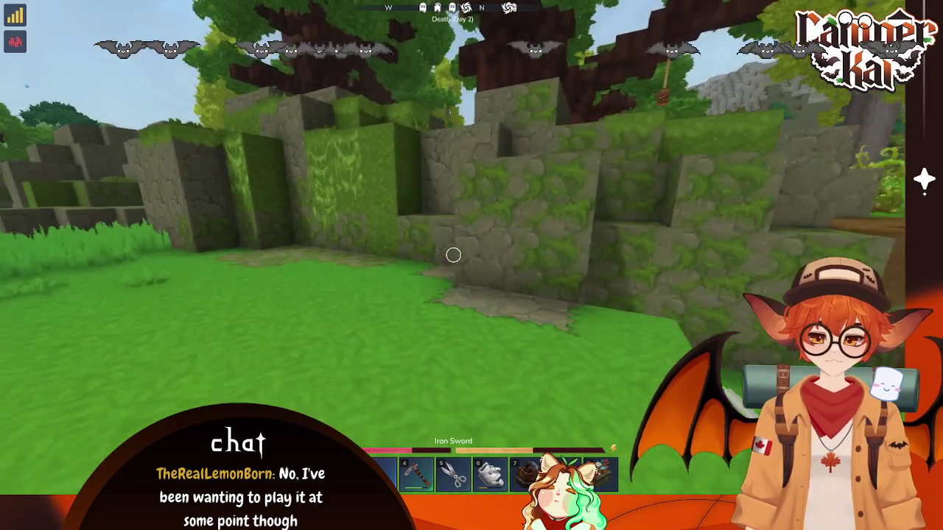
key("w")
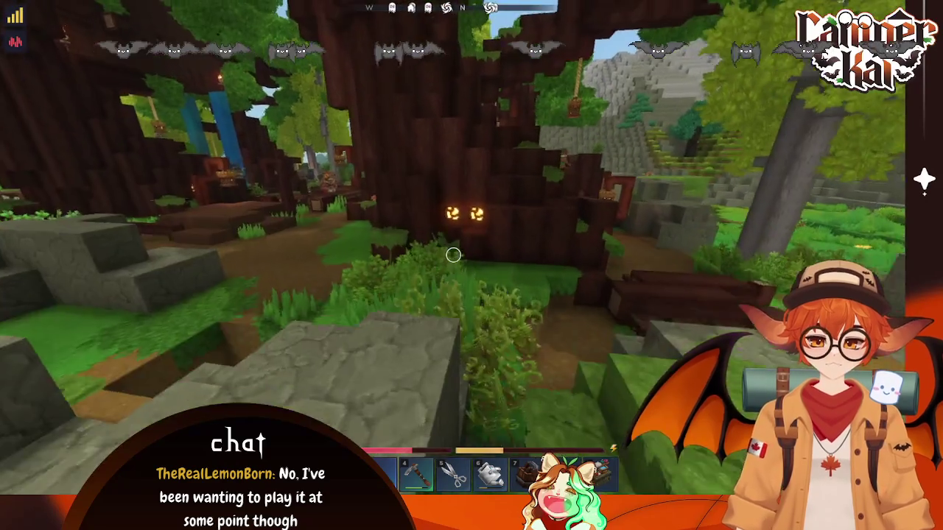
key("w")
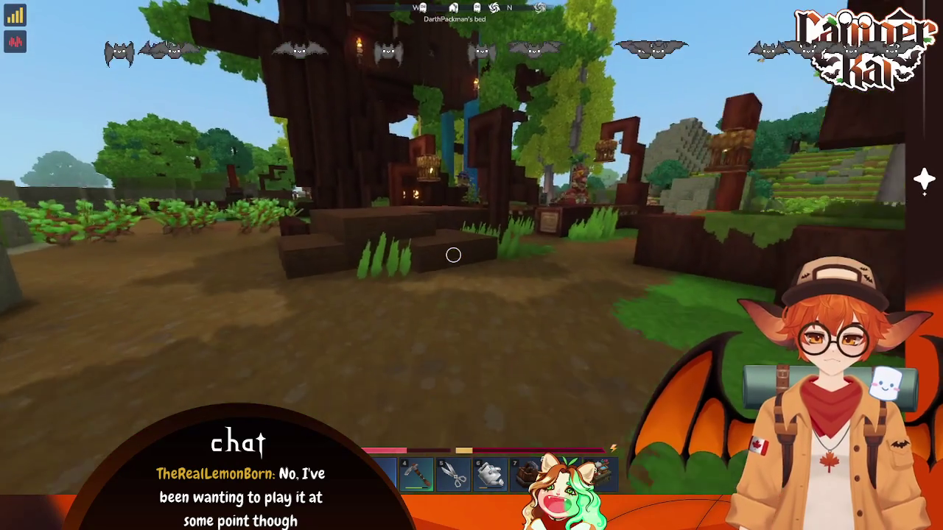
key("w")
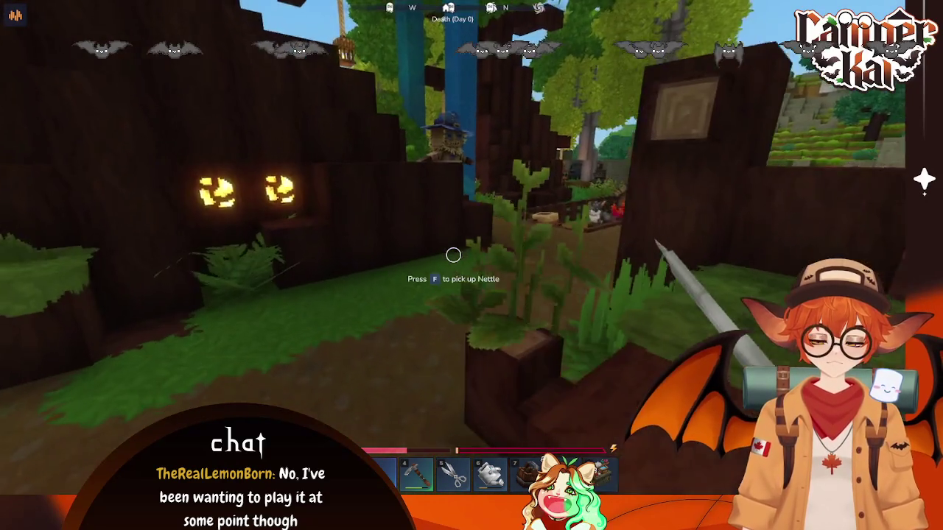
Step: Equip the Iron Hoe, climb the tree-house ladder and open the Chef's Stove crafting screen
key("4")
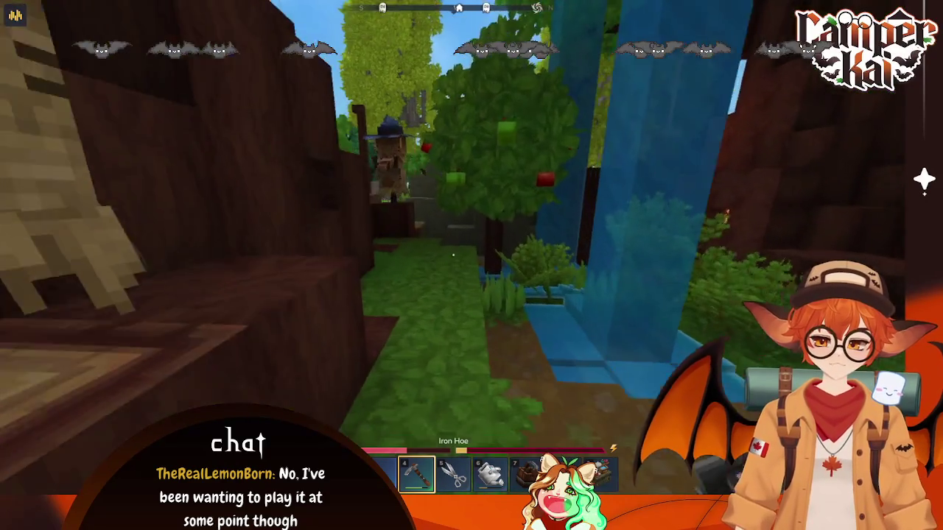
key("w")
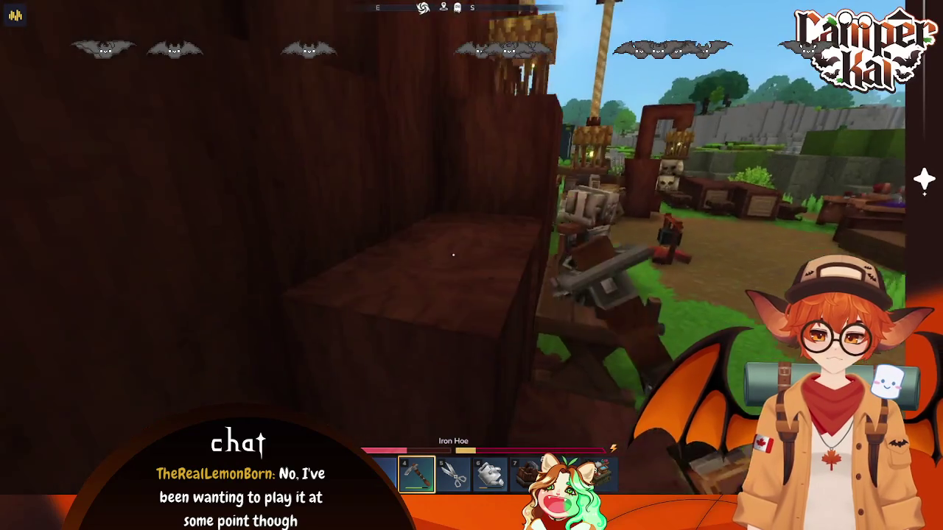
key("w")
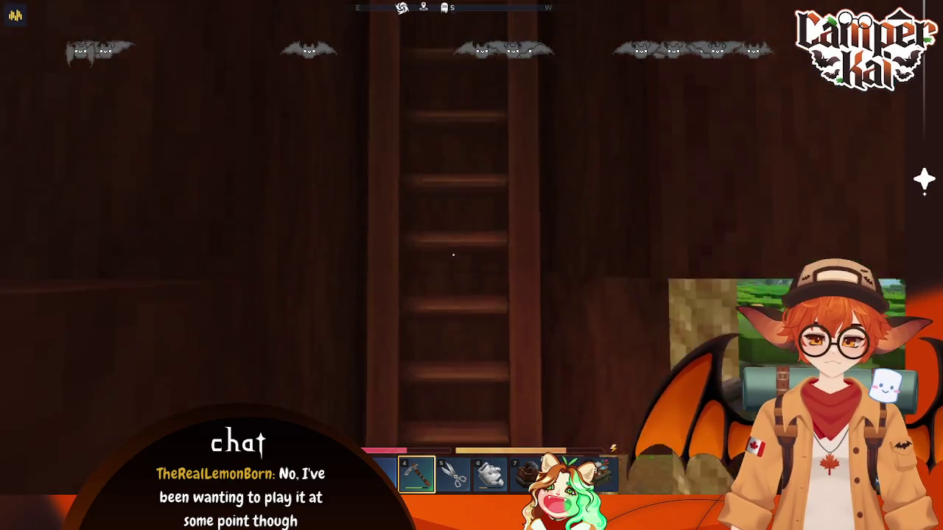
key("w")
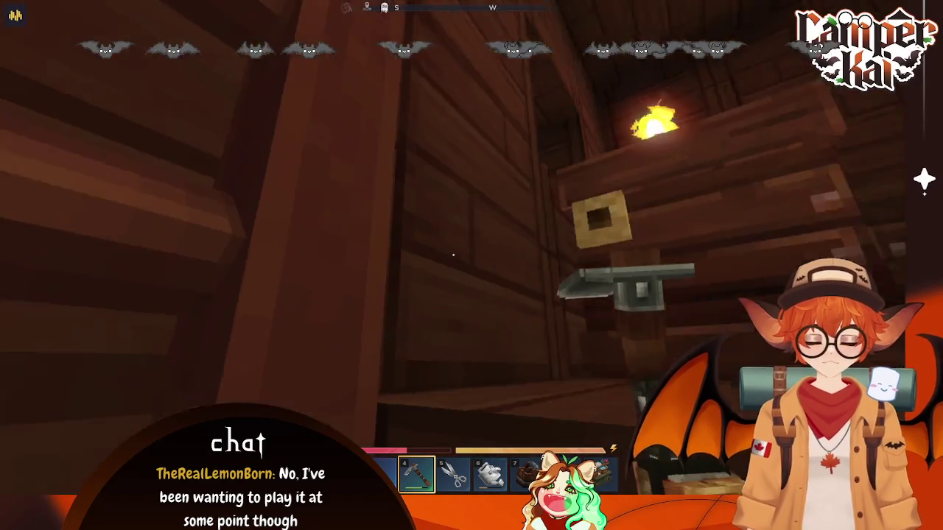
scroll(453, 255, "down", 5)
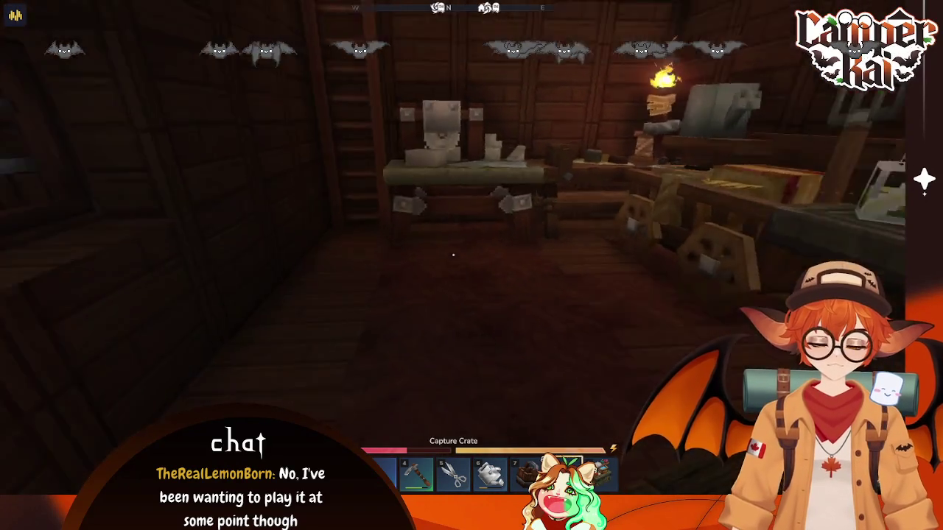
key("a")
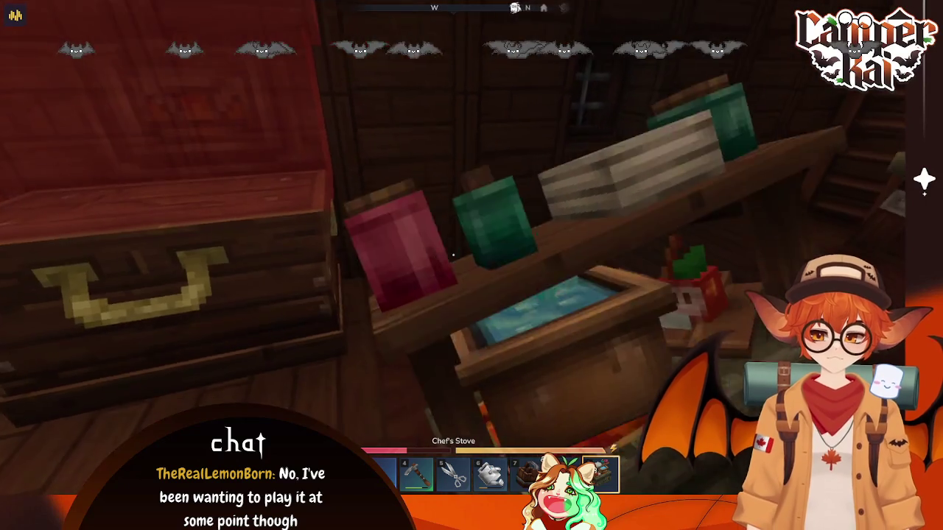
key("f")
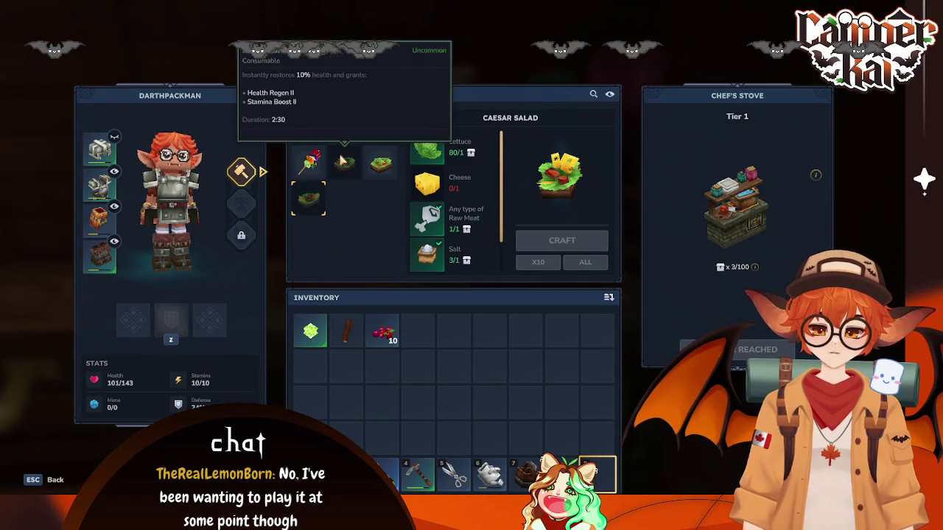
Step: Compare the Apple Pie, Caesar Salad and Popcorn recipes, then bake Apple Pie at the stove
left_click(347, 70)
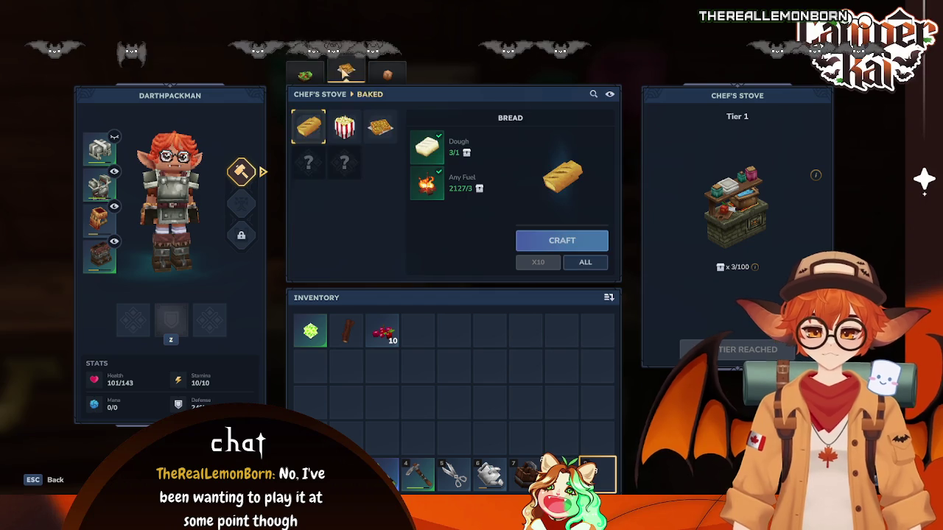
left_click(387, 74)
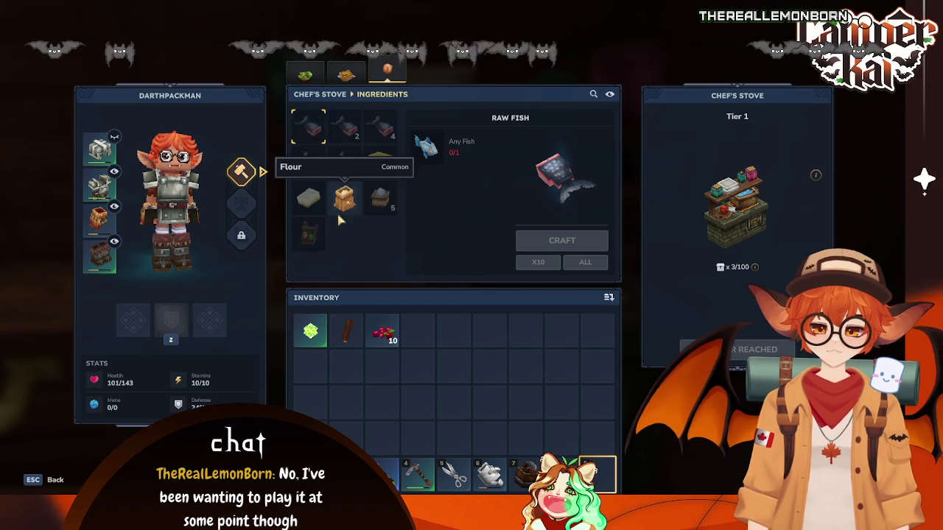
left_click(346, 70)
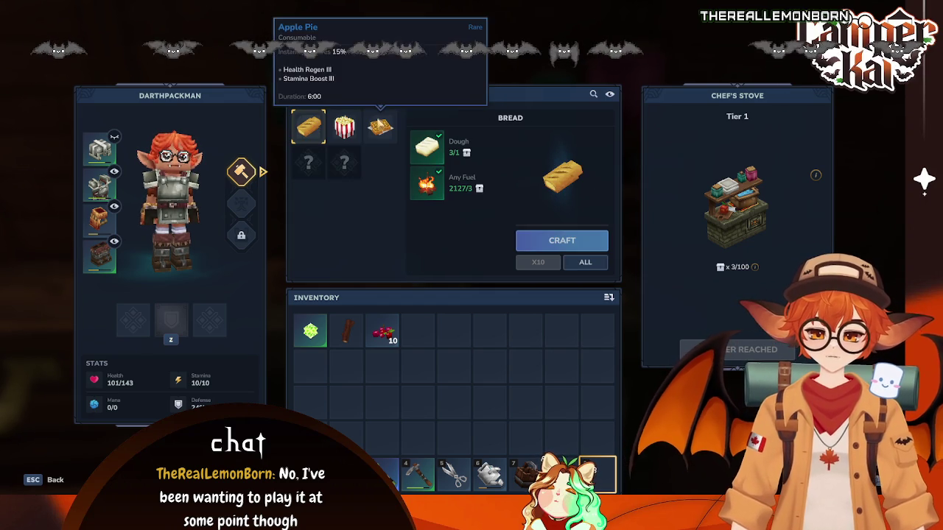
left_click(380, 126)
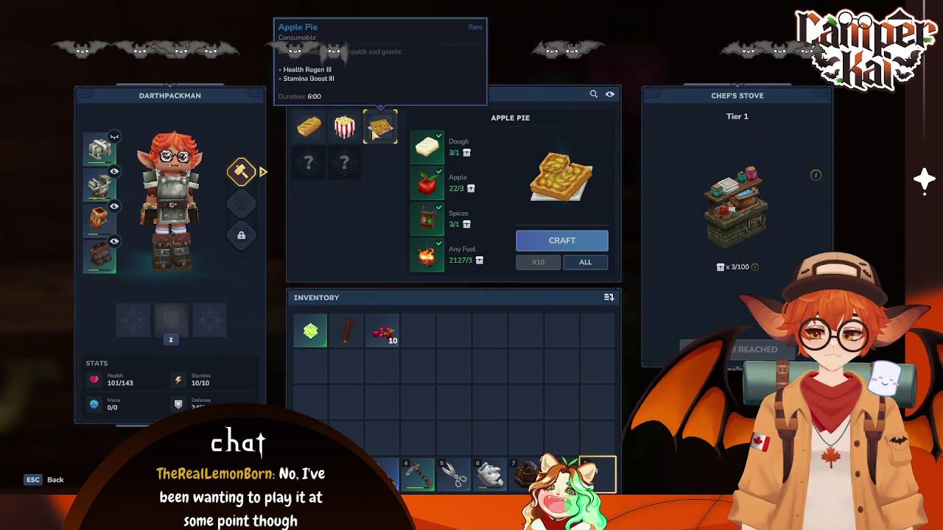
left_click(304, 69)
left_click(309, 198)
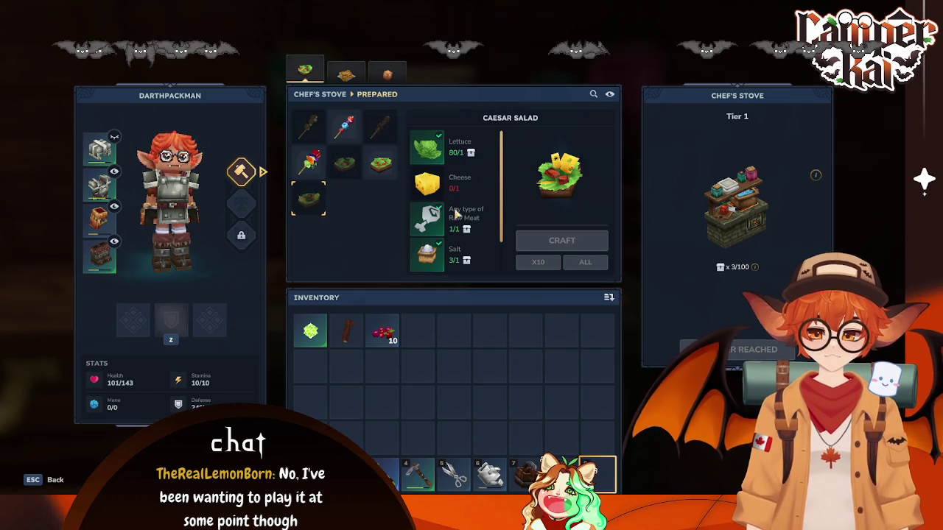
left_click(345, 71)
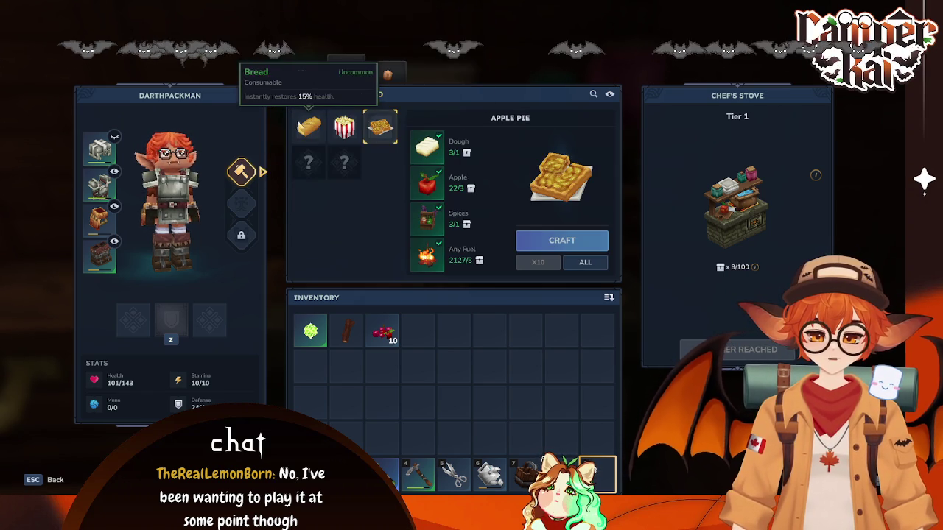
left_click(346, 131)
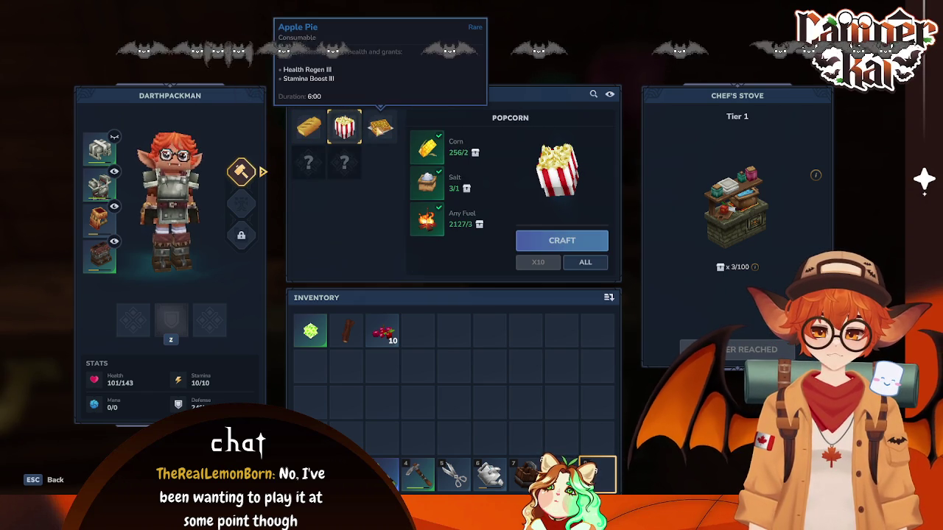
left_click(381, 130)
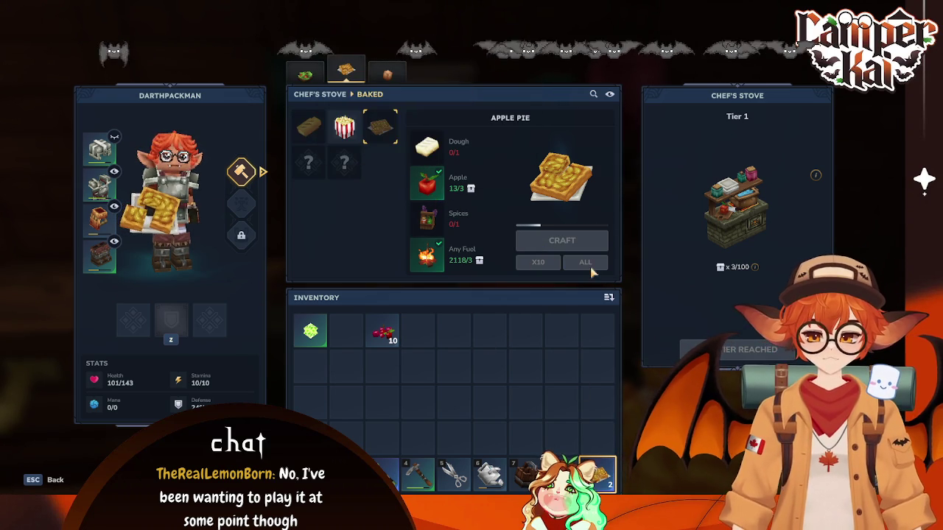
Step: Check the three Apple Pies in the hotbar, then view the Caesar Salad and ingredient recipes
mouse_move(608, 480)
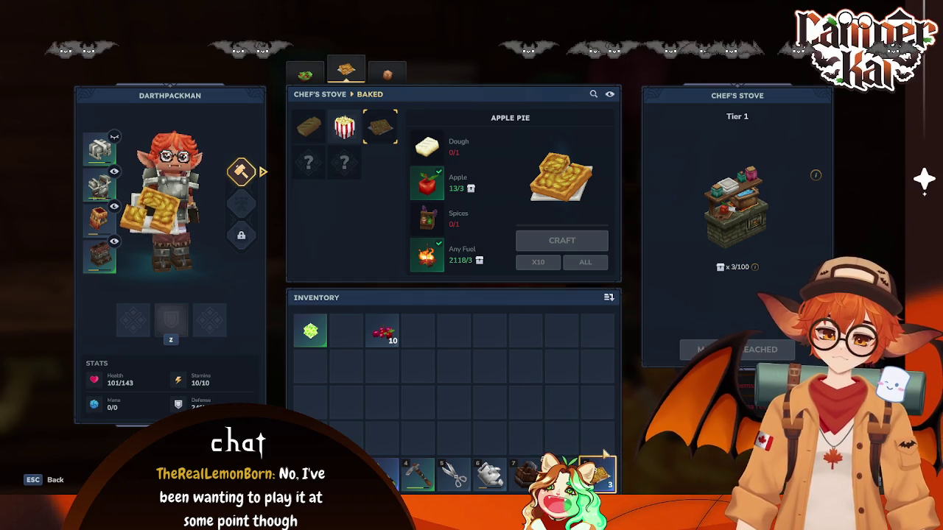
left_click(305, 74)
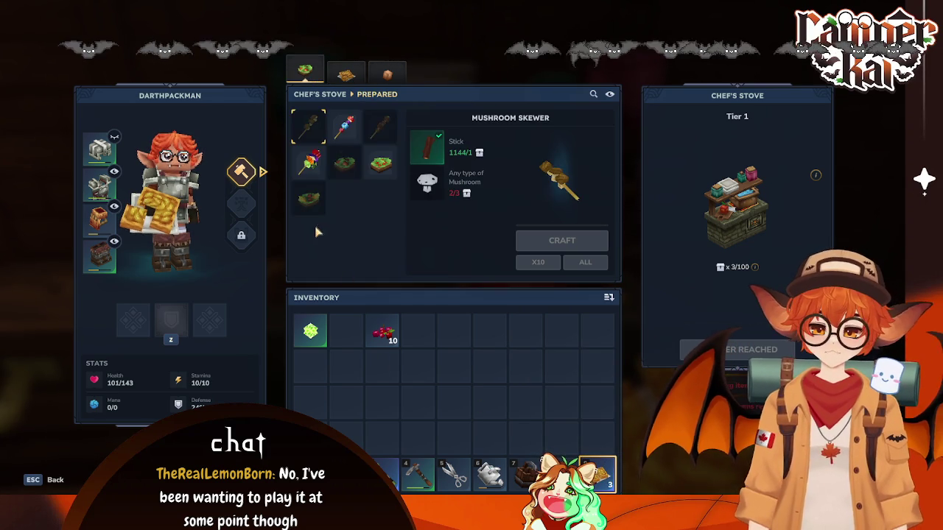
left_click(310, 197)
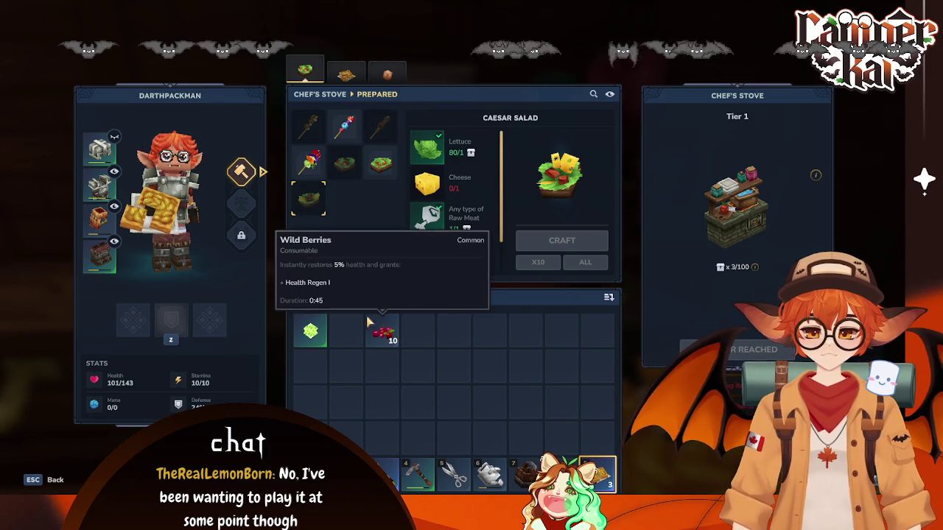
left_click(377, 75)
Step: Review the Cheese, Spices, Dough and Flour ingredient recipes at the Chef's Stove
left_click(380, 162)
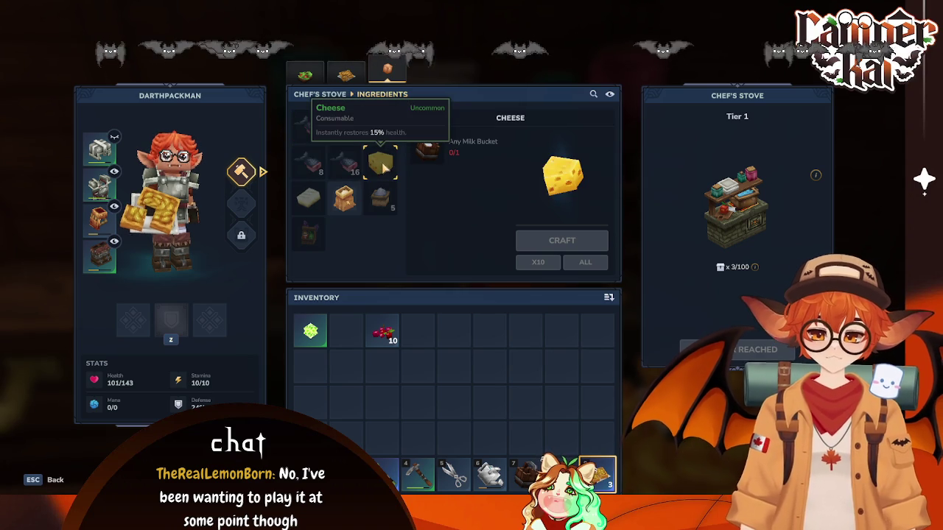
key("Escape")
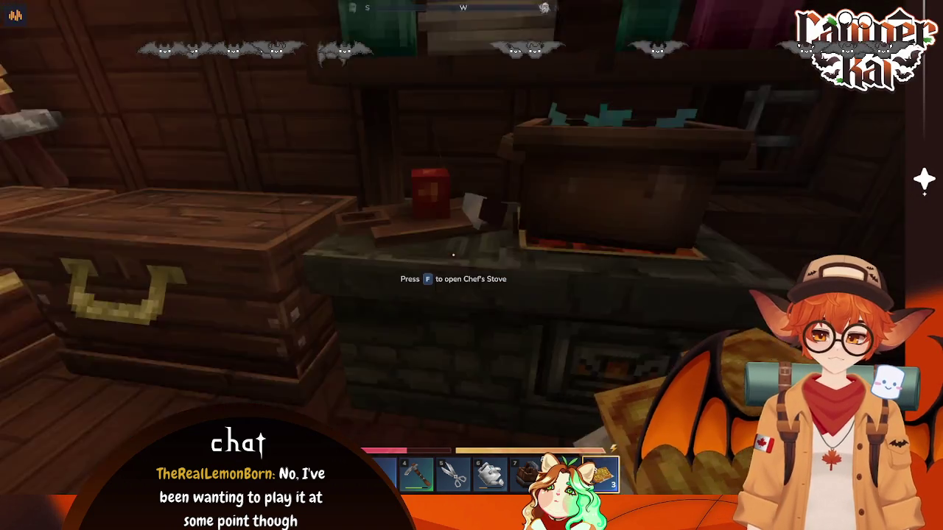
key("f")
left_click(308, 234)
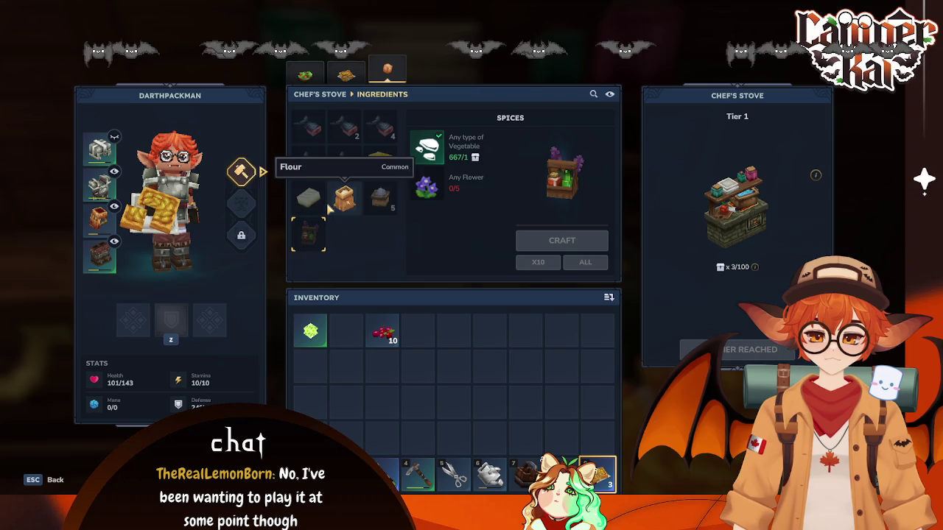
left_click(308, 198)
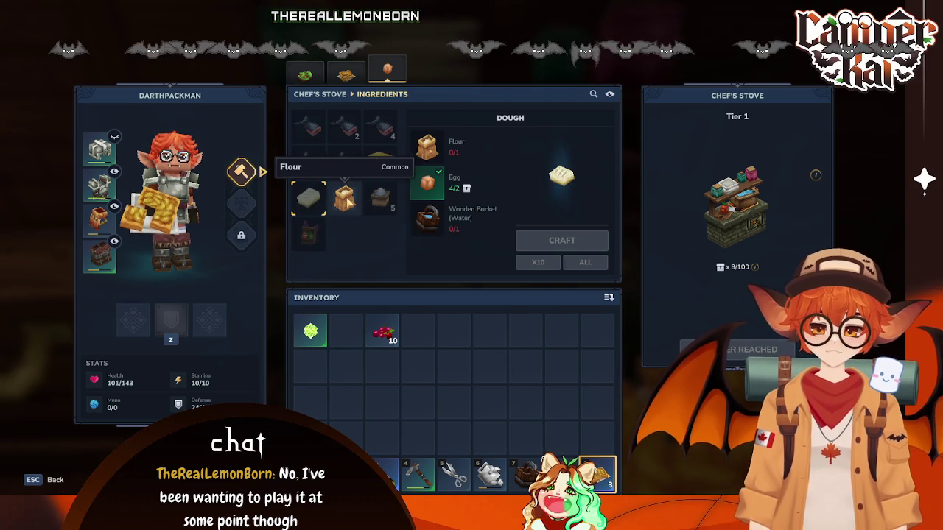
left_click(343, 197)
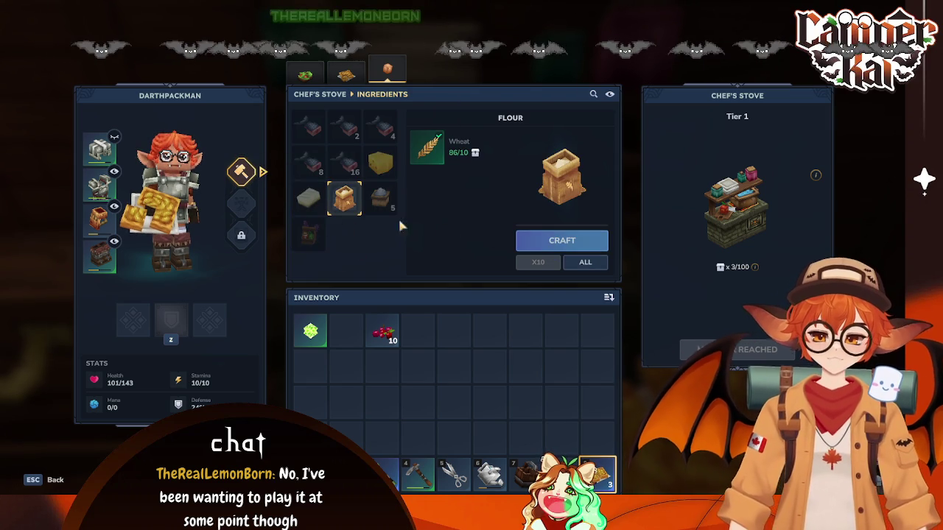
left_click(308, 198)
left_click(307, 240)
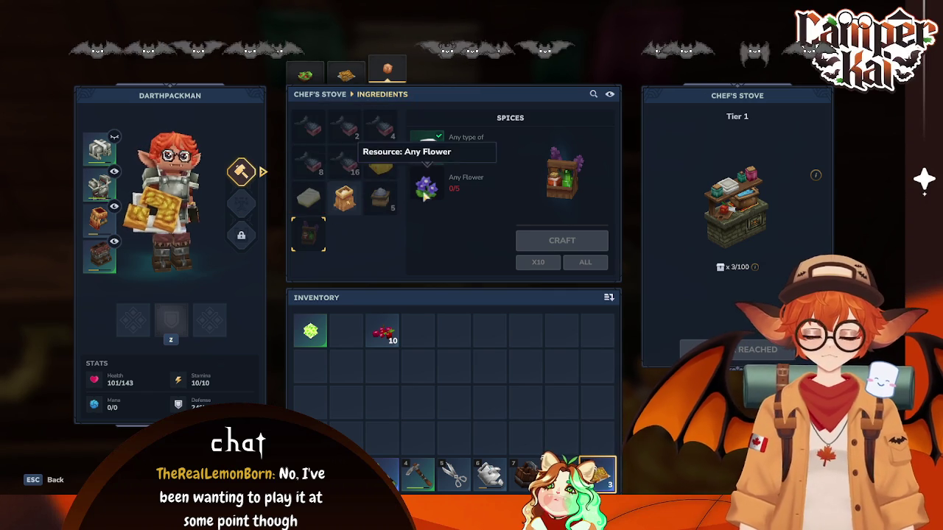
left_click(307, 197)
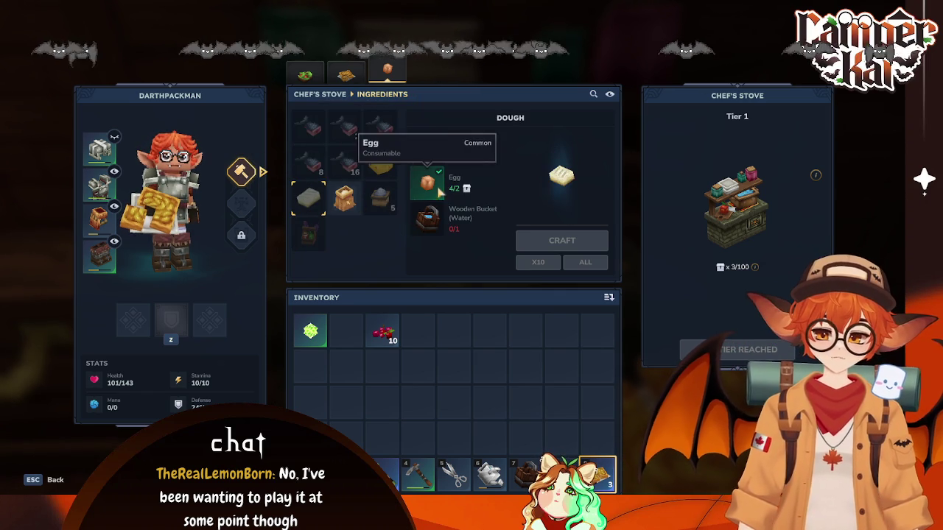
left_click(344, 198)
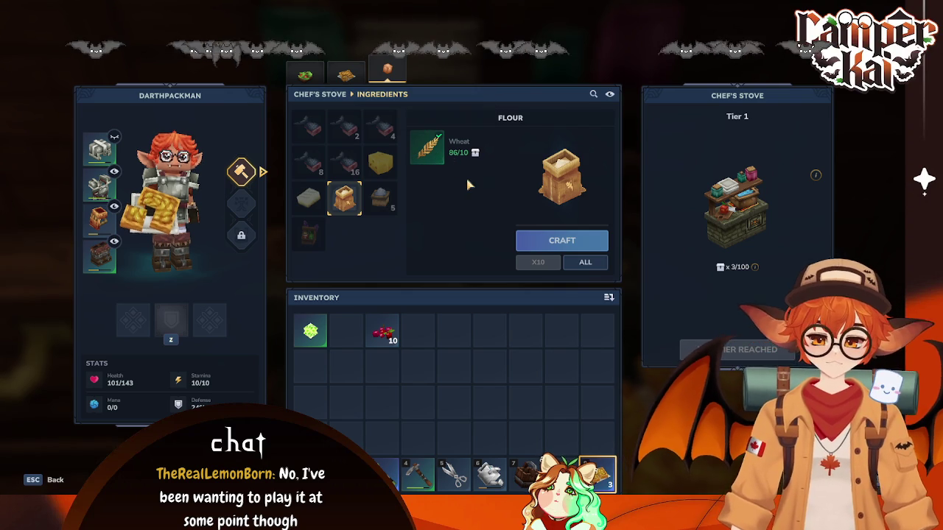
Step: Leave the stove menu and climb the ladder toward the upper room
key("Escape")
key("w")
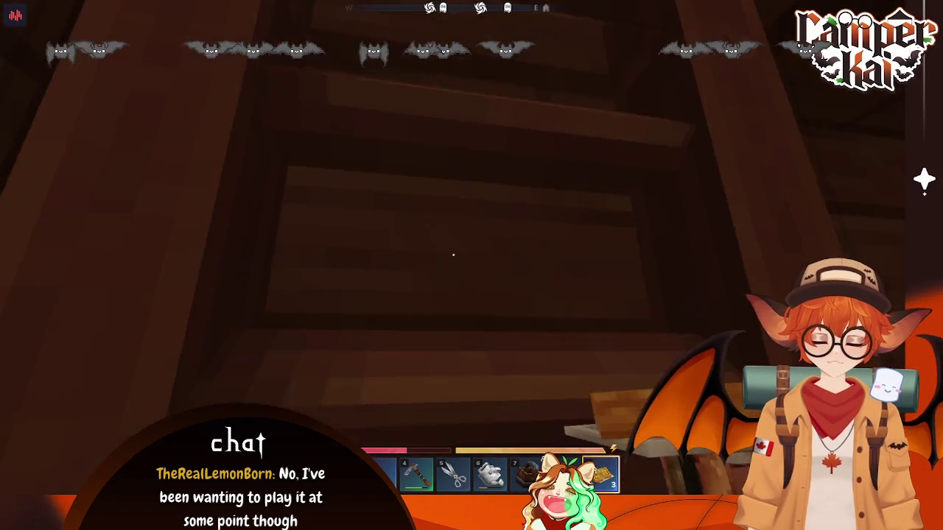
key("w")
key("w")
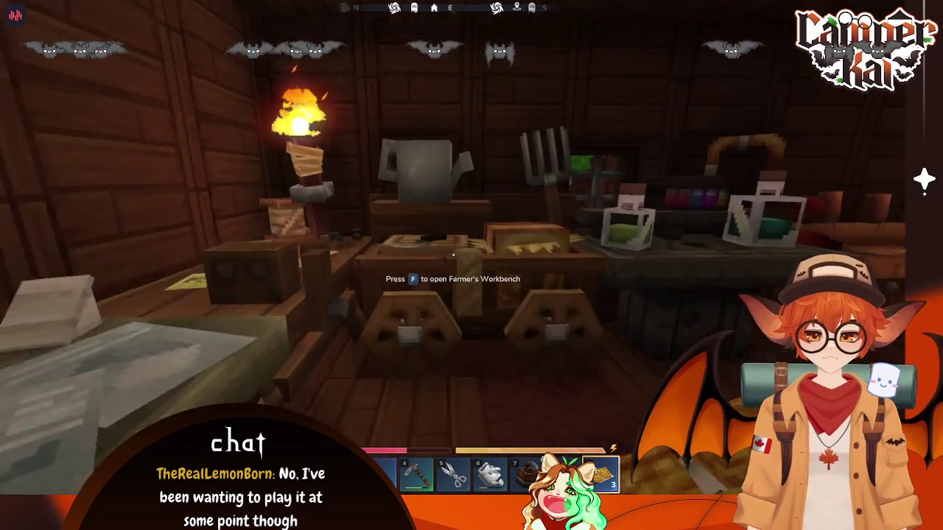
Step: Browse the Farmer's Workbench seed bag, sapling and Essence of Life recipes
key("f")
left_click(346, 72)
scroll(394, 179, "down", 3)
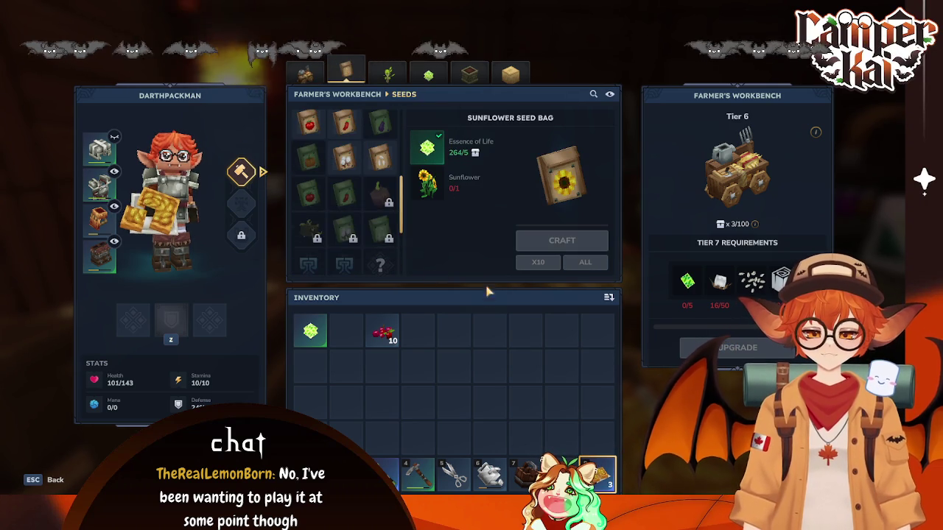
scroll(346, 264, "down", 1)
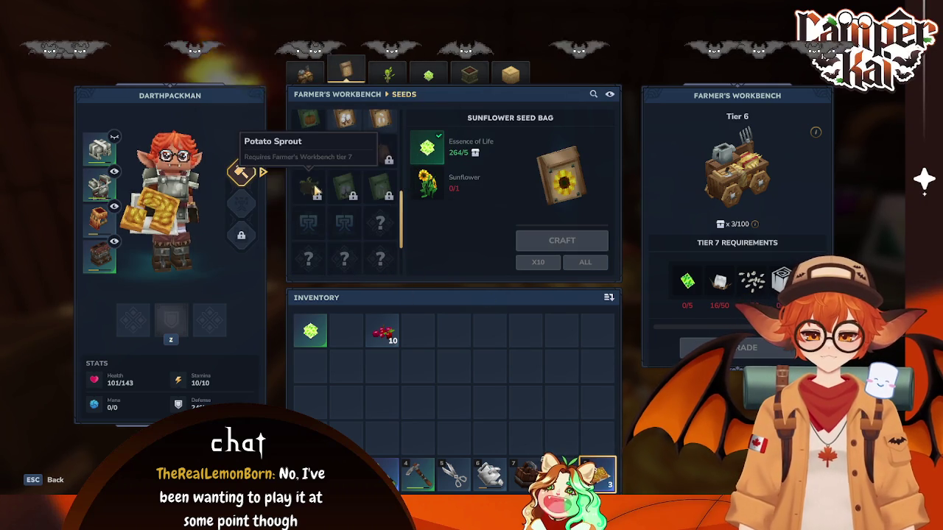
scroll(317, 155, "up", 1)
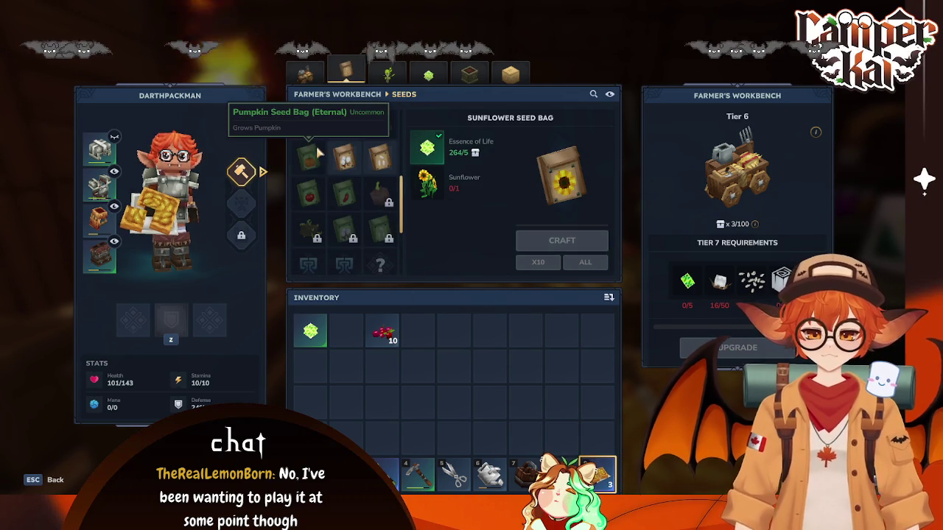
scroll(318, 153, "up", 1)
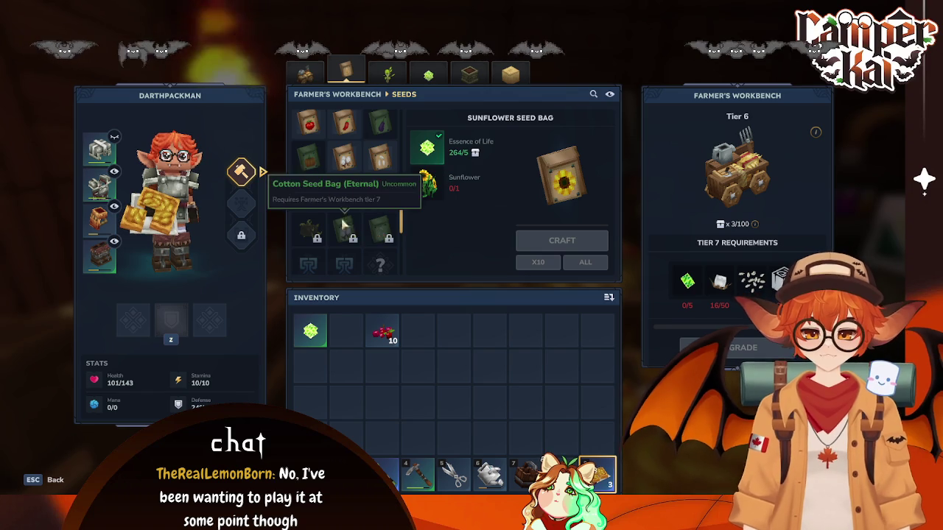
scroll(346, 230, "up", 4)
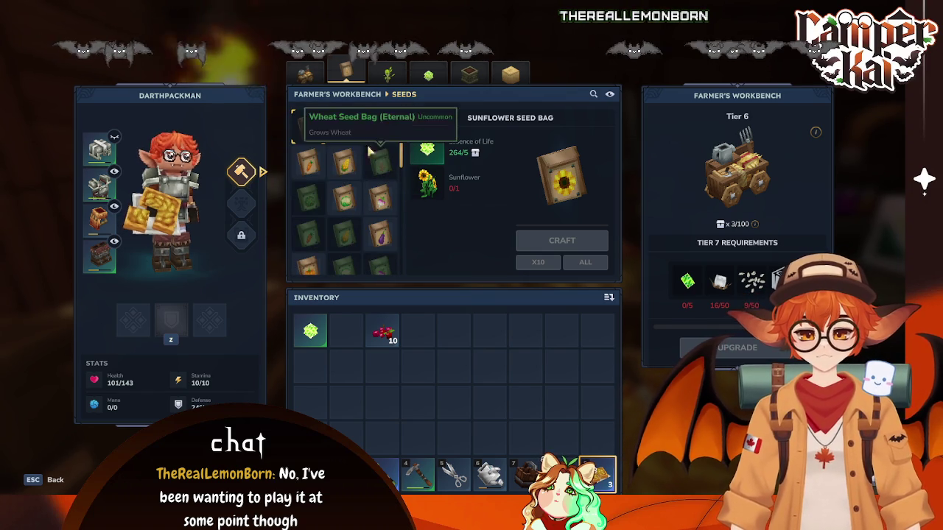
left_click(389, 73)
left_click(442, 75)
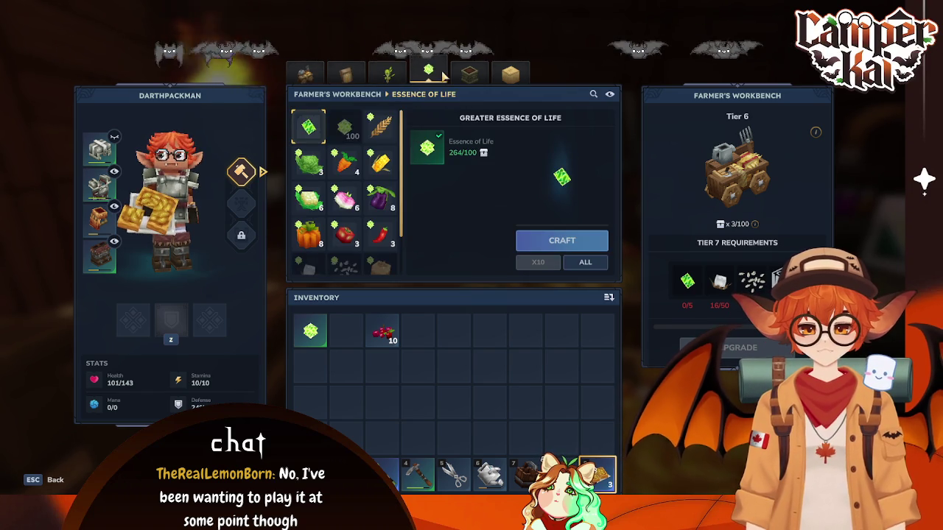
scroll(346, 184, "down", 1)
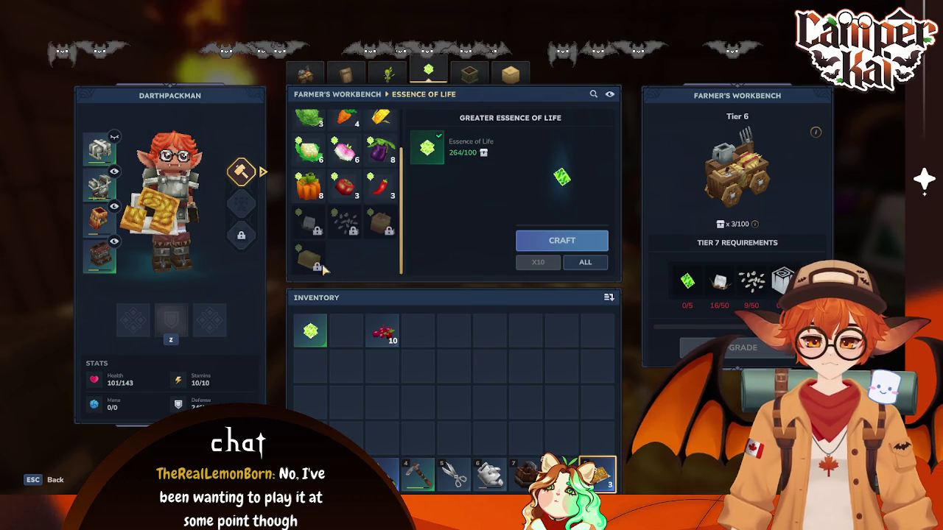
Step: Look through the decorative, planter and farming equipment recipes, then close the workbench
left_click(505, 72)
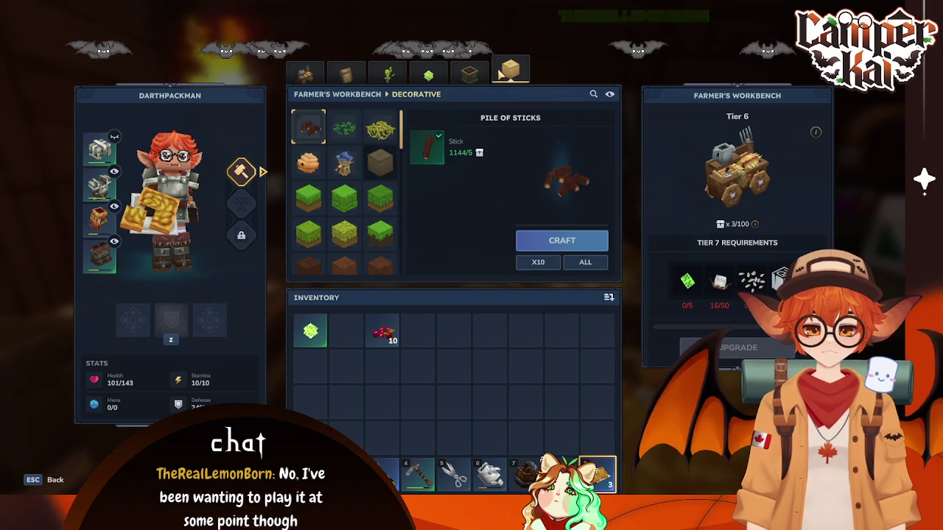
scroll(346, 188, "down", 5)
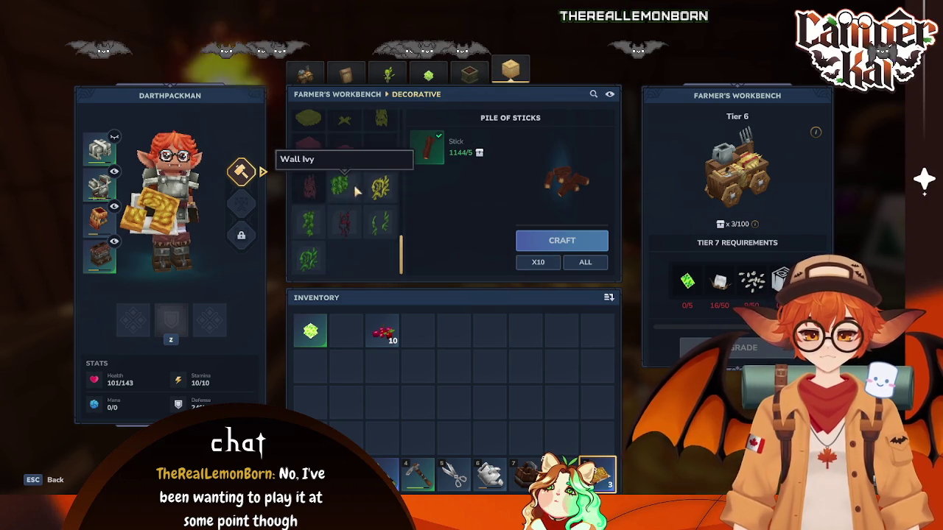
mouse_move(401, 253)
left_mouse_down()
mouse_move(401, 144)
mouse_move(413, 99)
left_mouse_up()
left_click(469, 74)
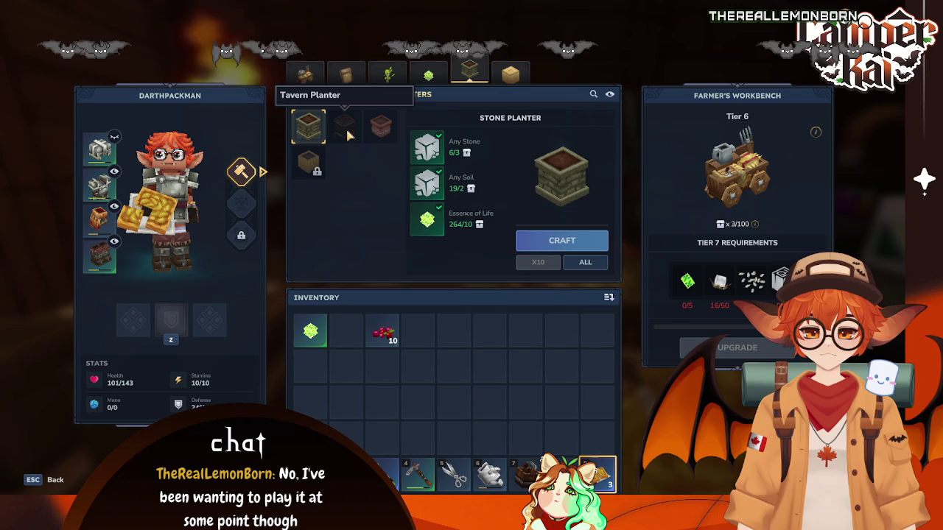
left_click(305, 71)
scroll(336, 264, "down", 1)
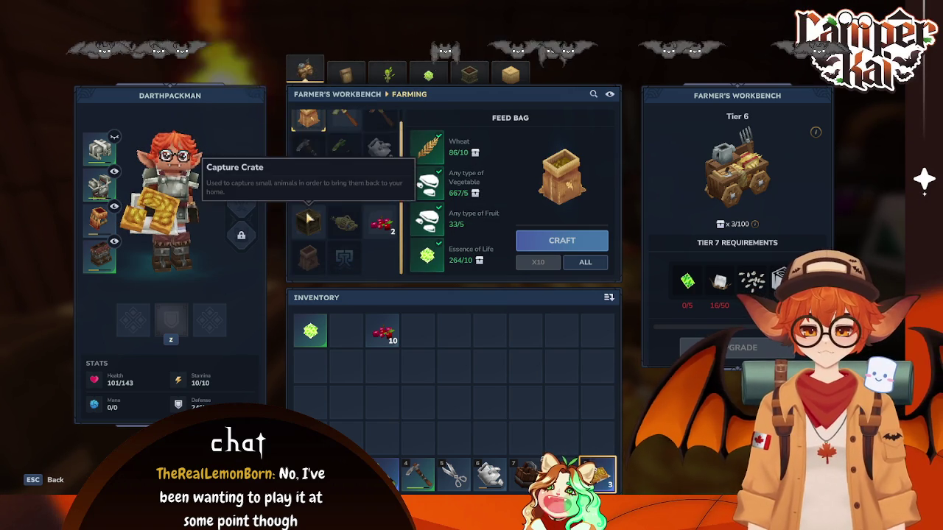
scroll(335, 188, "up", 1)
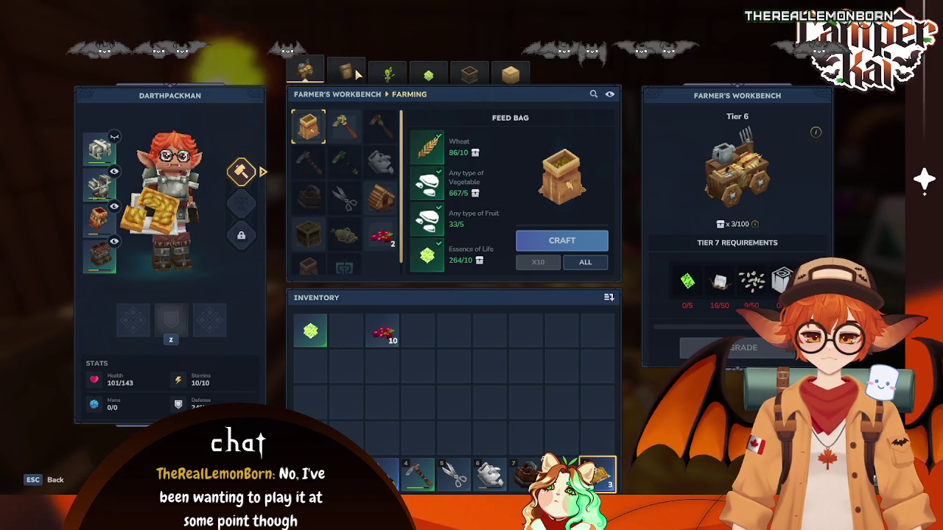
left_click(357, 74)
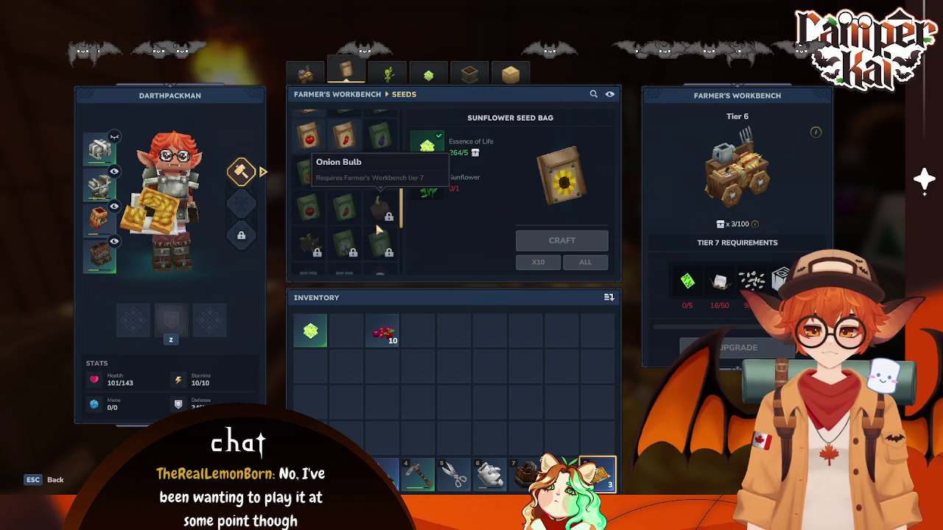
key("Escape")
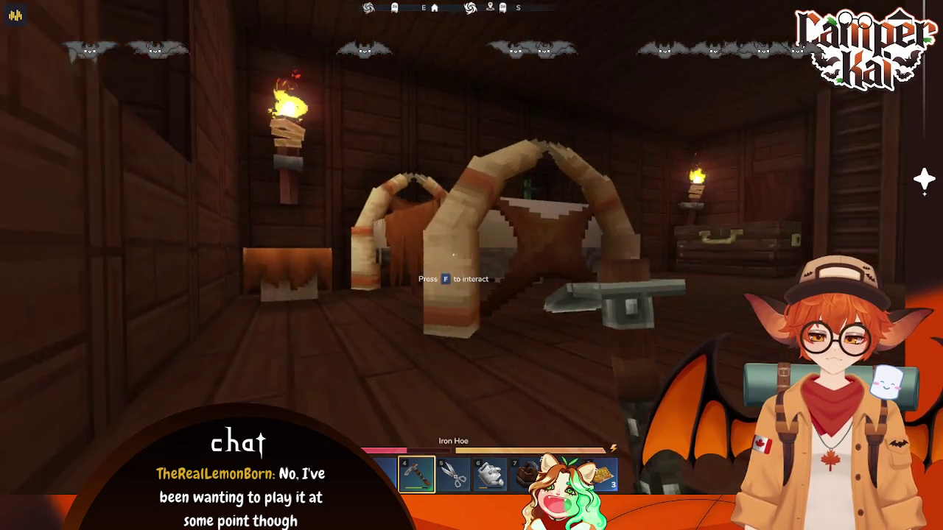
Step: Climb the ladder to the farm plot, walk the crops to the mature corn and return
key("w")
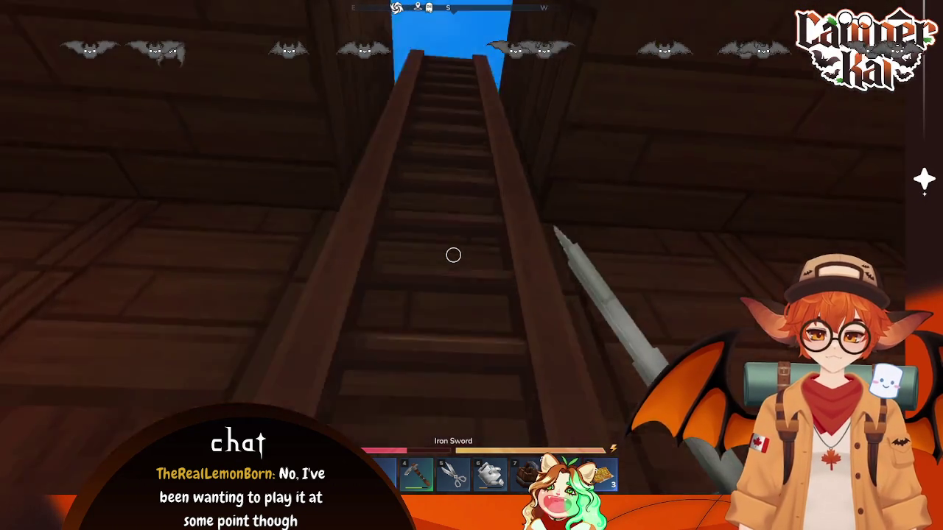
key("w")
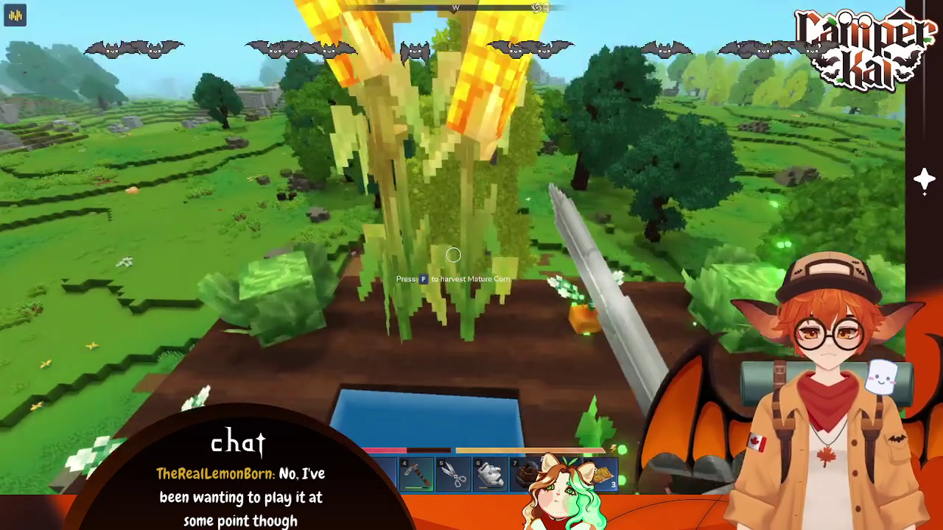
key("w")
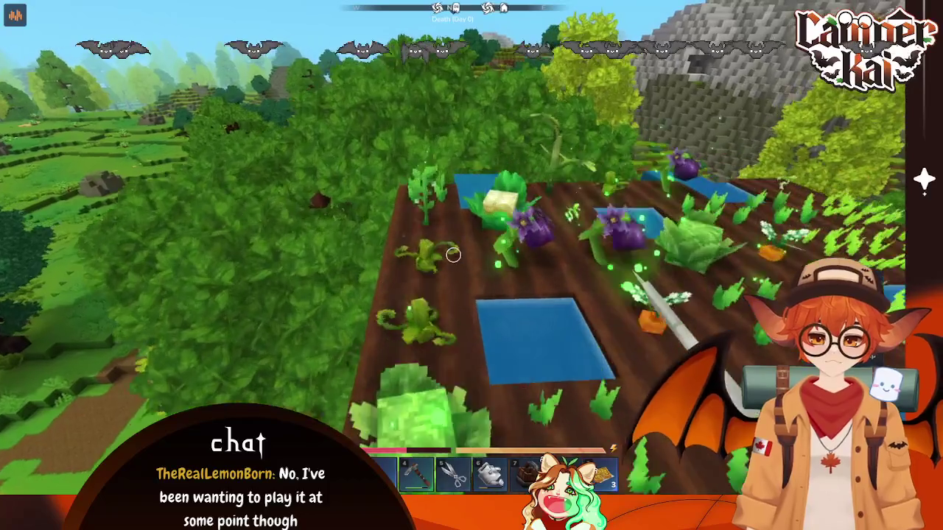
key("w")
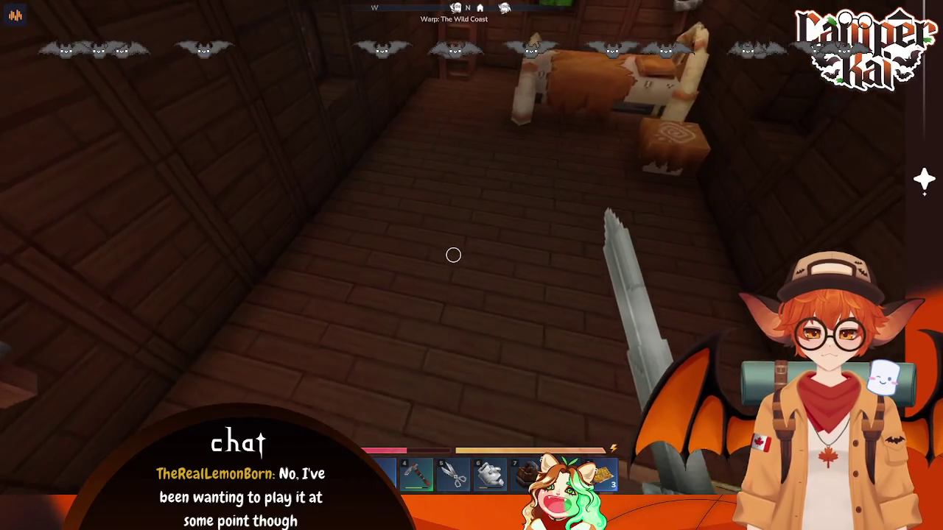
Step: Check the crude double chest, try sleeping in the bed, then pause the game
key("f")
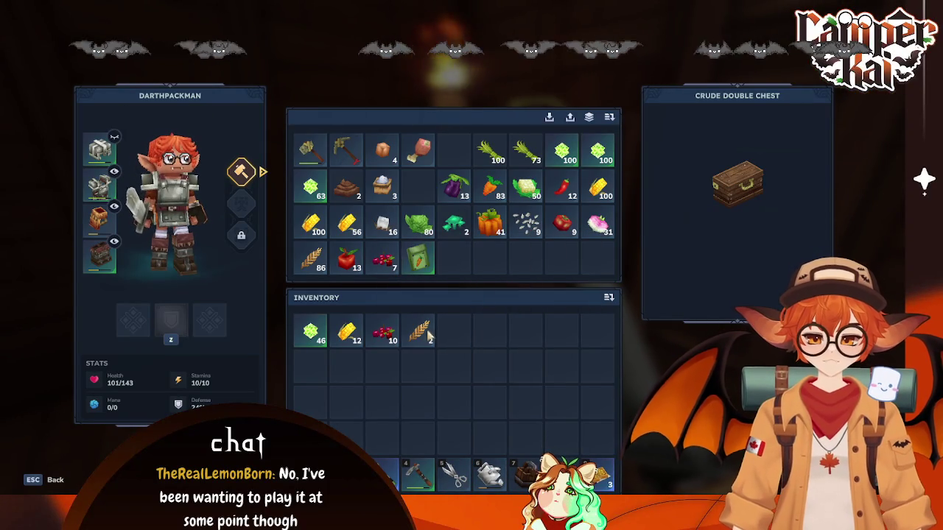
key("Escape")
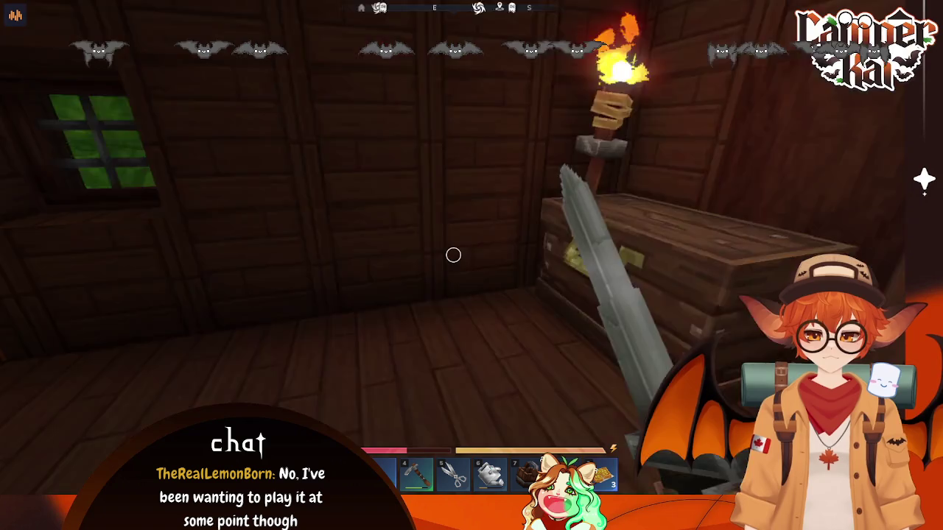
key("w")
key("f")
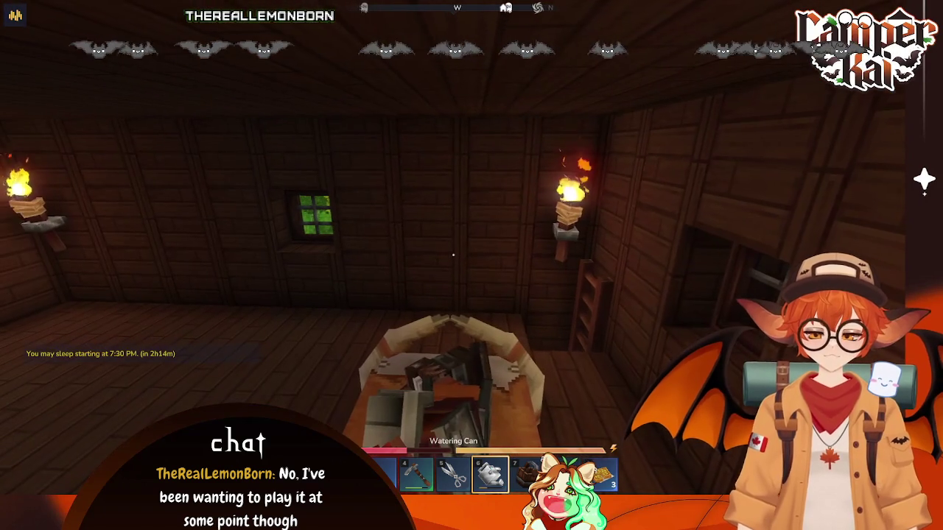
key("Escape")
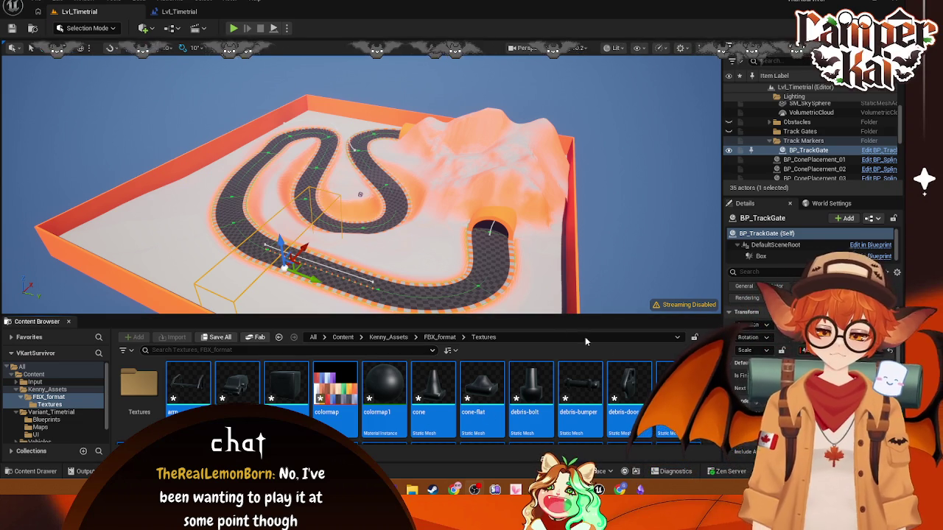
Step: Browse the Content Browser and look inside the Kenney Textures folder
scroll(406, 397, "down", 5)
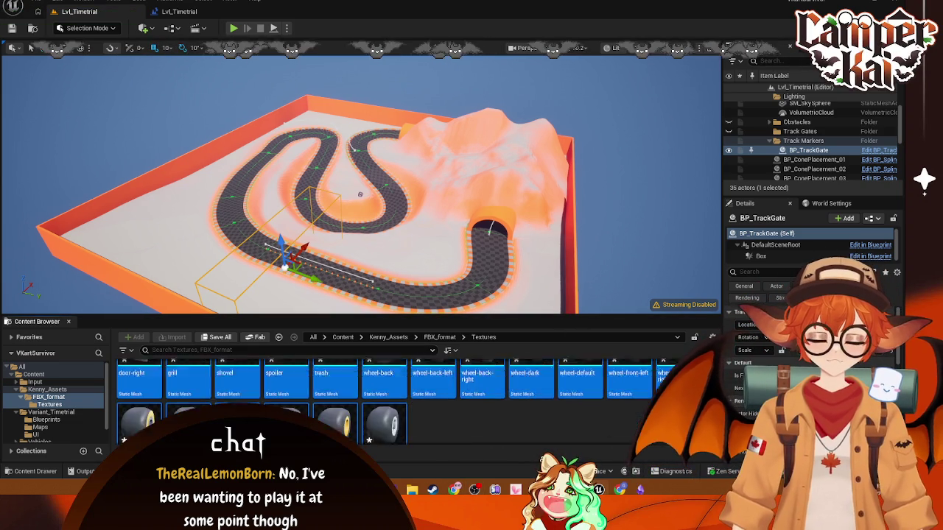
scroll(405, 398, "up", 5)
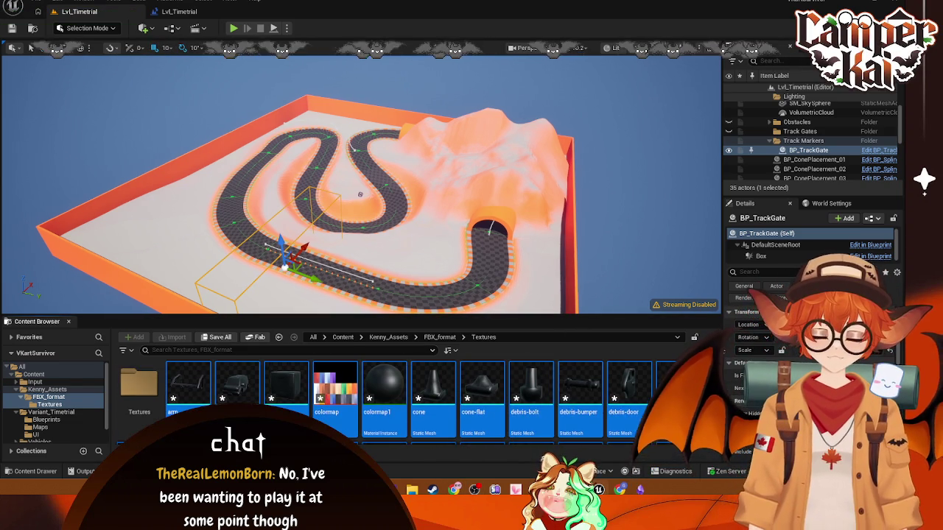
scroll(405, 398, "down", 5)
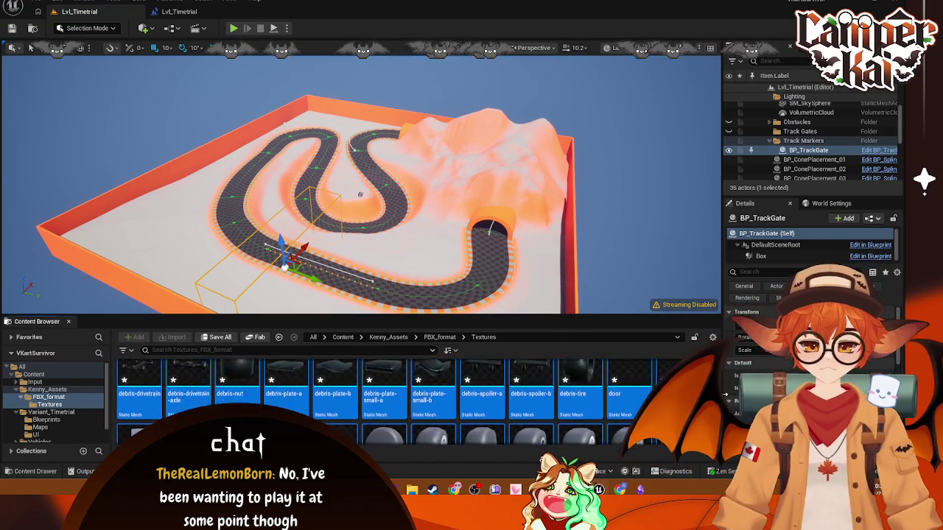
scroll(707, 401, "up", 3)
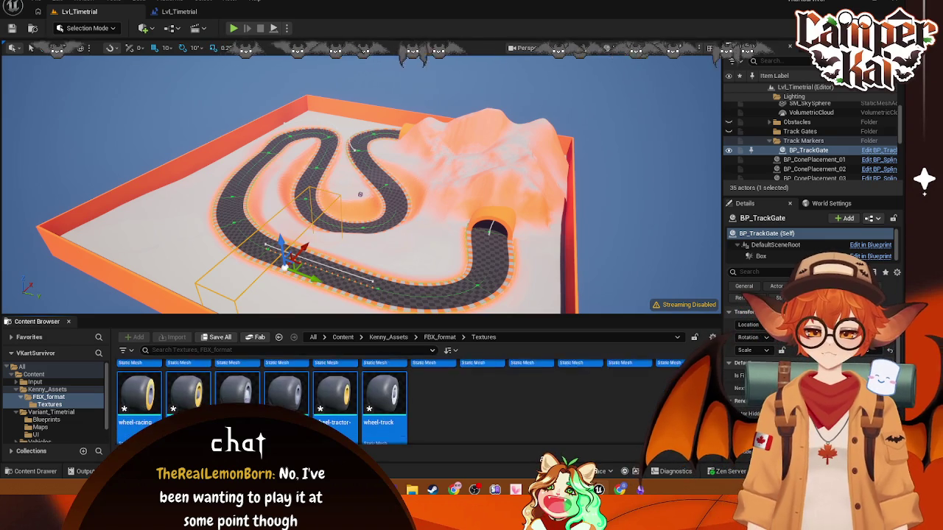
scroll(700, 398, "up", 3)
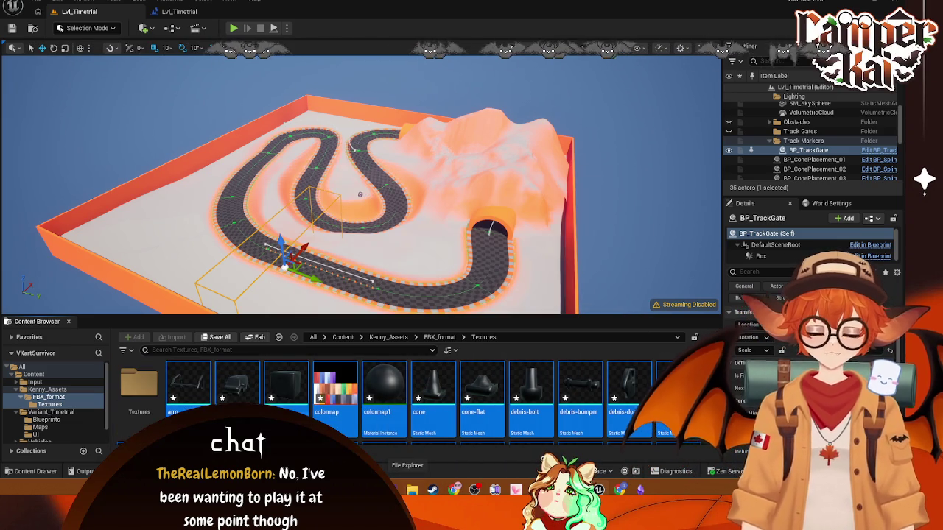
left_click(66, 404)
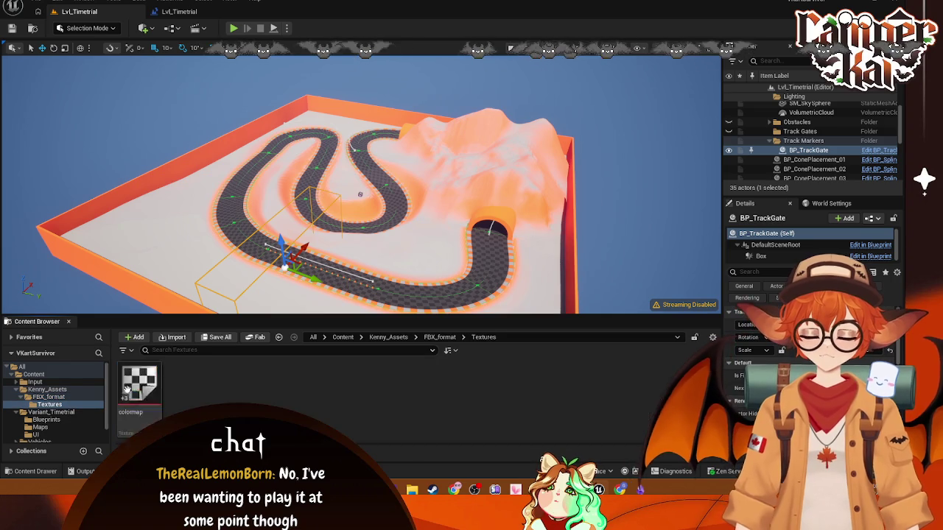
Step: Open FBX_format, test-place the car body mesh near the track, then remove it
left_click(55, 397)
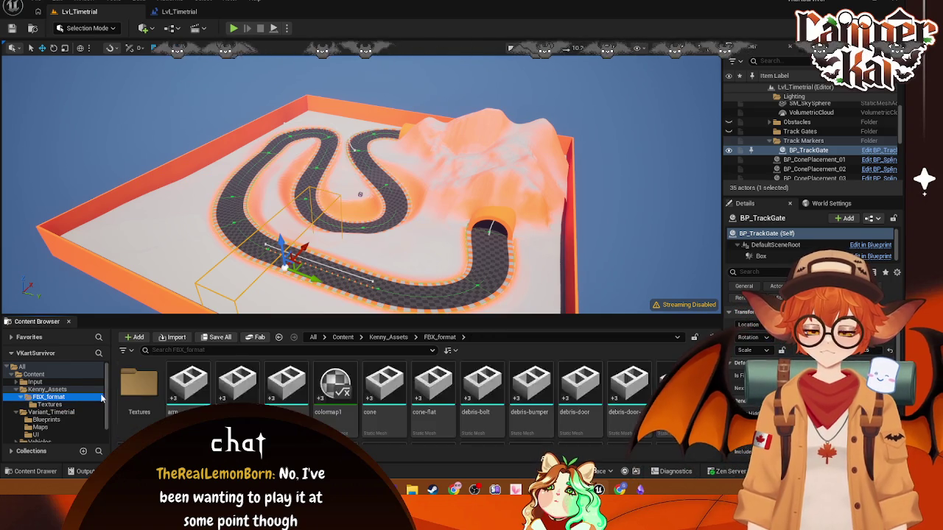
mouse_move(237, 389)
left_mouse_down()
mouse_move(361, 284)
mouse_move(389, 223)
mouse_move(332, 178)
mouse_move(518, 223)
left_mouse_up()
key("Delete")
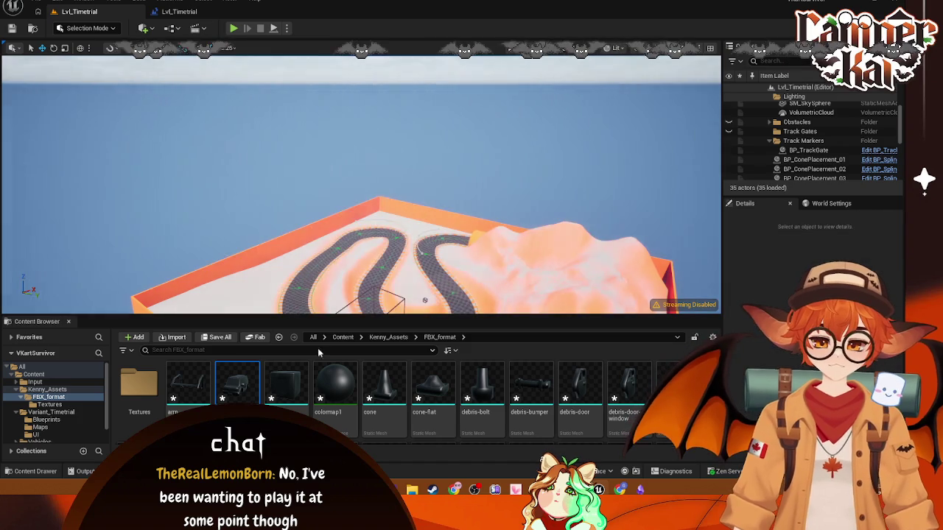
Step: Select the FBX_format folder inside Kenny_Assets and save all modified assets
left_click(47, 389)
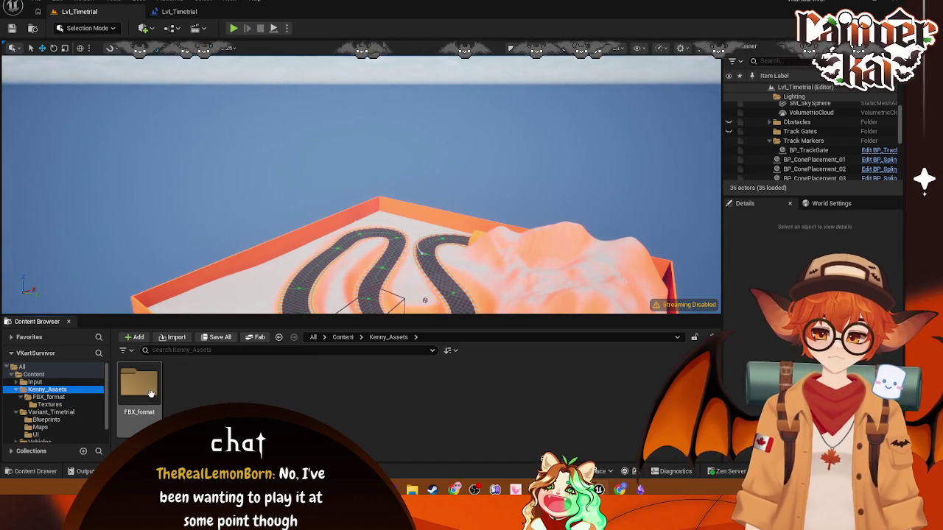
left_click(135, 389)
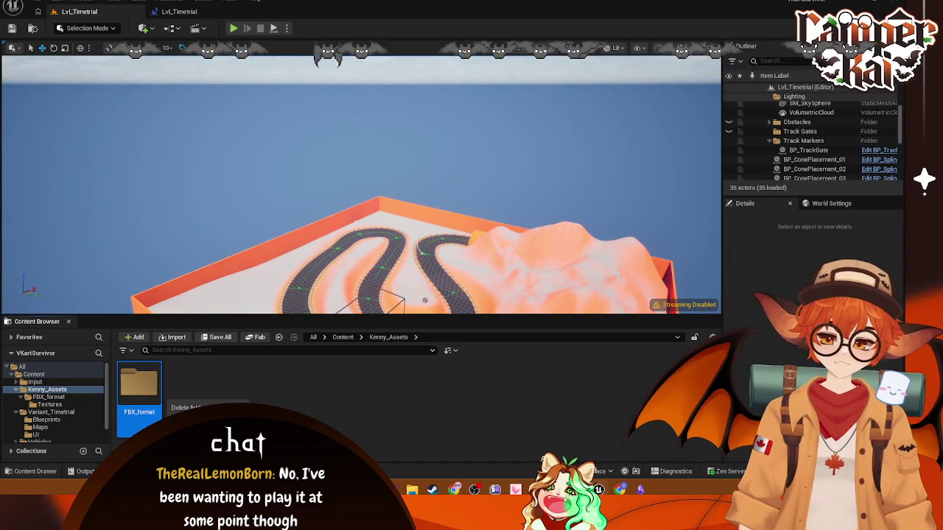
left_click(33, 3)
left_click(55, 126)
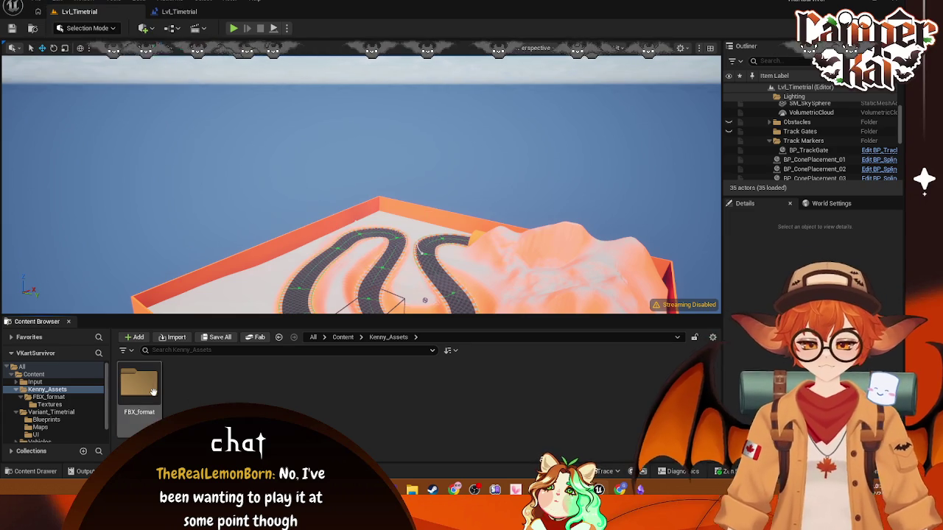
Step: Delete the FBX_format folder and confirm removal of its assets
key("Delete")
left_click(171, 413)
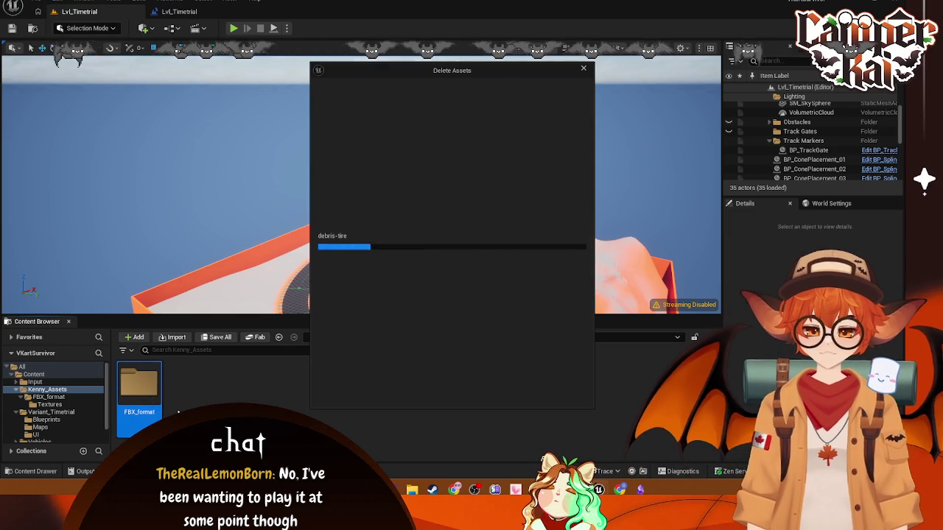
key("Delete")
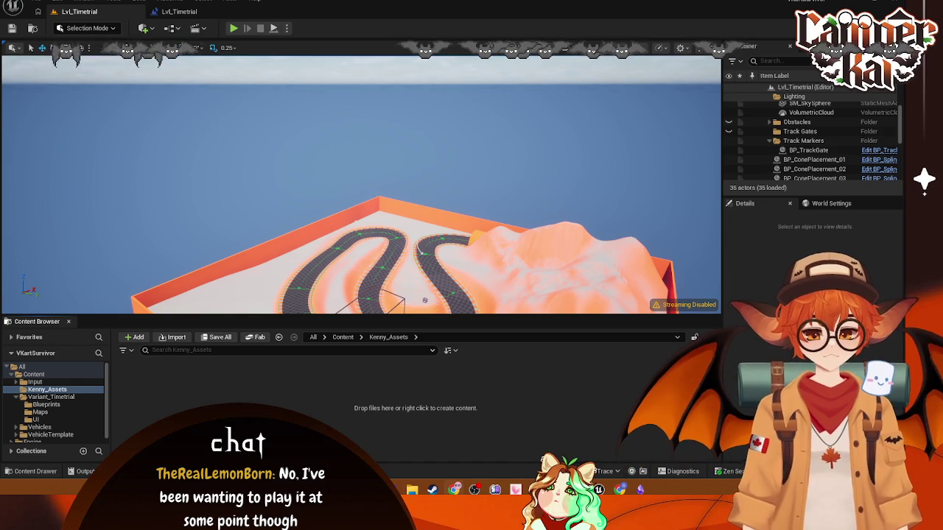
key("alt+Tab")
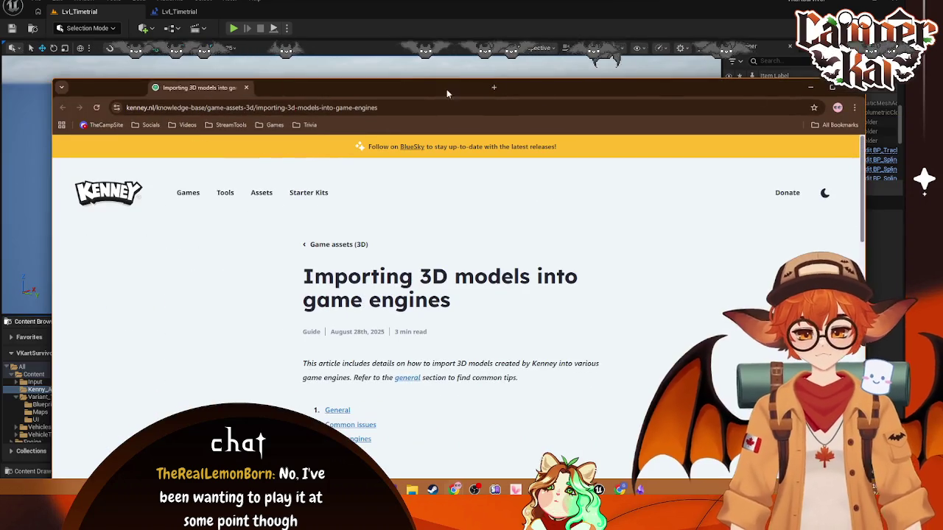
double_click(411, 88)
scroll(376, 207, "down", 3)
scroll(361, 192, "up", 1)
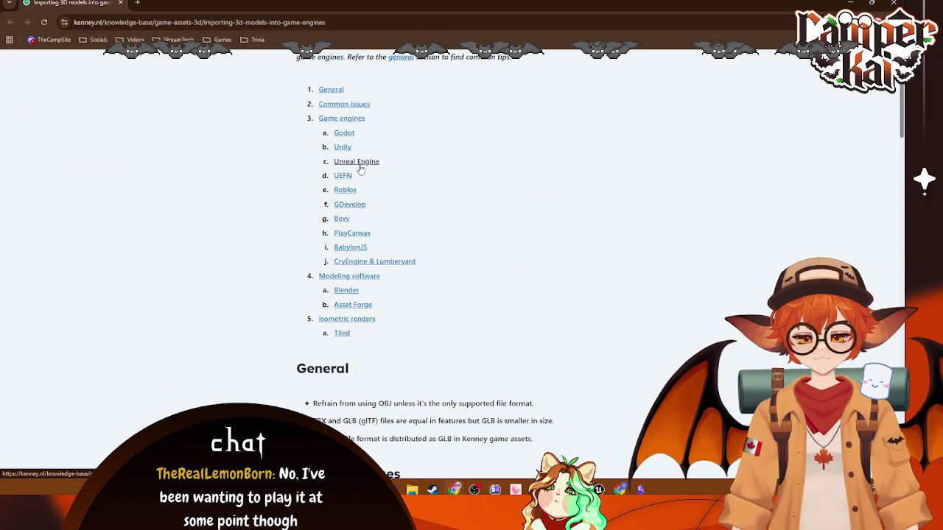
left_click(361, 162)
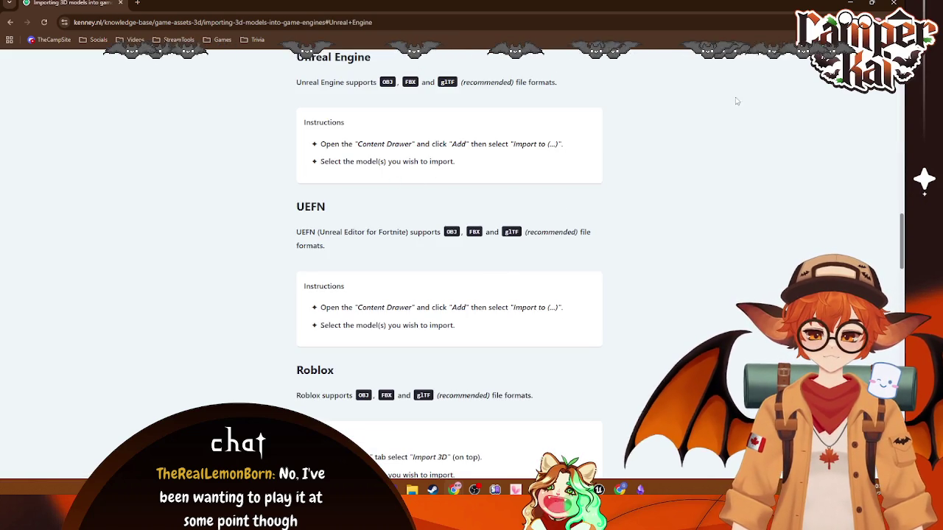
key("alt+Tab")
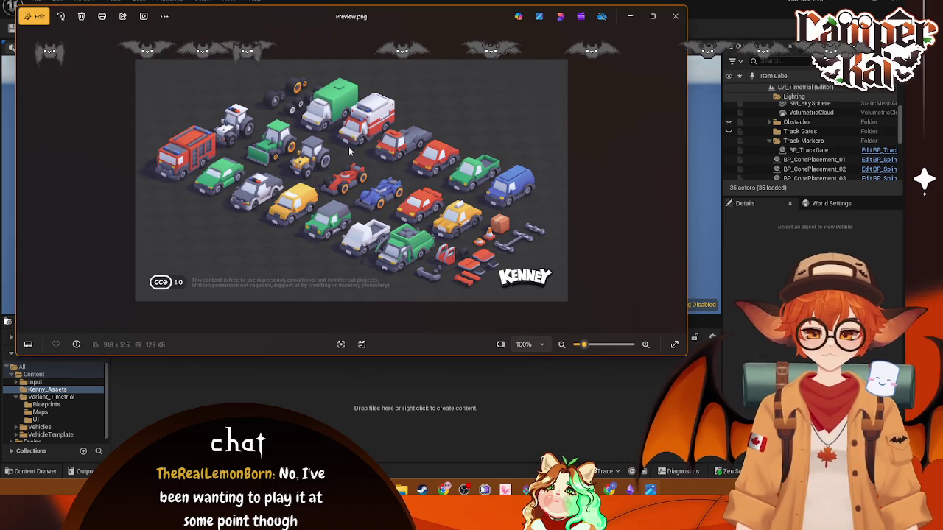
left_click(676, 15)
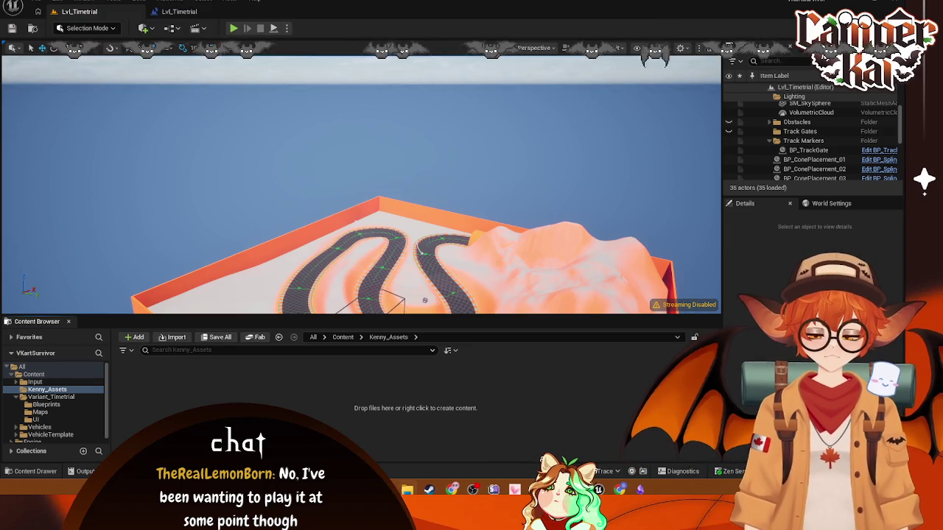
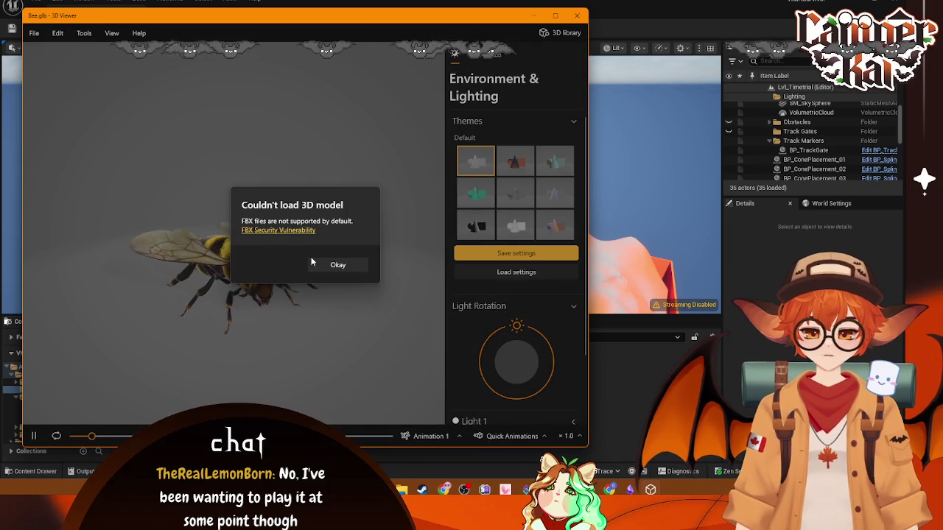
Step: Dismiss the 'Couldn't load 3D model' error and close 3D Viewer to return to Unreal
left_click(338, 265)
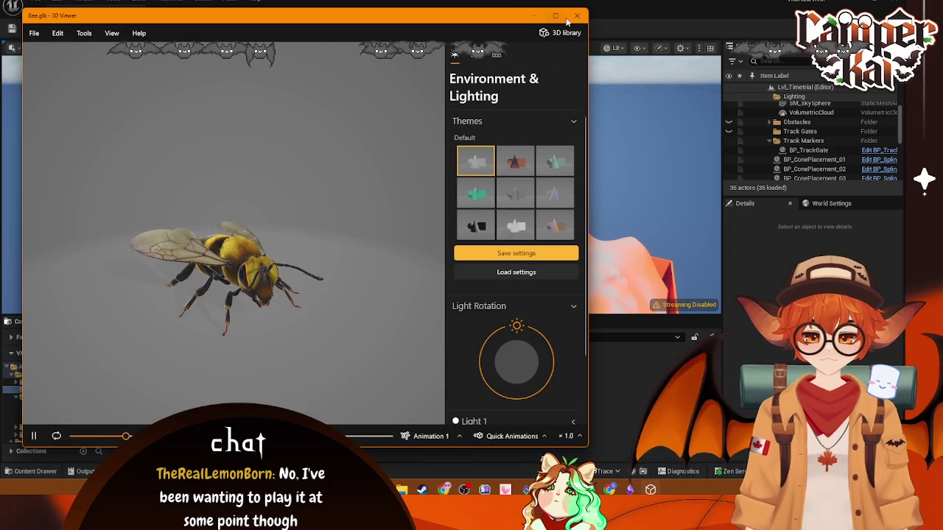
left_click(576, 15)
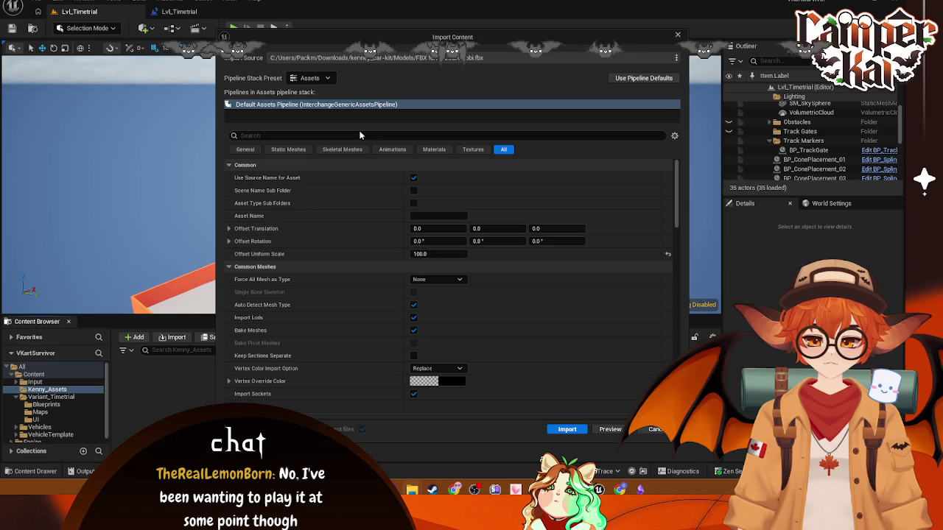
Step: Import the kart model with the default Assets pipeline and open the kart-oobi mesh
left_click(566, 430)
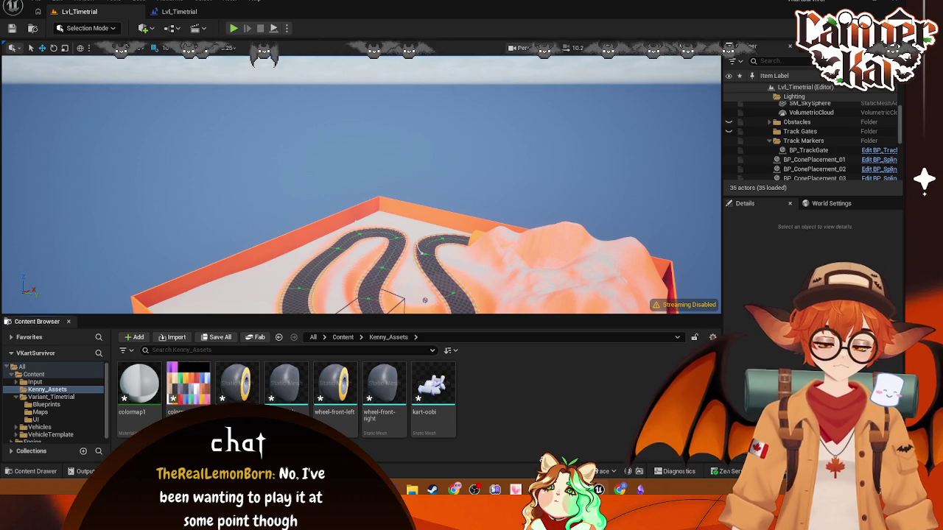
double_click(433, 383)
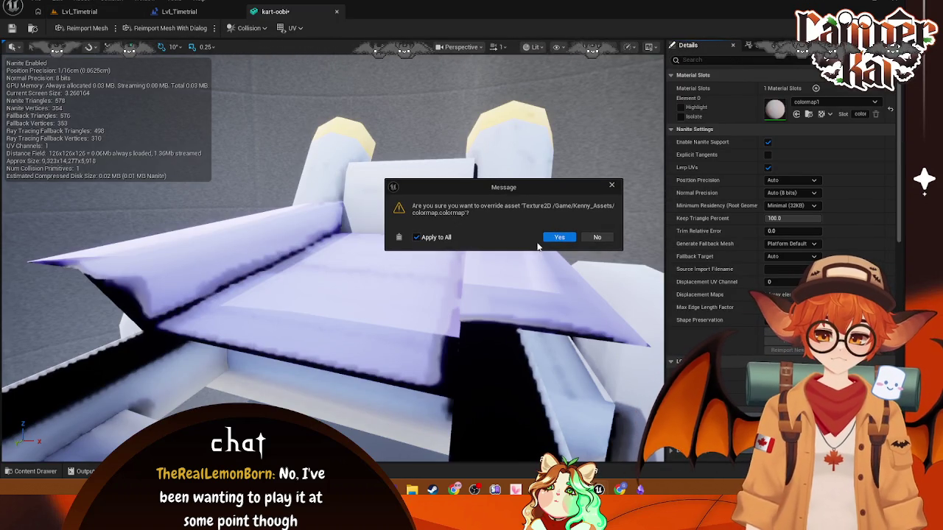
Step: Overwrite the existing colormap texture, then reopen the kart-oobi mesh from Lvl_Timetrial
left_click(555, 238)
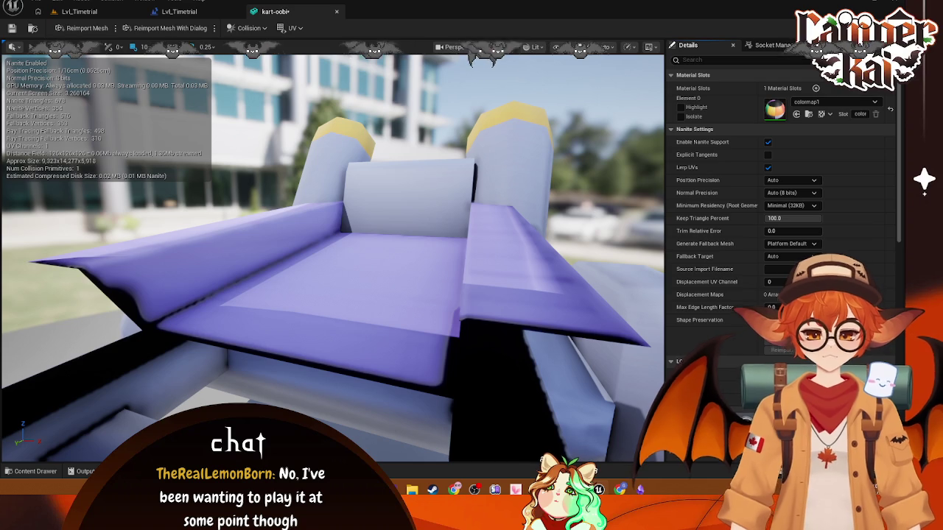
left_click(79, 11)
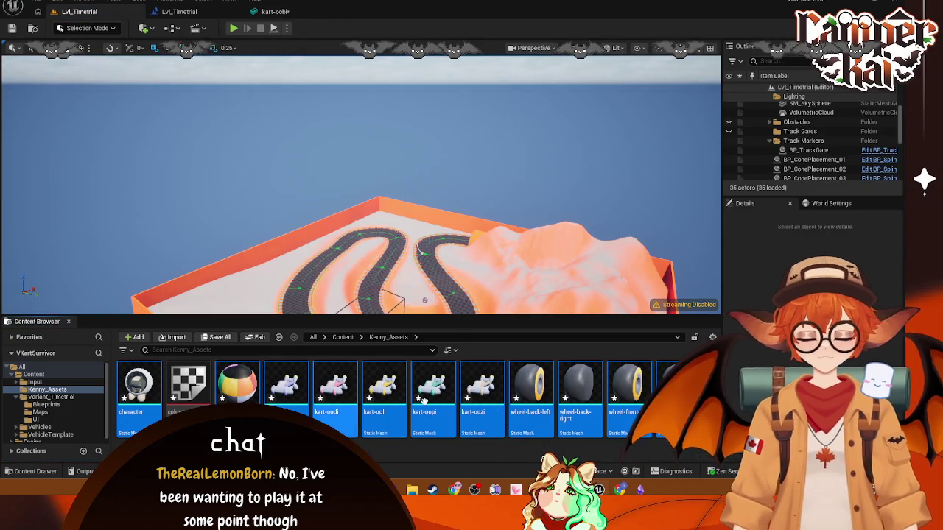
left_click(292, 390)
double_click(293, 392)
Step: Orbit the kart-oobi preview to three-quarter and side views, then close the mesh editor
scroll(331, 257, "up", 5)
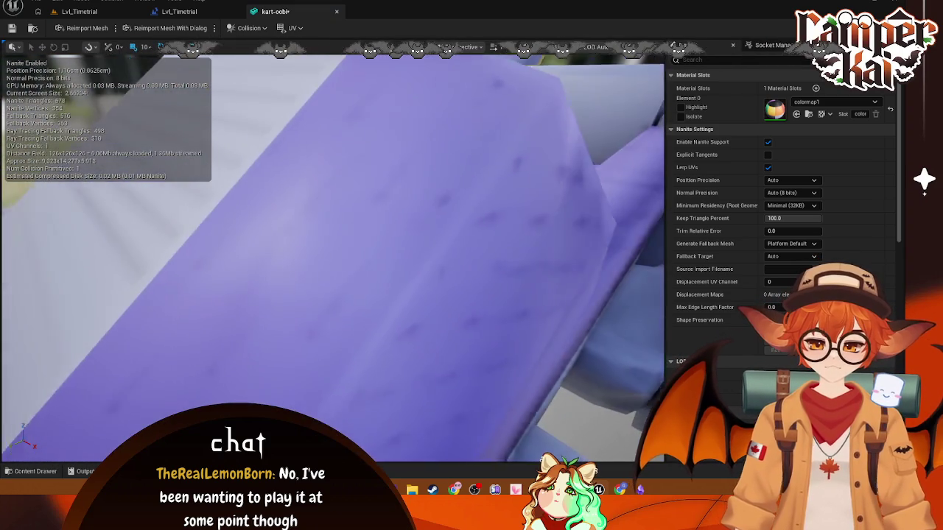
scroll(331, 257, "down", 8)
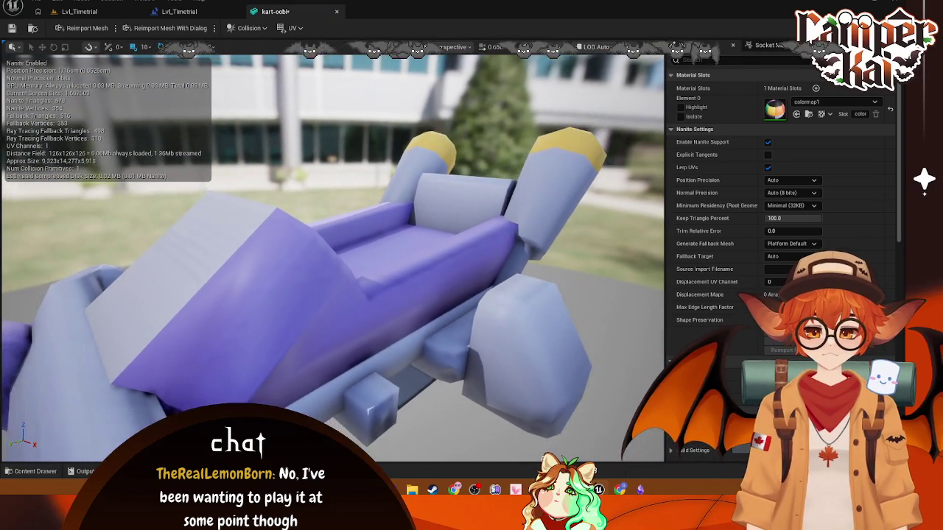
mouse_move(332, 258)
left_mouse_down()
mouse_move(401, 239)
mouse_move(418, 258)
left_mouse_up()
mouse_move(484, 282)
left_mouse_down()
mouse_move(478, 266)
mouse_move(442, 282)
mouse_move(469, 283)
mouse_move(269, 300)
left_mouse_up()
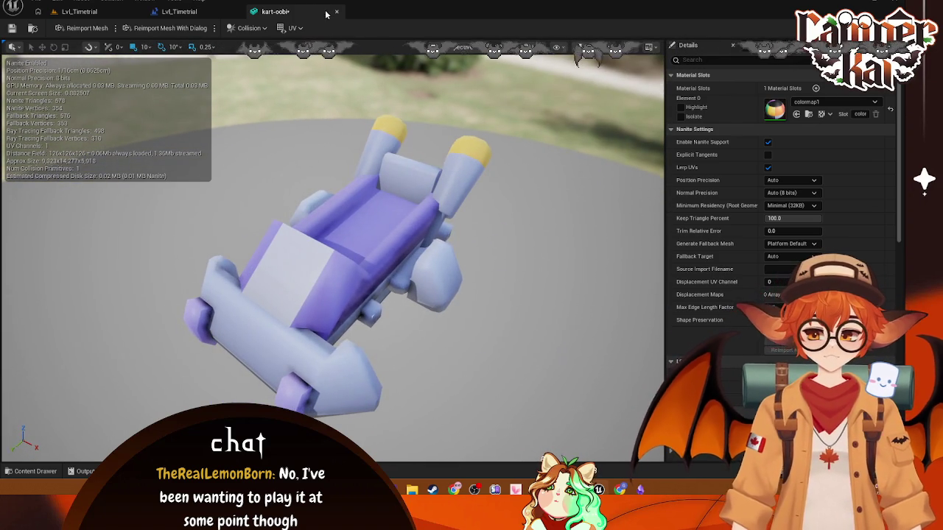
left_click(335, 13)
left_click(79, 11)
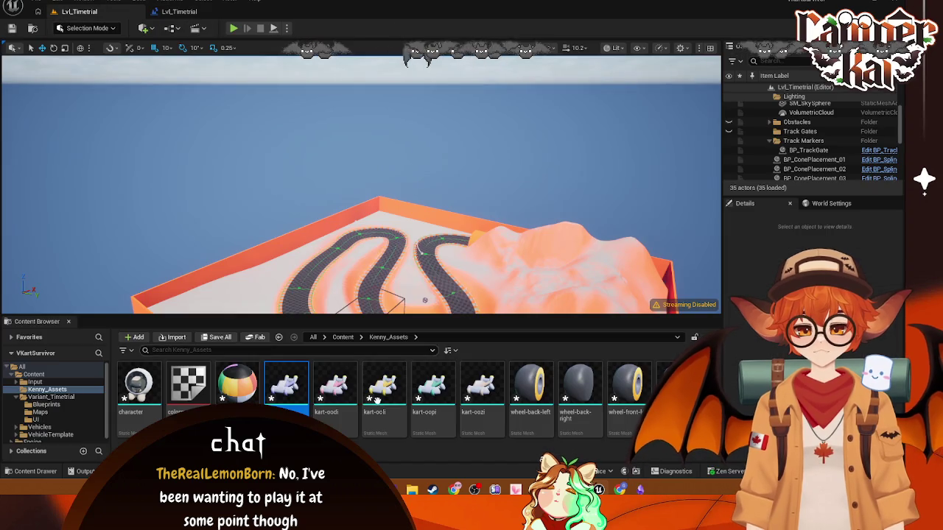
left_click(151, 388)
double_click(151, 388)
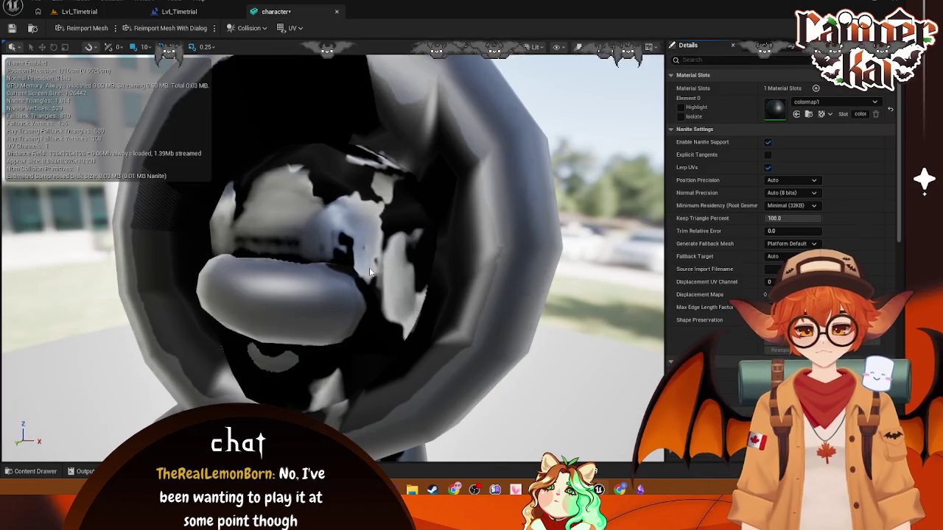
mouse_move(386, 275)
left_mouse_down()
mouse_move(411, 262)
mouse_move(443, 290)
mouse_move(435, 280)
mouse_move(524, 269)
mouse_move(534, 277)
mouse_move(464, 285)
left_mouse_up()
scroll(444, 287, "up", 2)
left_click_drag(517, 268, 517, 268)
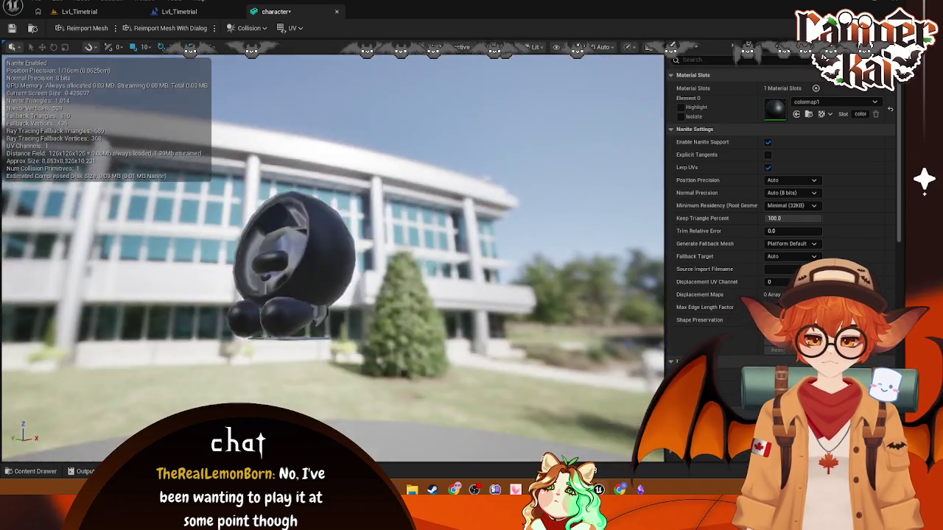
left_click_drag(426, 289, 467, 324)
scroll(173, 282, "up", 1)
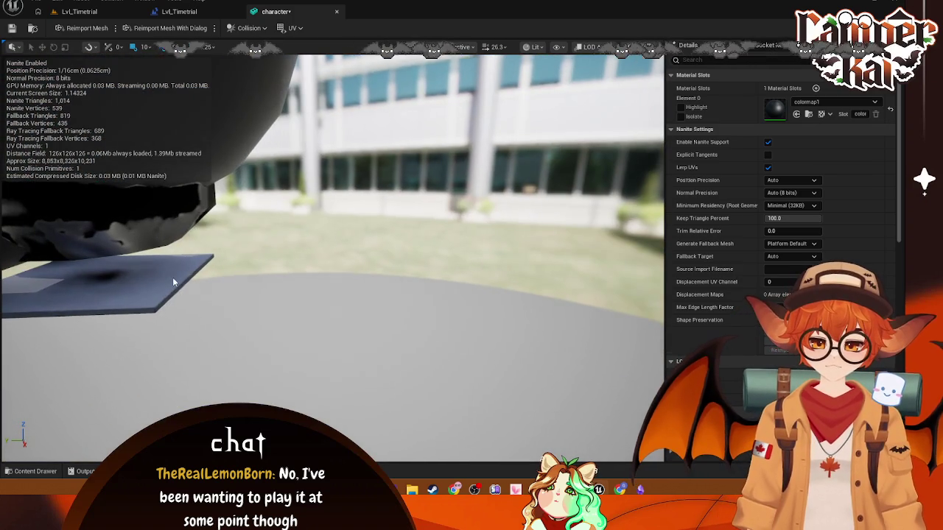
left_click(337, 12)
left_click(101, 14)
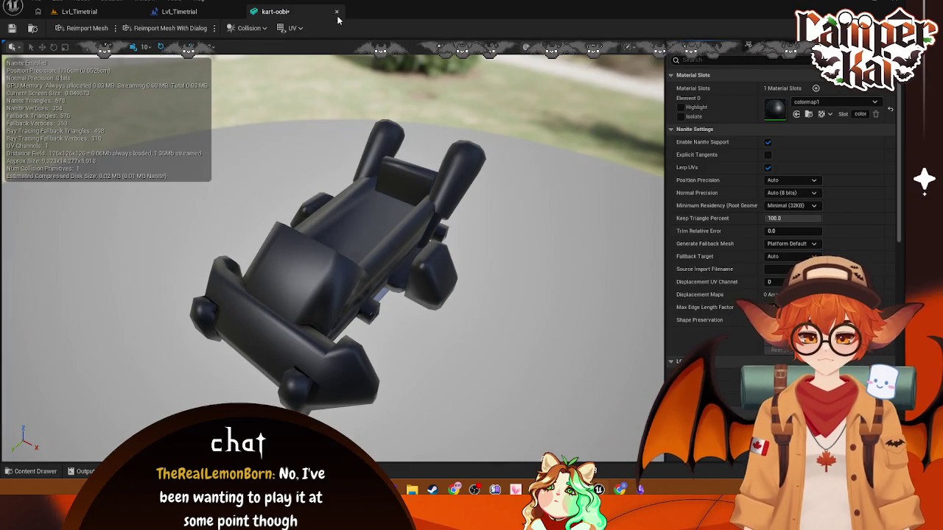
left_click(338, 12)
left_click(89, 16)
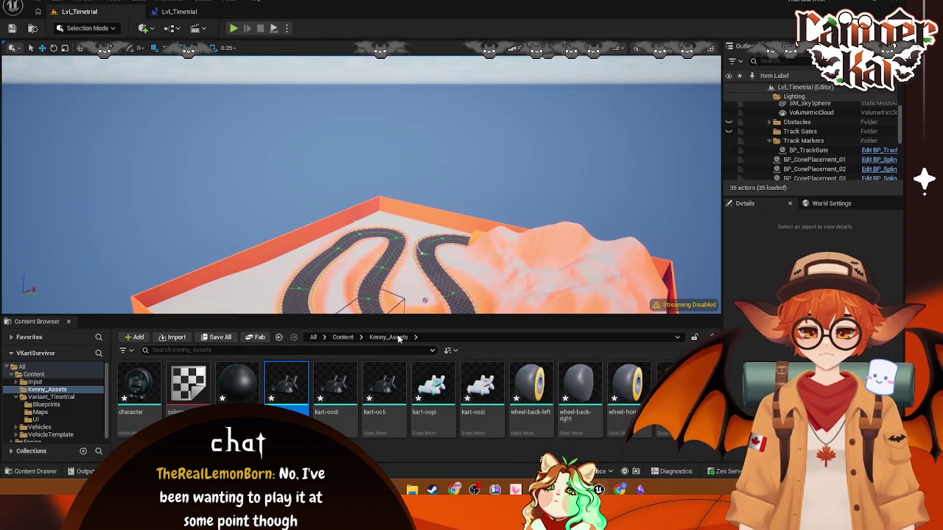
Step: Open the kart-oopi mesh to inspect it, then close it again
left_click(422, 398)
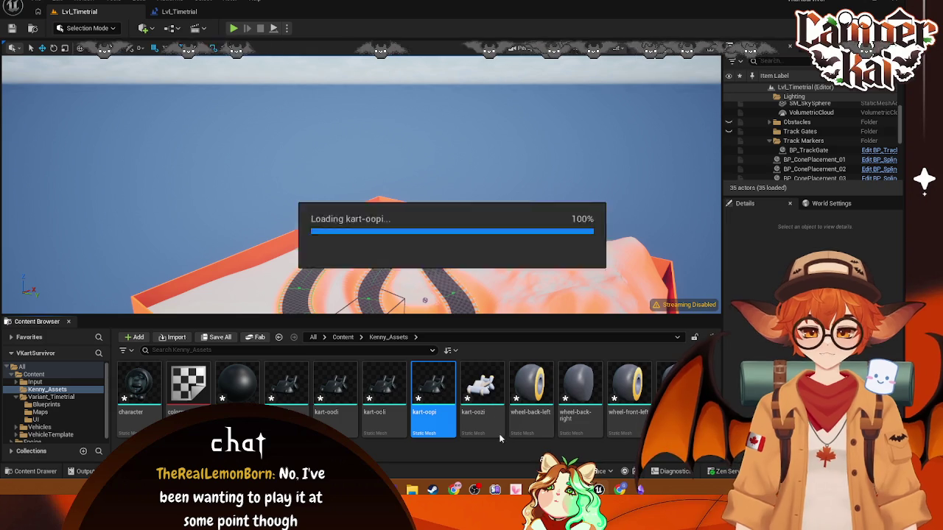
double_click(433, 390)
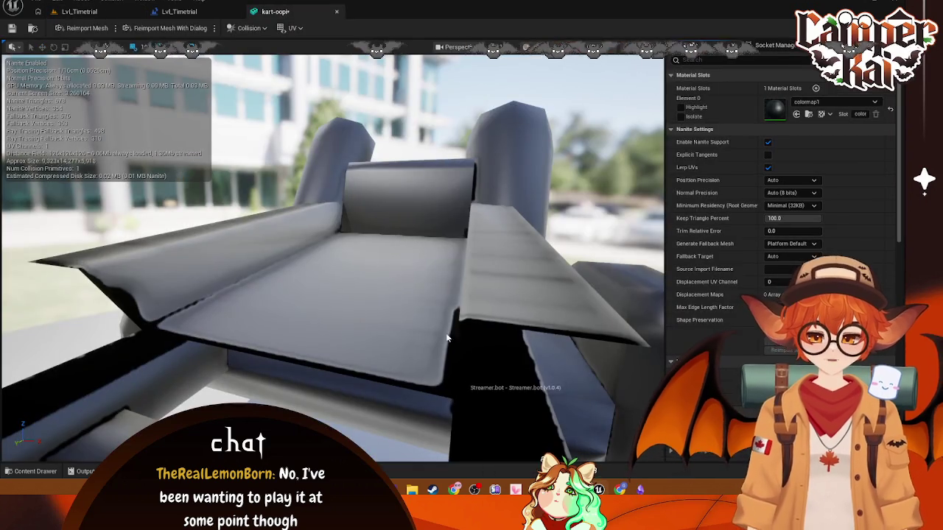
left_click(337, 13)
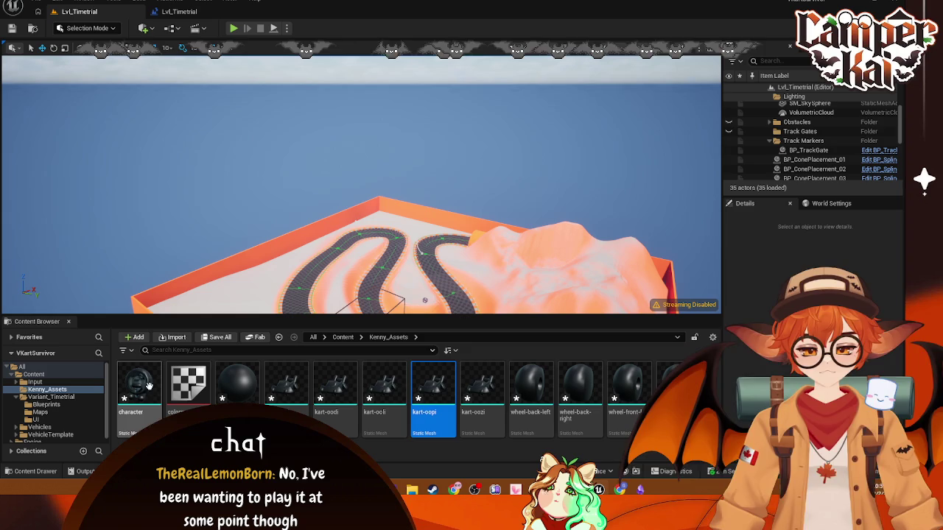
Step: Select the checker material, then open the character static mesh in its editor
left_click(189, 383)
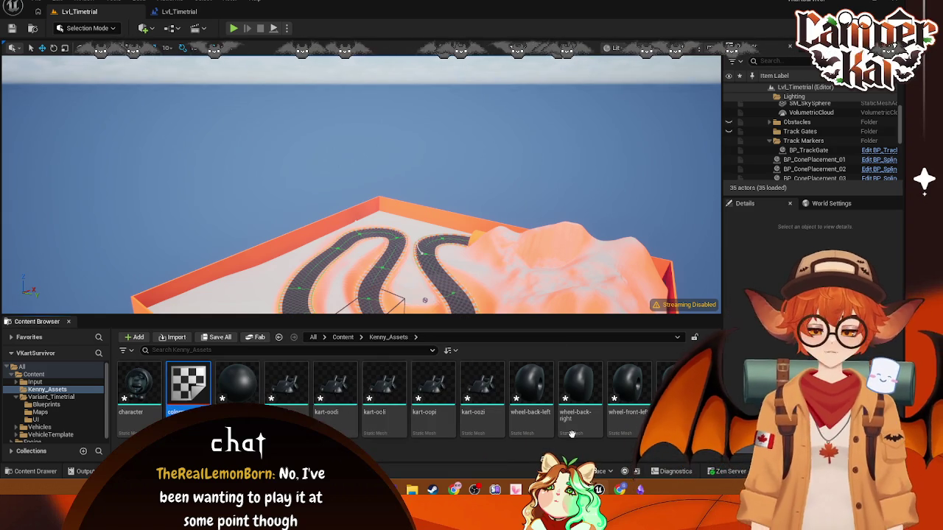
mouse_move(411, 490)
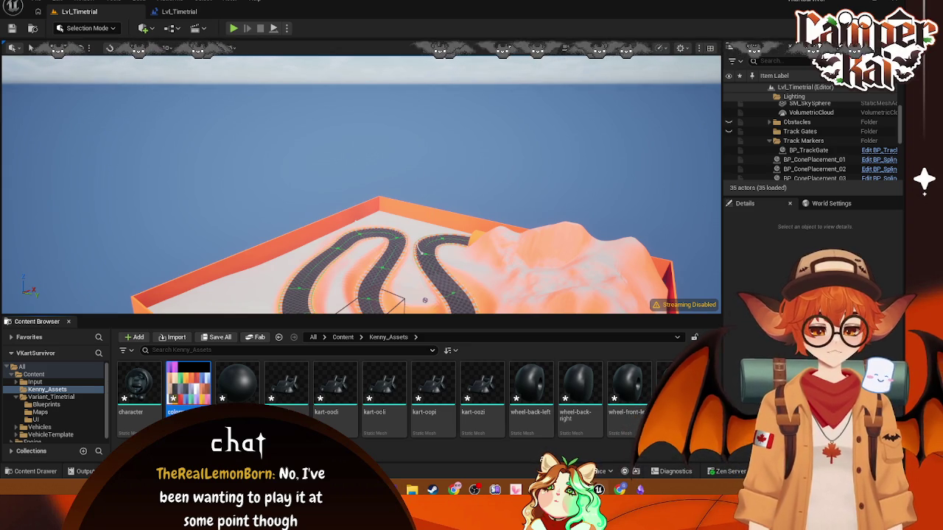
key("Left")
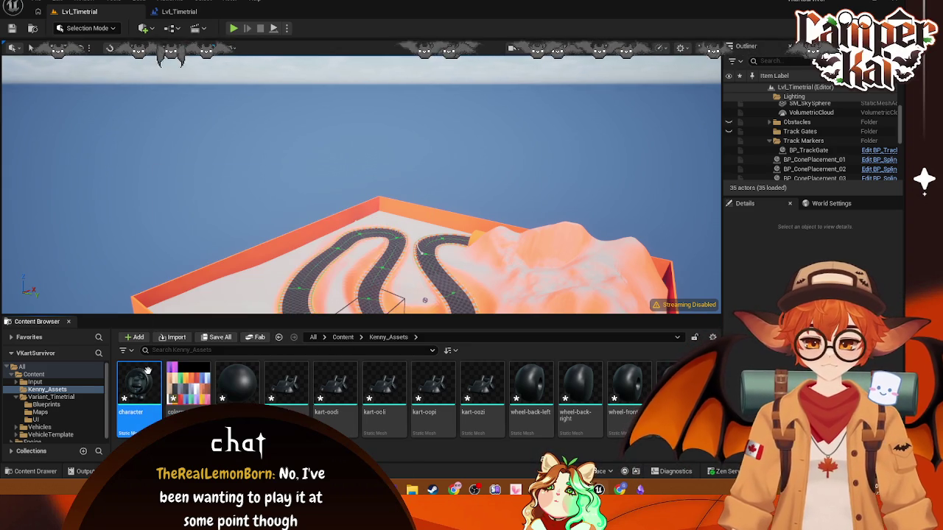
key("Return")
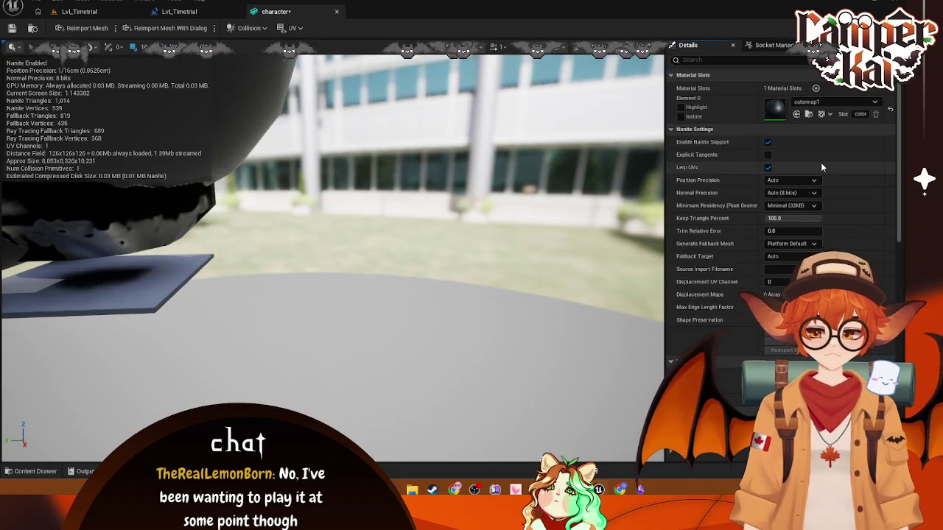
Step: Browse the character's material slot options, then open the colormap1 material instance
left_click(876, 104)
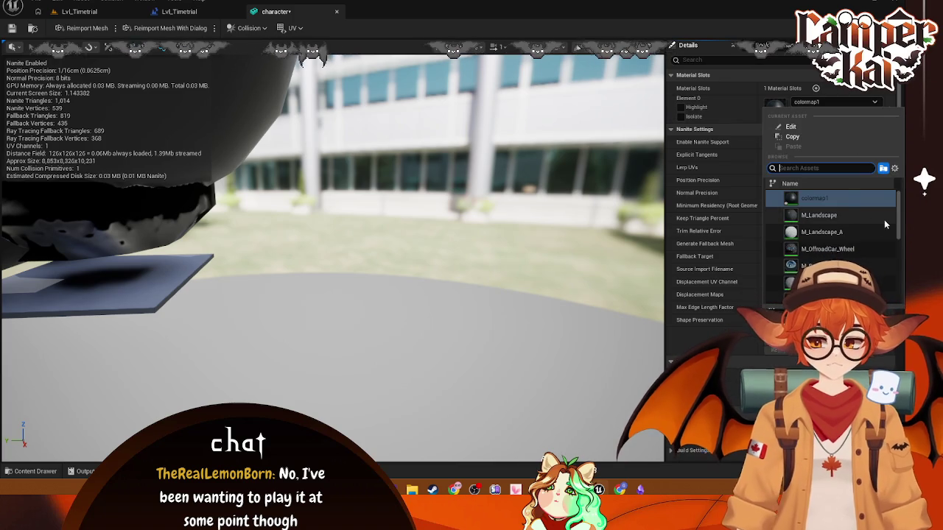
scroll(884, 220, "down", 5)
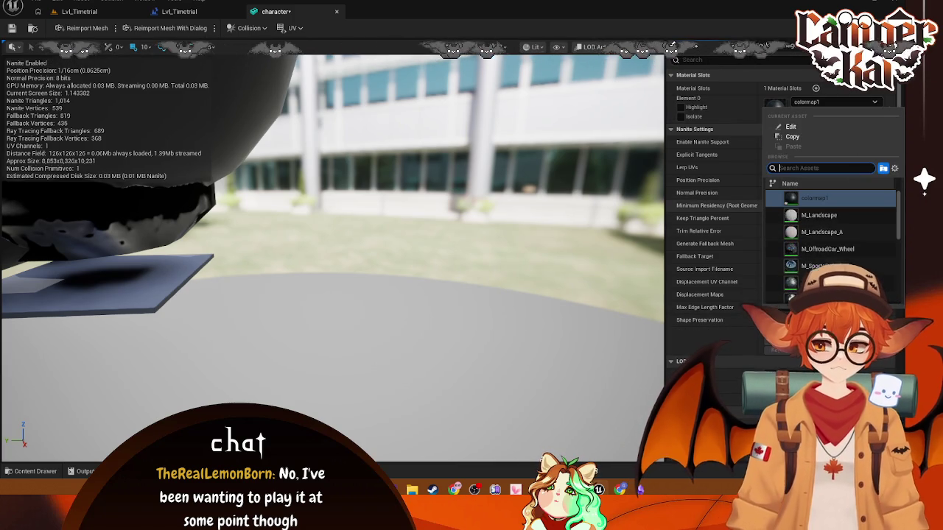
left_click(774, 109)
double_click(774, 109)
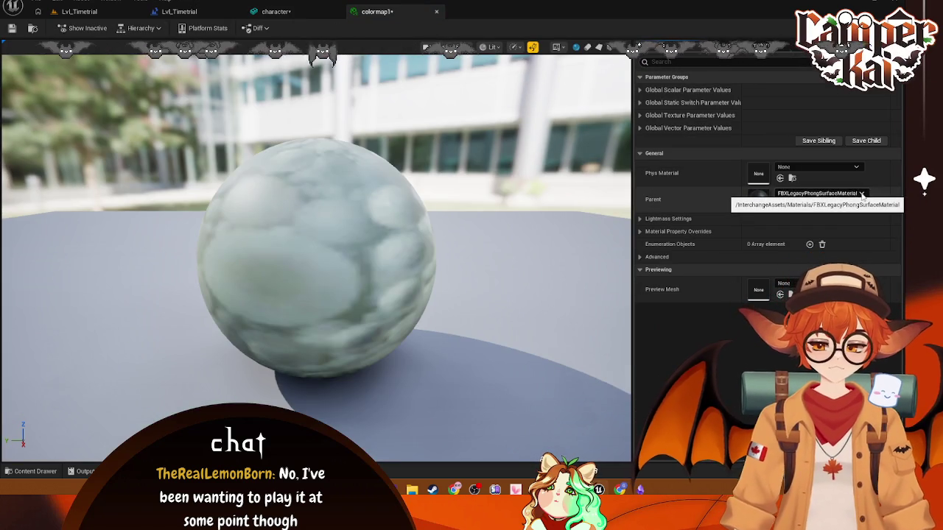
Step: Try dragging the colormap texture onto colormap1's Parent and onto the character's material slot
left_click(862, 193)
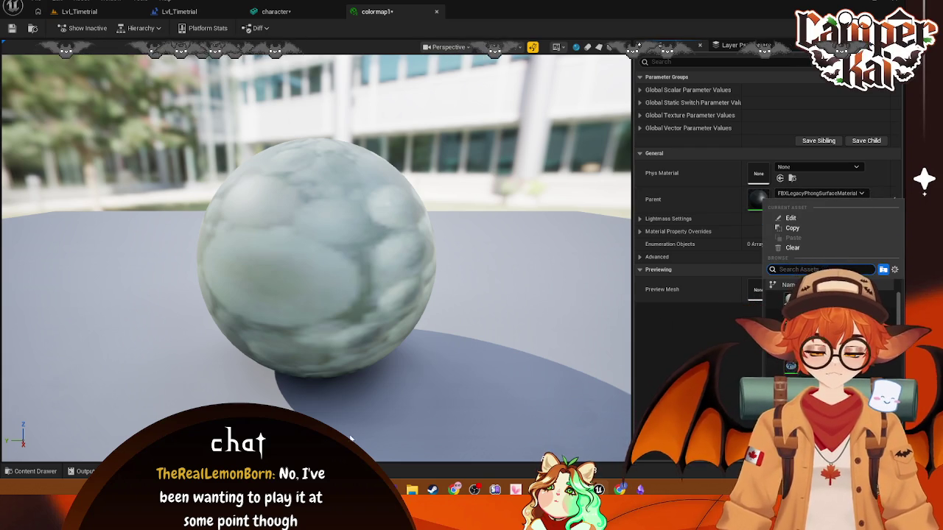
key("ctrl+space")
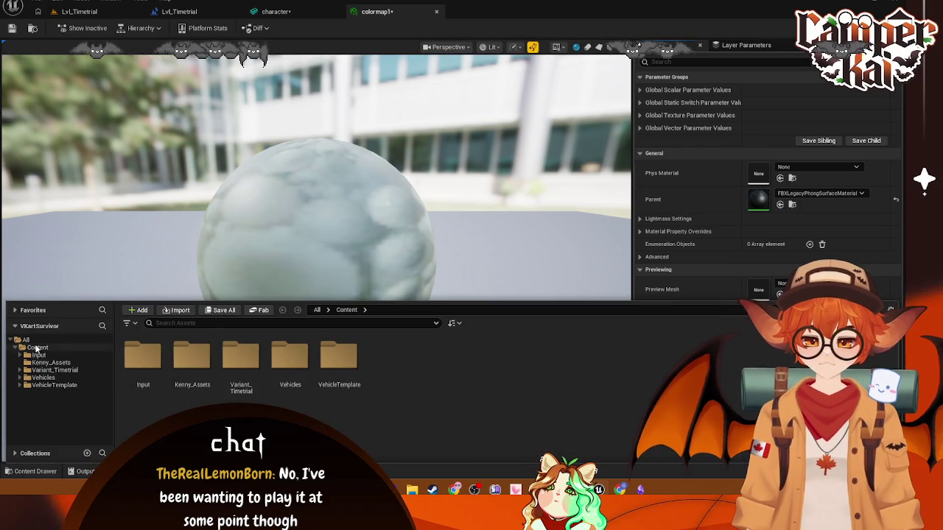
left_click(50, 363)
mouse_move(192, 361)
left_mouse_down()
mouse_move(736, 284)
mouse_move(781, 197)
mouse_move(787, 213)
mouse_move(797, 198)
mouse_move(805, 254)
mouse_move(638, 366)
left_mouse_up()
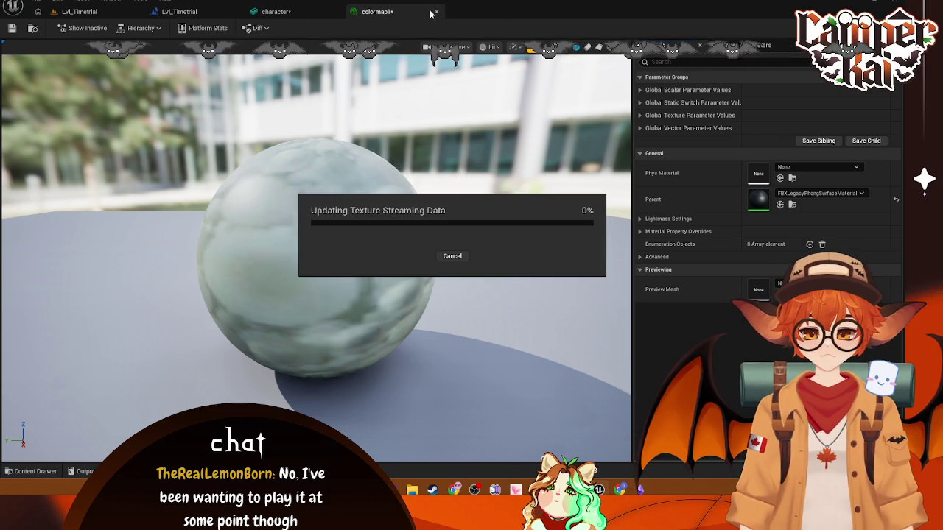
left_click(309, 12)
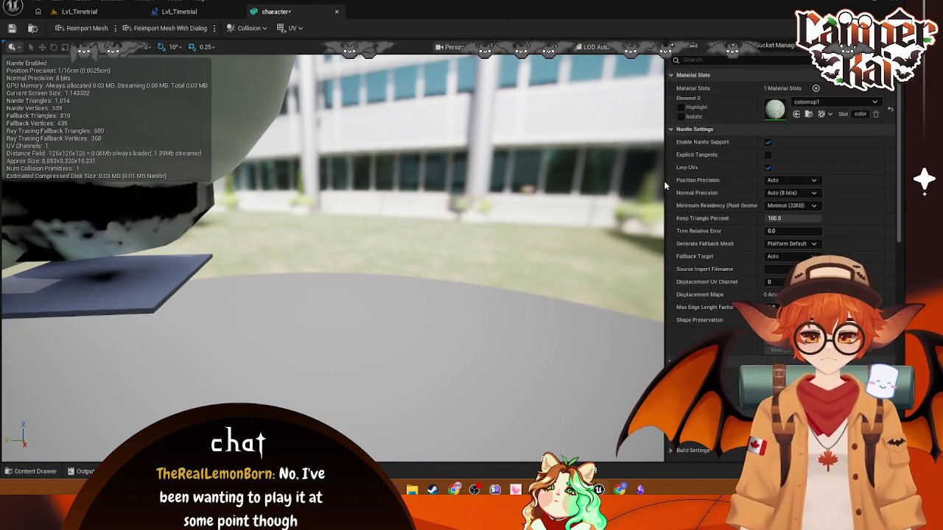
key("ctrl+space")
left_click_drag(192, 361, 775, 110)
Step: Reopen colormap1 from the Kenny_Assets folder in the Content Browser
left_click(79, 11)
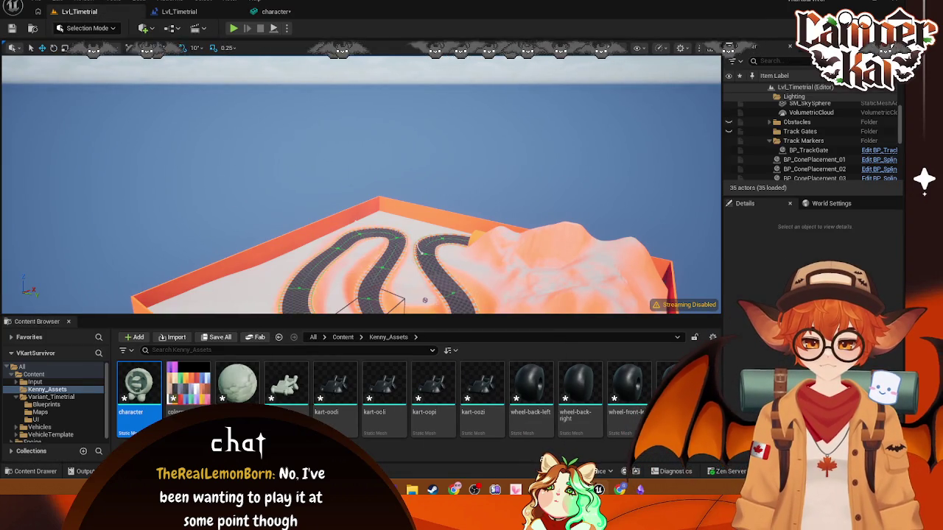
left_click(237, 383)
double_click(237, 383)
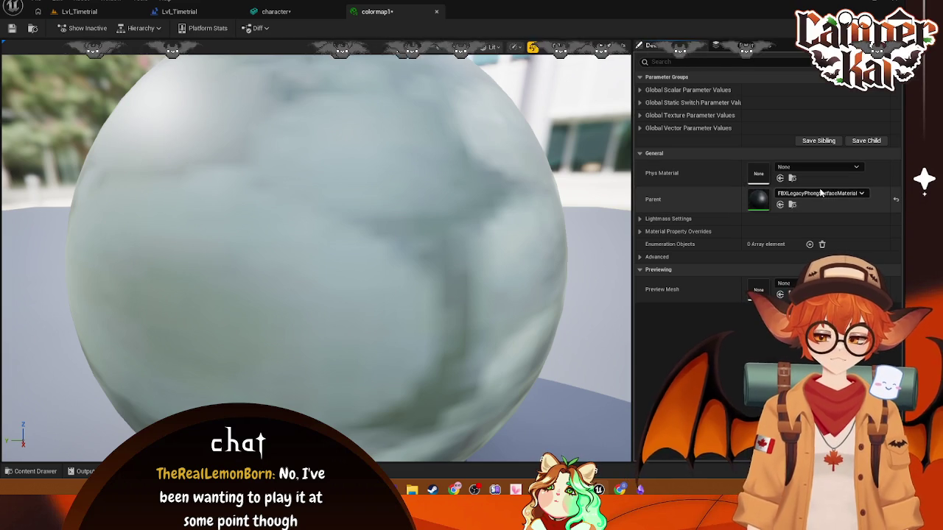
Step: Try dropping the colormap texture into colormap1's parent material setting
left_click(31, 471)
left_click(190, 372)
mouse_move(190, 372)
left_mouse_down()
mouse_move(744, 202)
mouse_move(789, 259)
mouse_move(777, 198)
mouse_move(812, 196)
left_mouse_up()
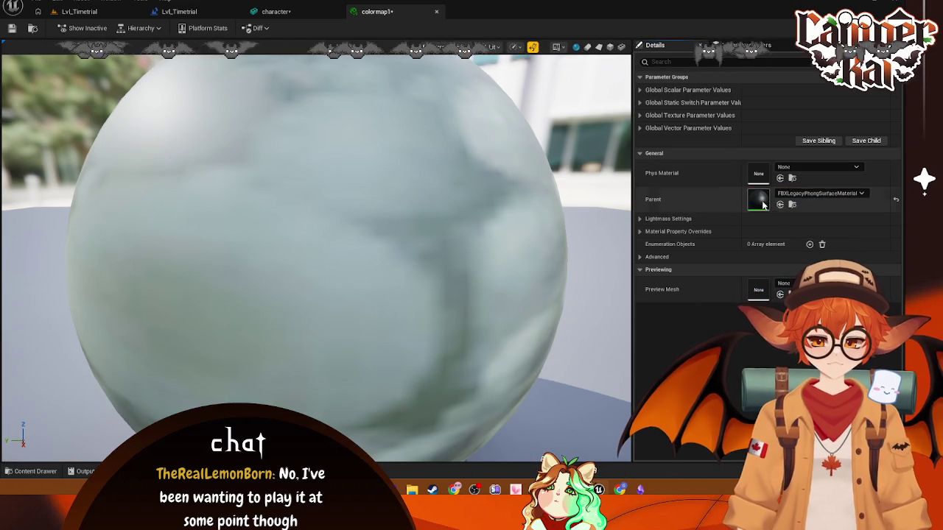
right_click(827, 202)
Step: Create a new Material in Kenny_Assets named M_ColorMap and open it
left_click(30, 471)
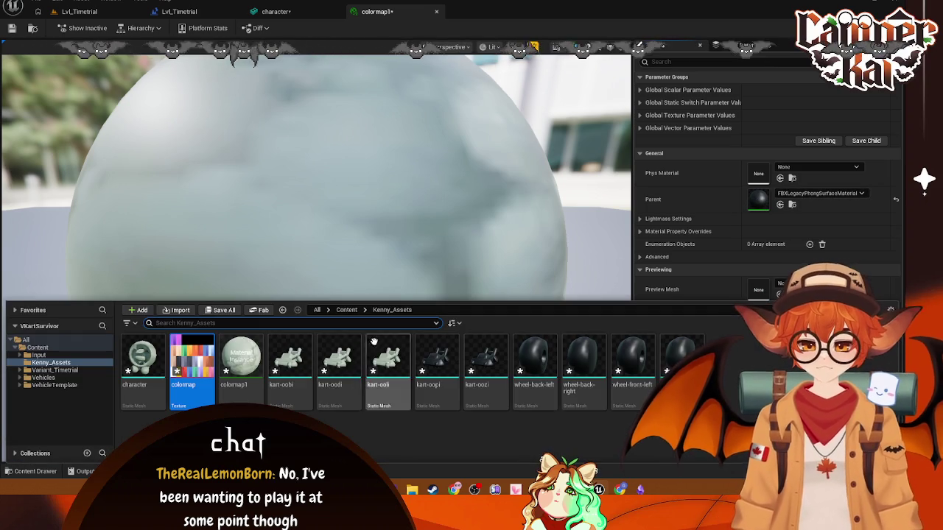
right_click(289, 427)
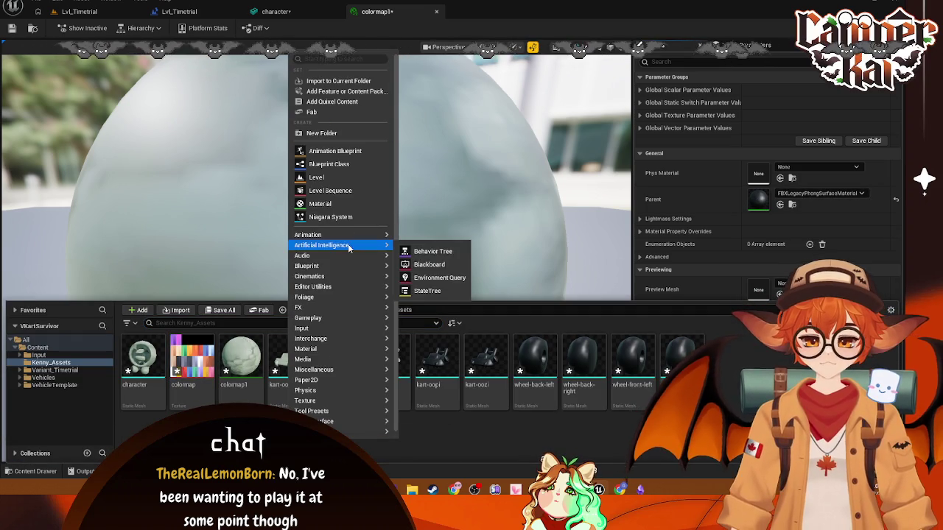
mouse_move(349, 360)
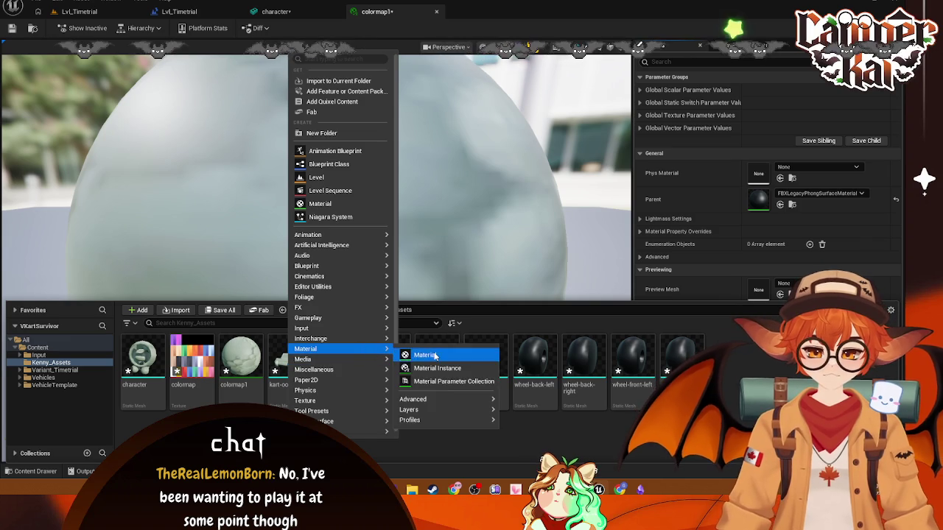
left_click(435, 356)
type("C")
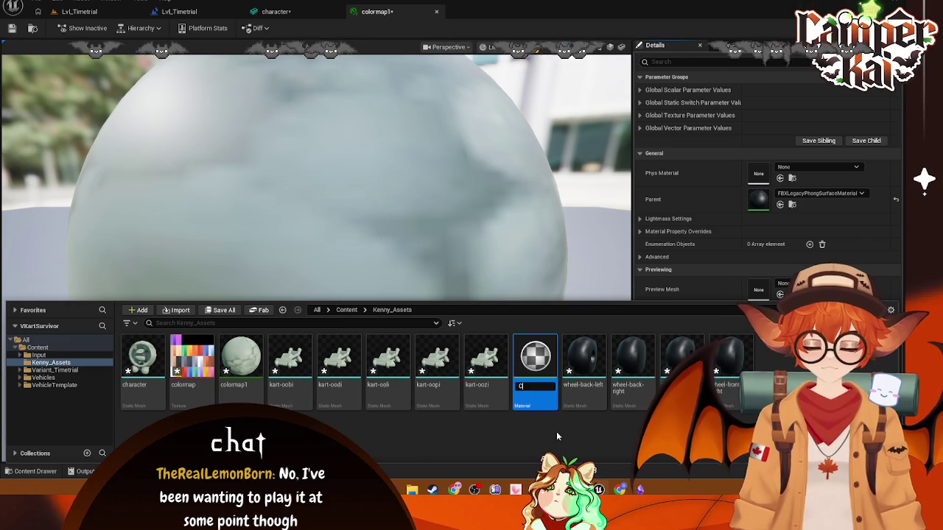
type("olorMap")
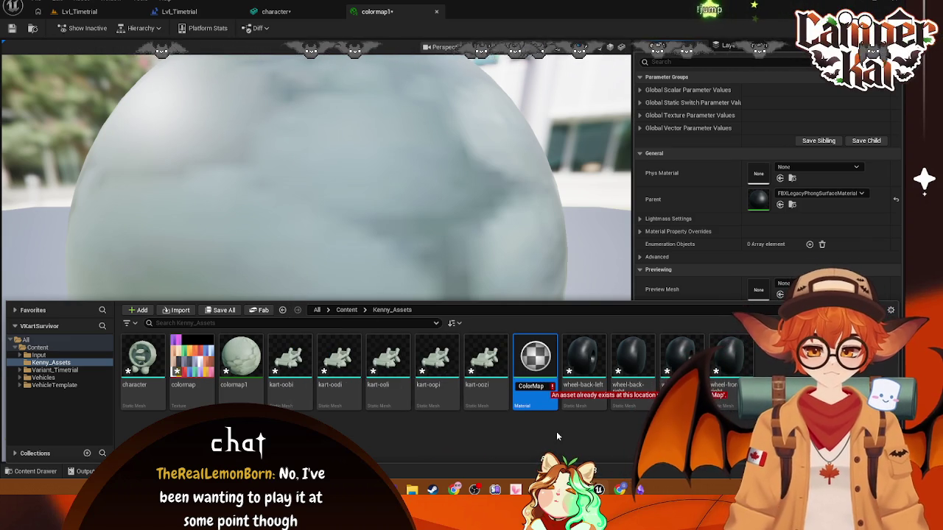
key("BackSpace")
key("BackSpace")
key("BackSpace")
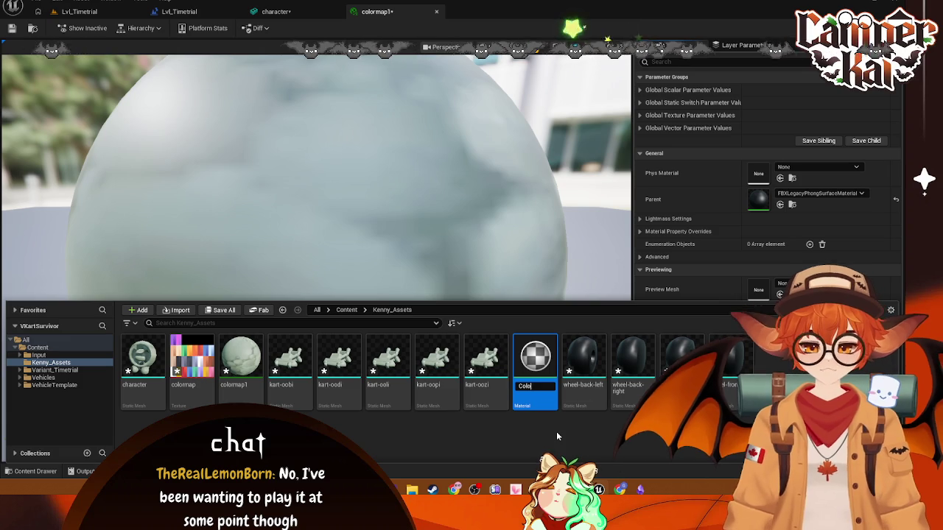
key("BackSpace")
key("BackSpace")
key("BackSpace")
type("M_ColorMap")
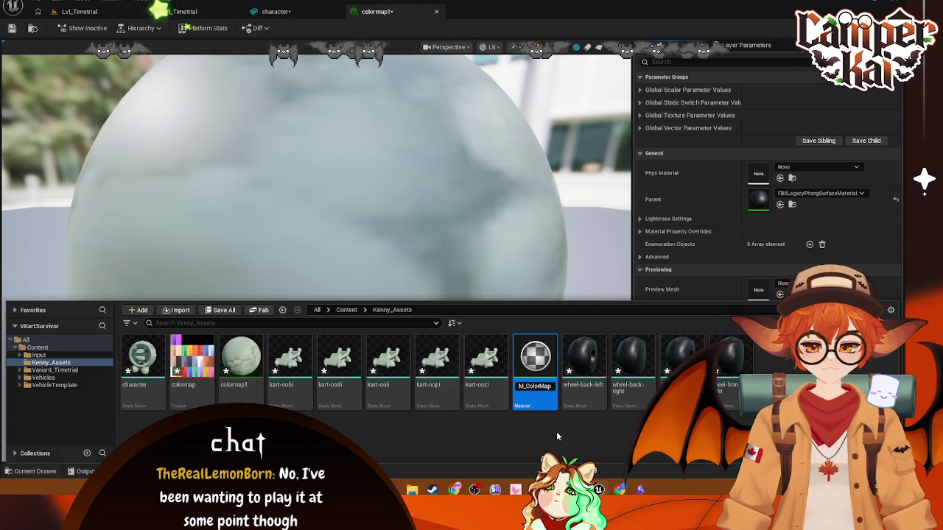
key("Return")
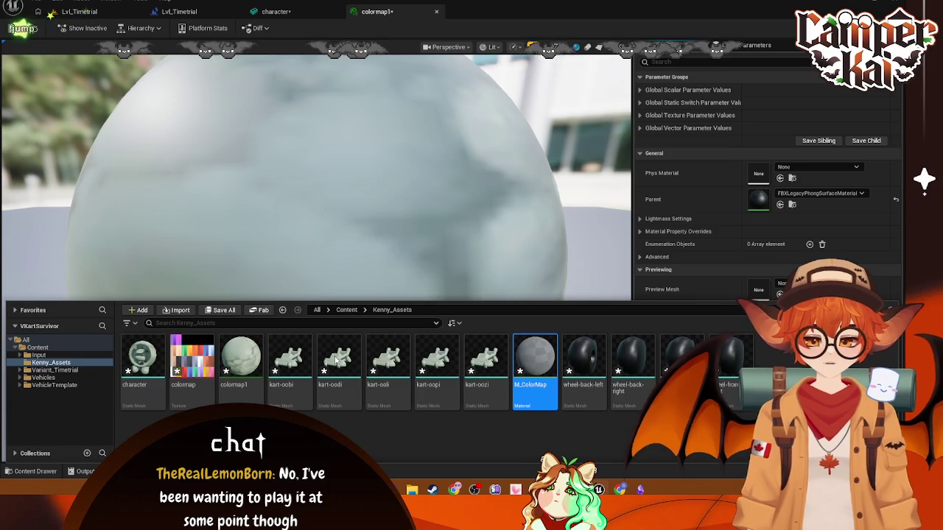
key("Return")
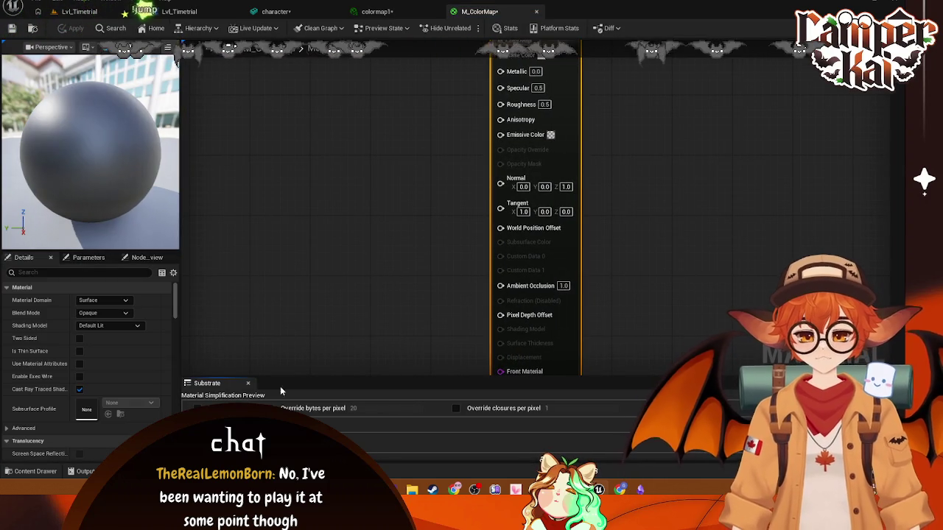
Step: Drop the colormap texture into M_ColorMap, then reopen the colormap1 material instance
key("ctrl+space")
mouse_move(191, 357)
left_mouse_down()
mouse_move(88, 187)
mouse_move(94, 151)
left_mouse_up()
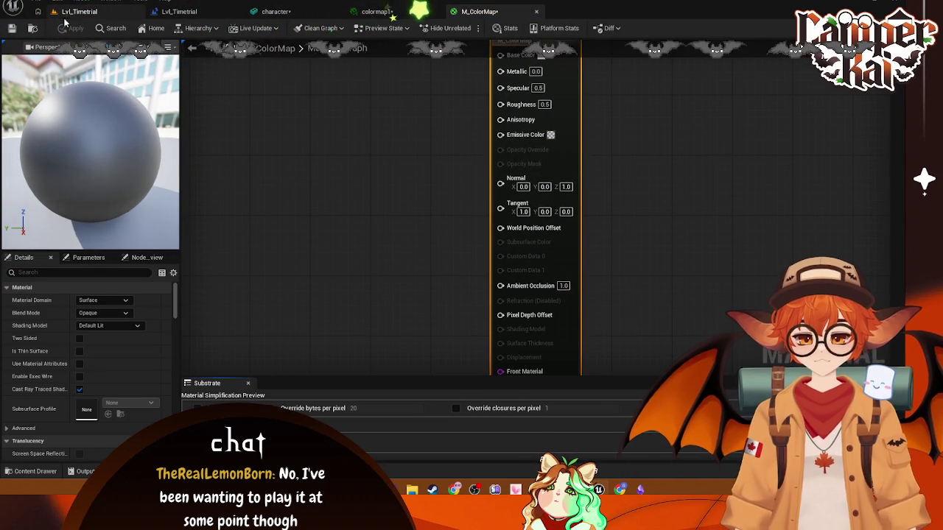
left_click(77, 12)
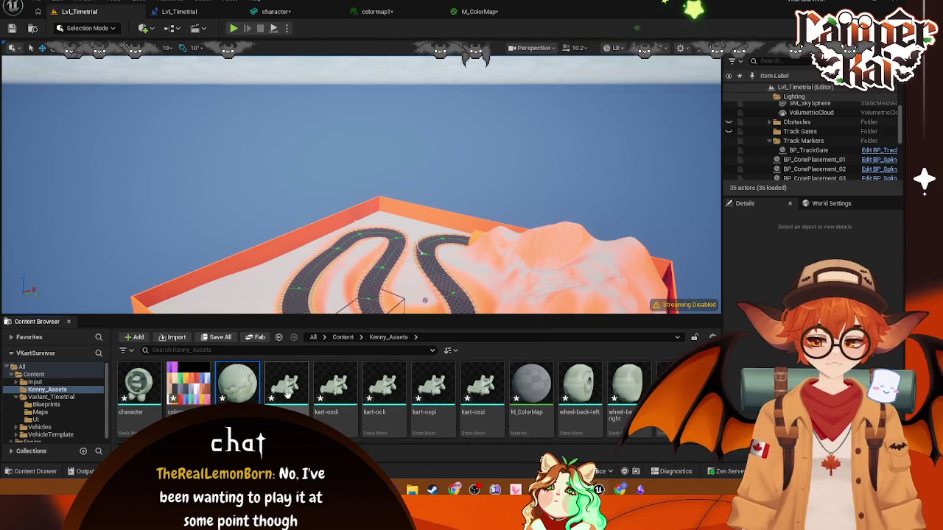
double_click(237, 383)
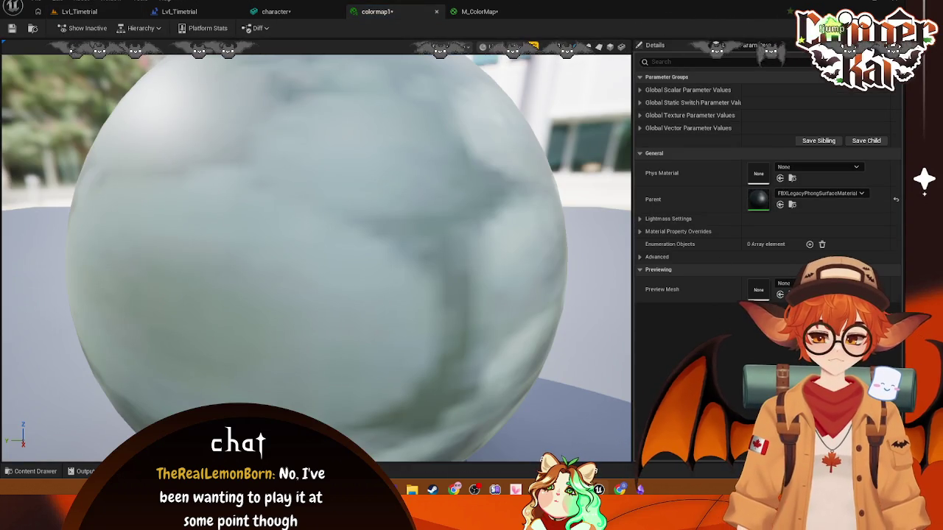
Step: Set M_ColorMap as colormap1's parent and confirm it in the parent list
left_click(47, 472)
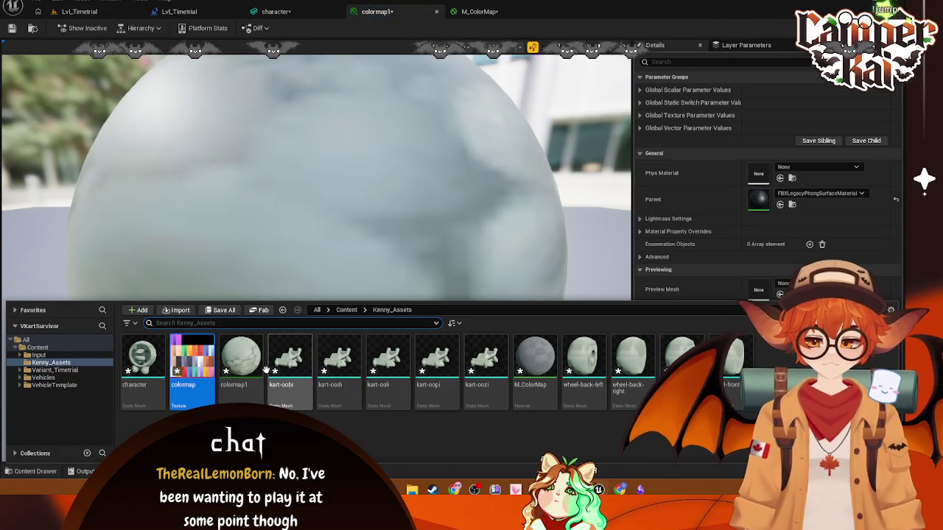
mouse_move(534, 358)
left_mouse_down()
mouse_move(800, 211)
mouse_move(811, 195)
left_mouse_up()
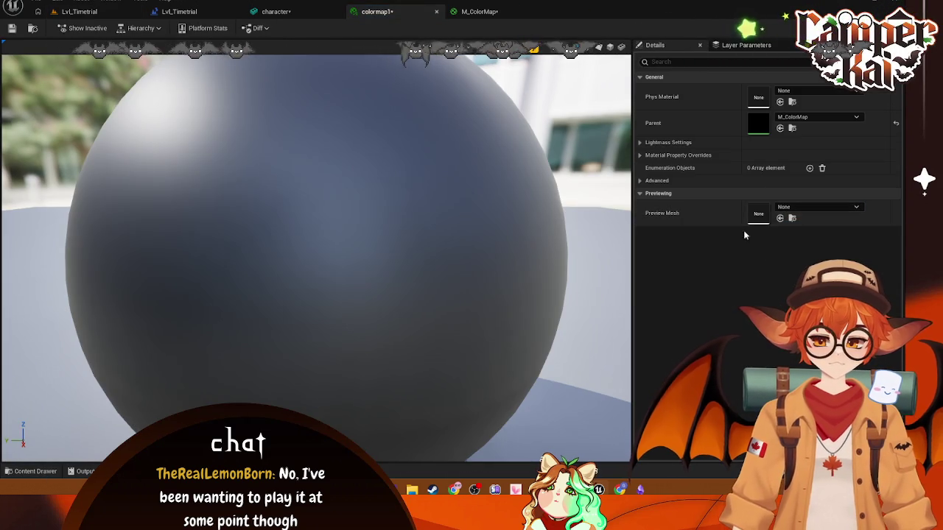
key("ctrl+space")
mouse_move(191, 357)
left_mouse_down()
mouse_move(770, 173)
mouse_move(757, 99)
left_mouse_up()
left_click(819, 92)
left_click(317, 402)
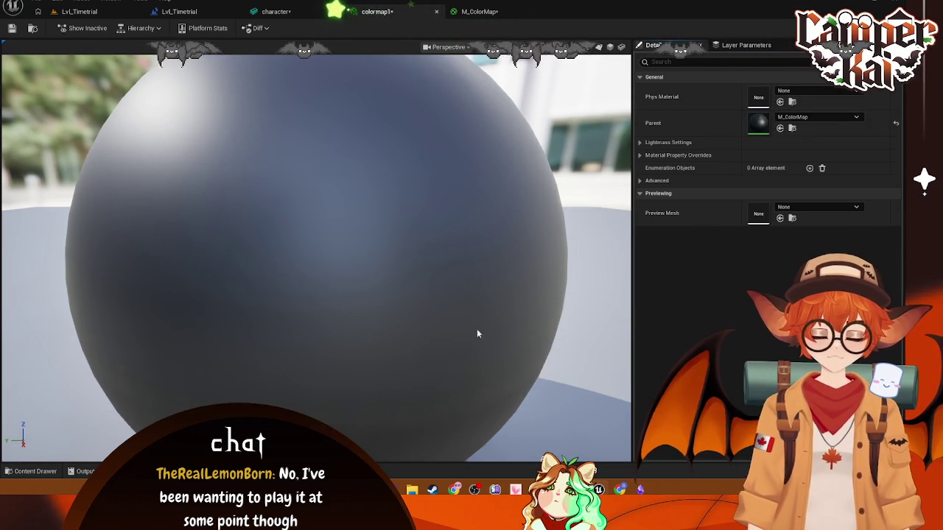
left_click(840, 115)
left_click(832, 118)
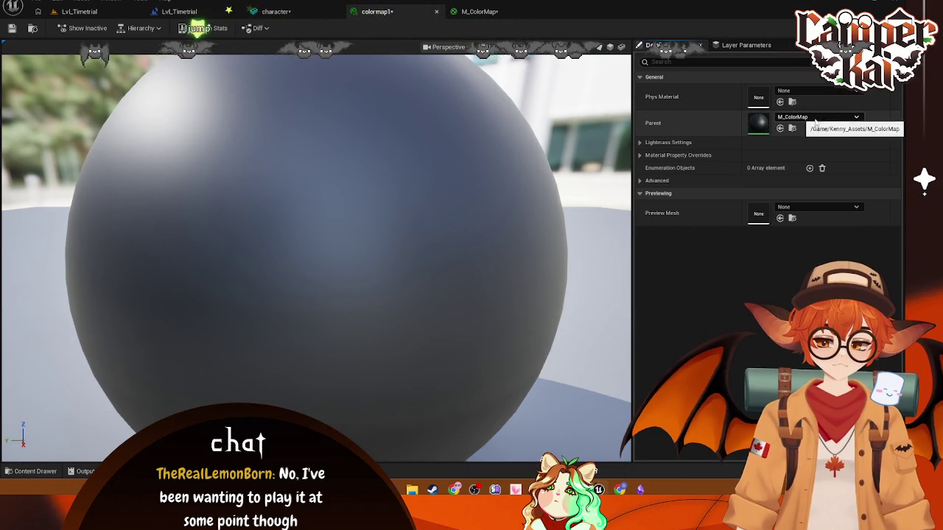
left_click(848, 118)
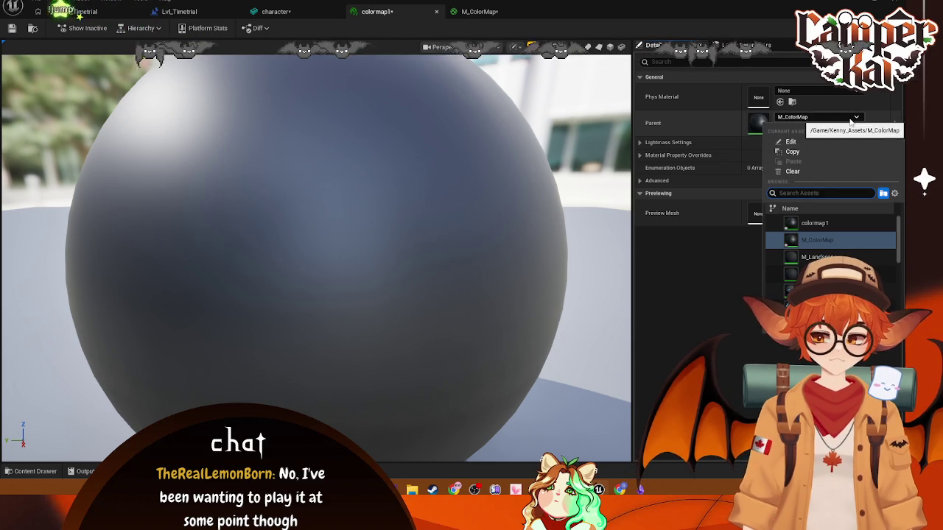
left_click(850, 120)
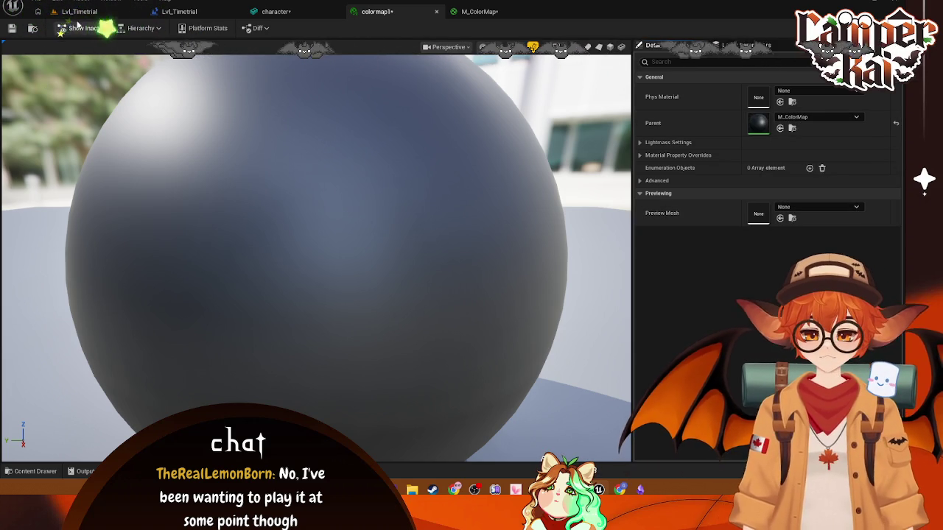
Step: Close the colormap1, M_ColorMap and character editor tabs, returning to the level editor
left_click(436, 12)
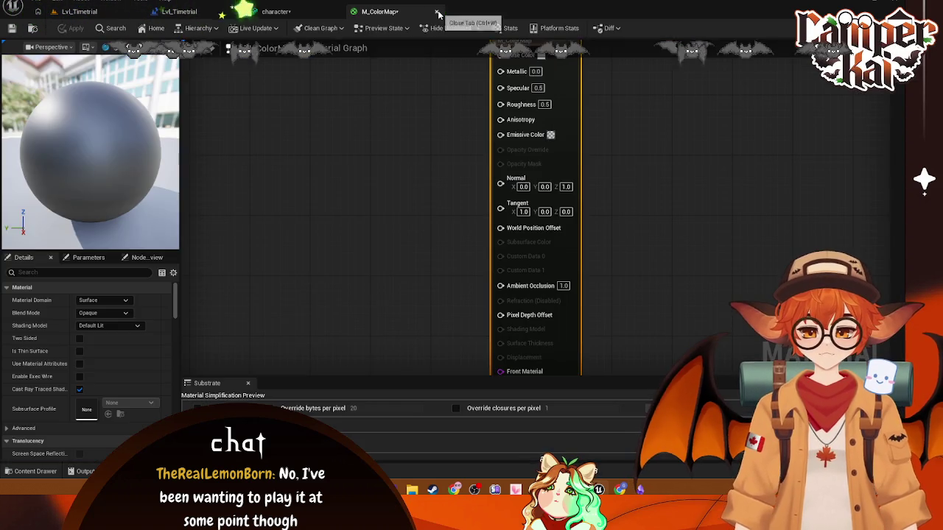
left_click(439, 13)
left_click(335, 14)
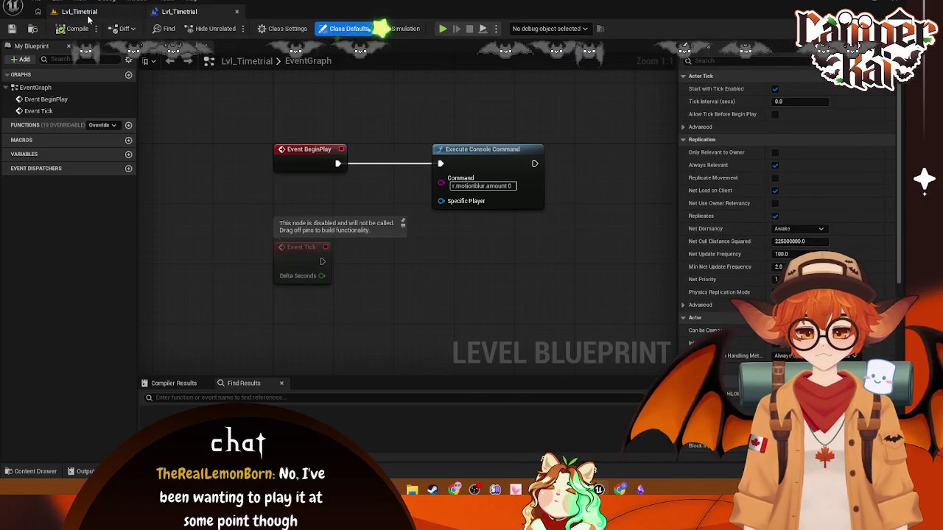
left_click(79, 11)
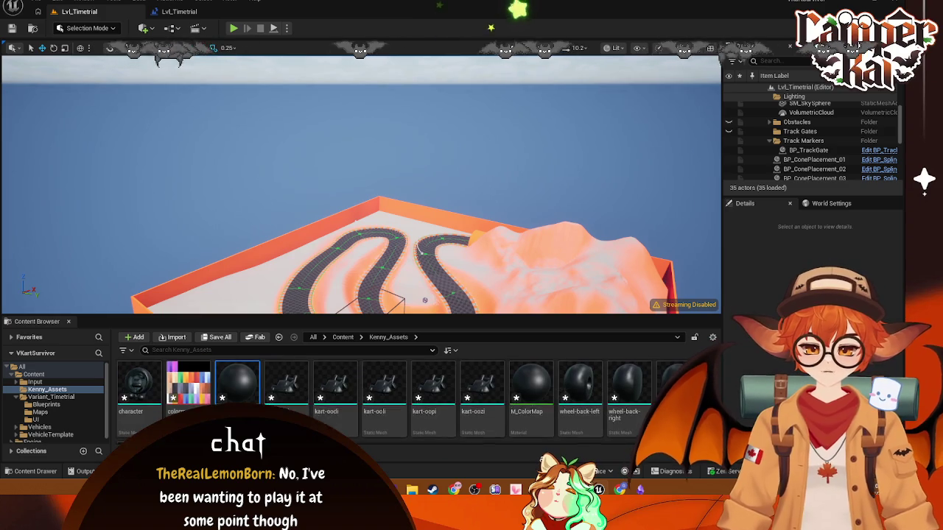
Step: Force delete the M_ColorMap material from Kenny_Assets
left_click(544, 398)
key("Delete")
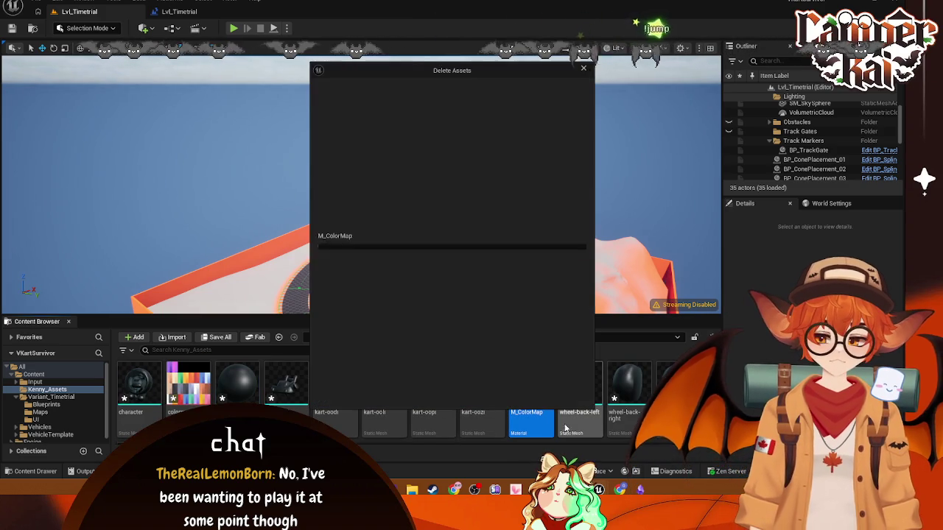
left_click(469, 394)
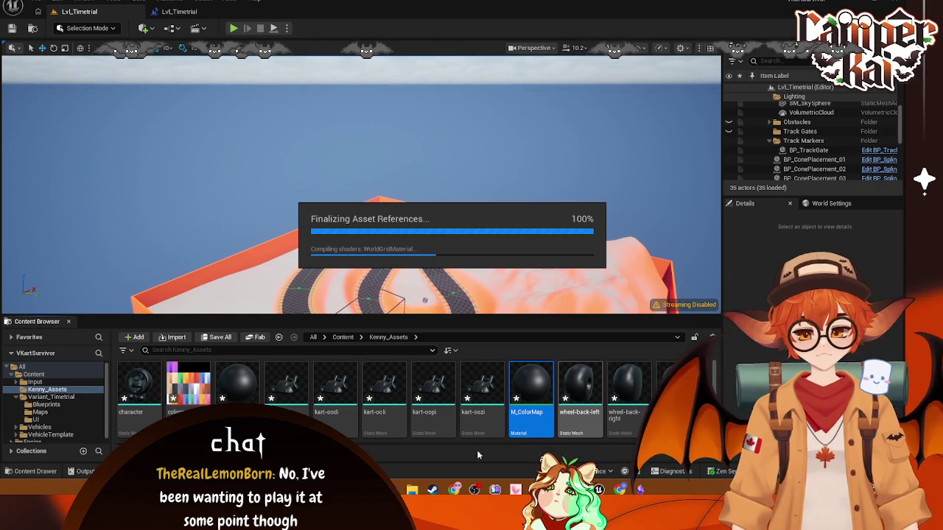
mouse_move(433, 490)
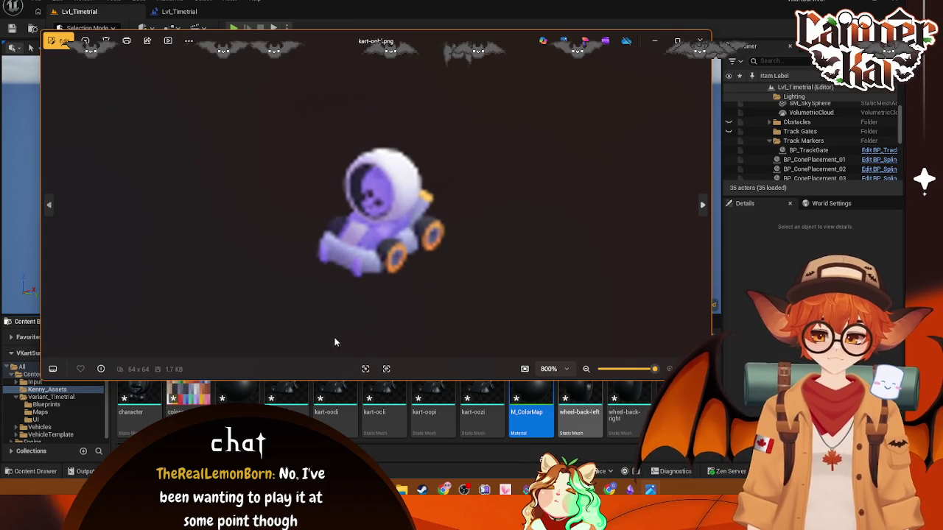
Step: Close the Photos window showing the kart-oobi.png preview
left_click(699, 39)
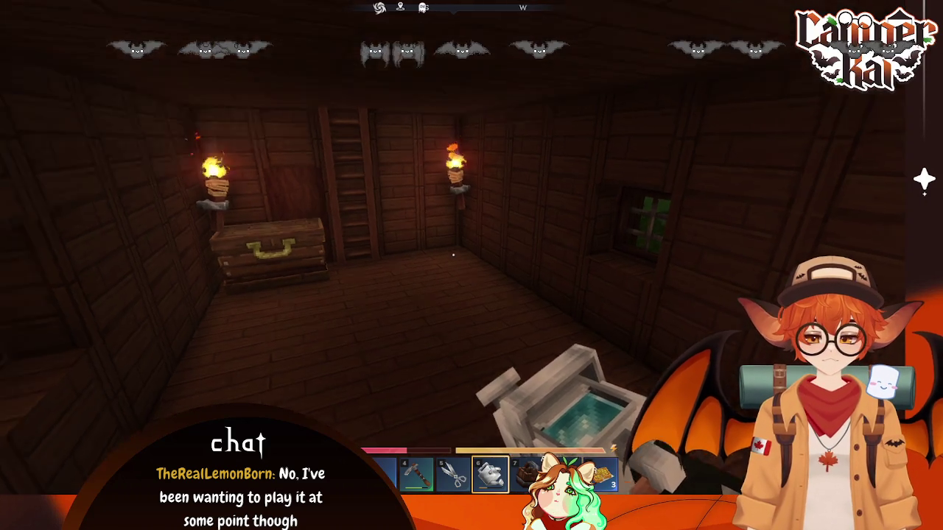
Step: Equip the hand crossbow and climb the ladder out to the field
key("w")
key("1")
key("w")
scroll(453, 255, "down", 2)
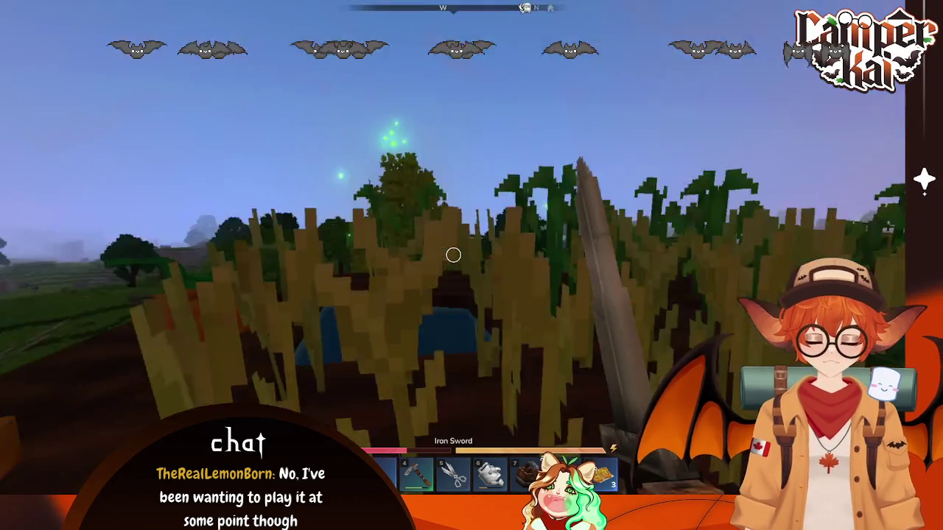
mouse_move(453, 255)
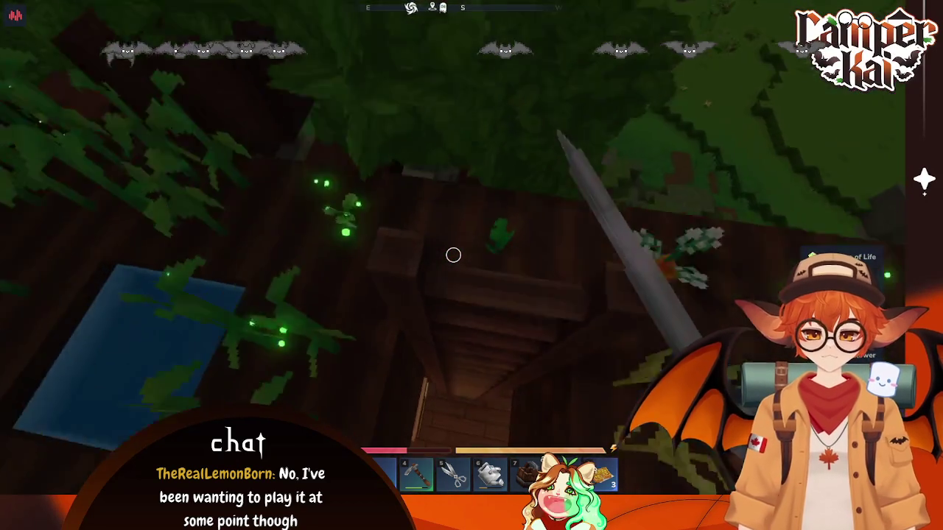
Step: Check the Crude Double Chest, then climb to the Alchemist's Workbench crafting room
key("f")
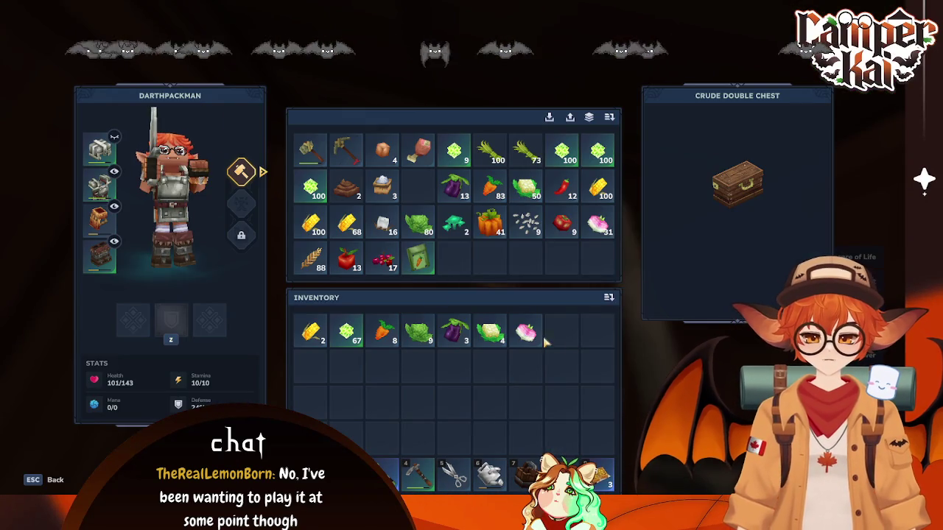
key("Escape")
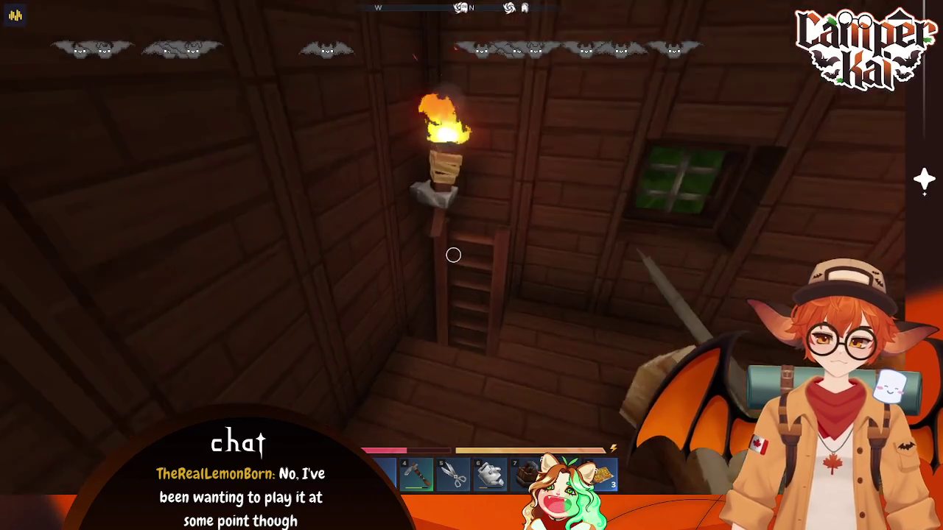
key("w")
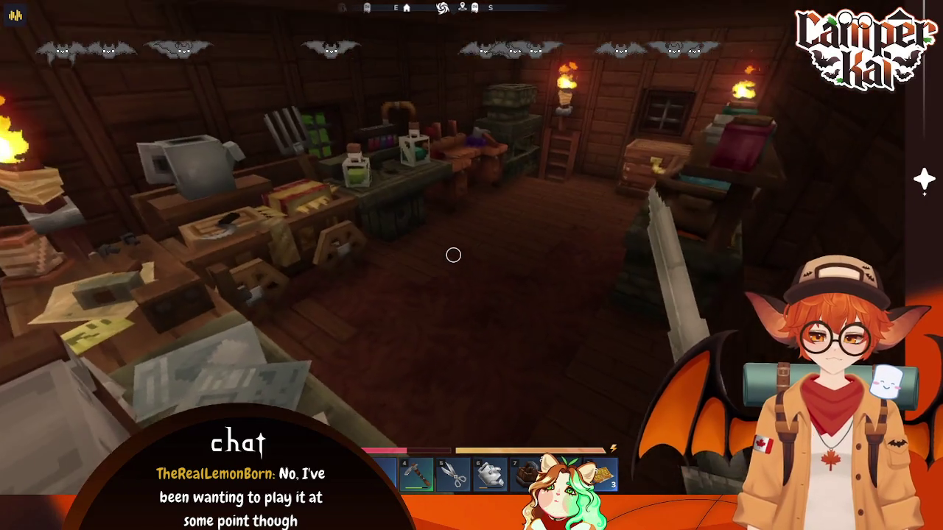
key("w")
key("a")
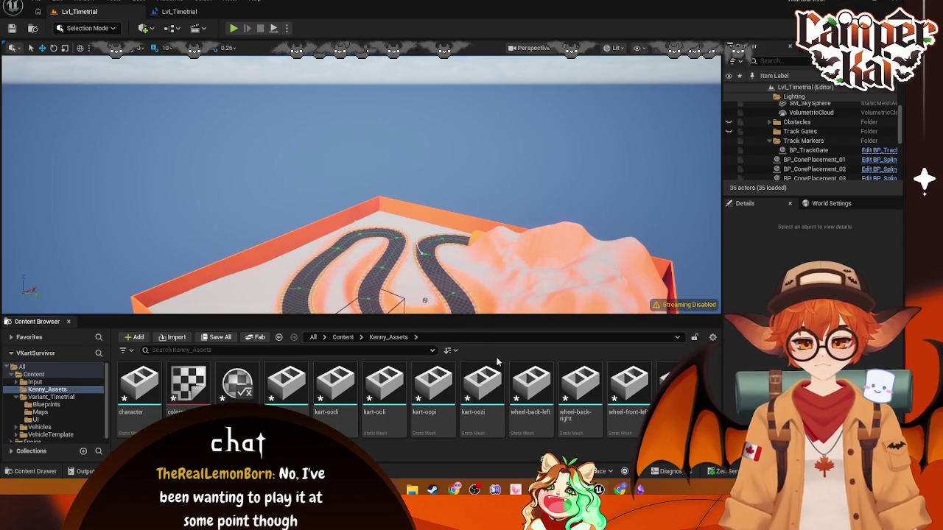
Step: Open BP_TimeTrialPlayerController from the time trial Blueprints folder and view its preview
left_click(50, 389)
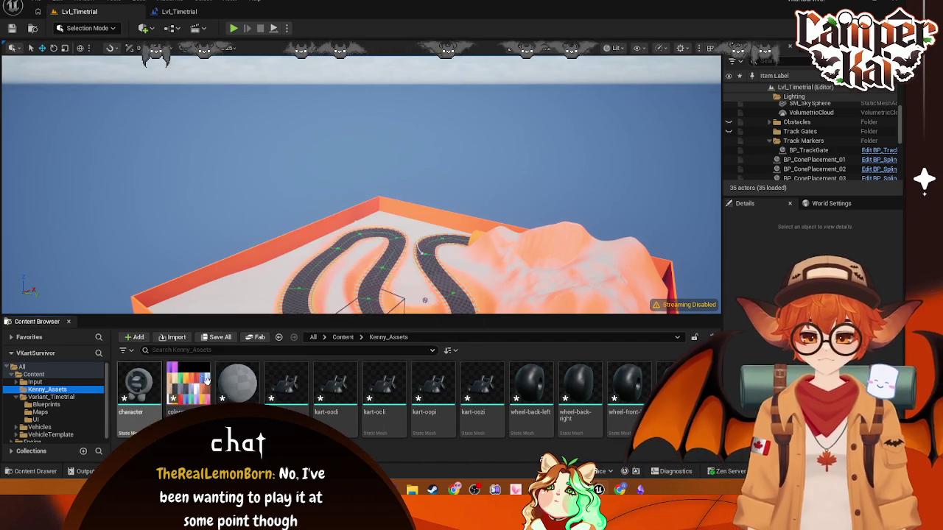
left_click(51, 396)
left_click(45, 405)
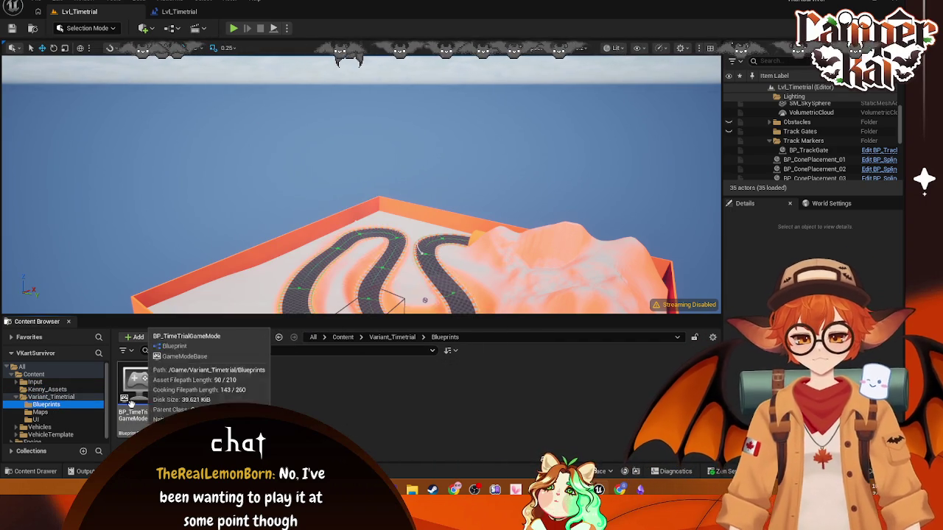
left_click(175, 383)
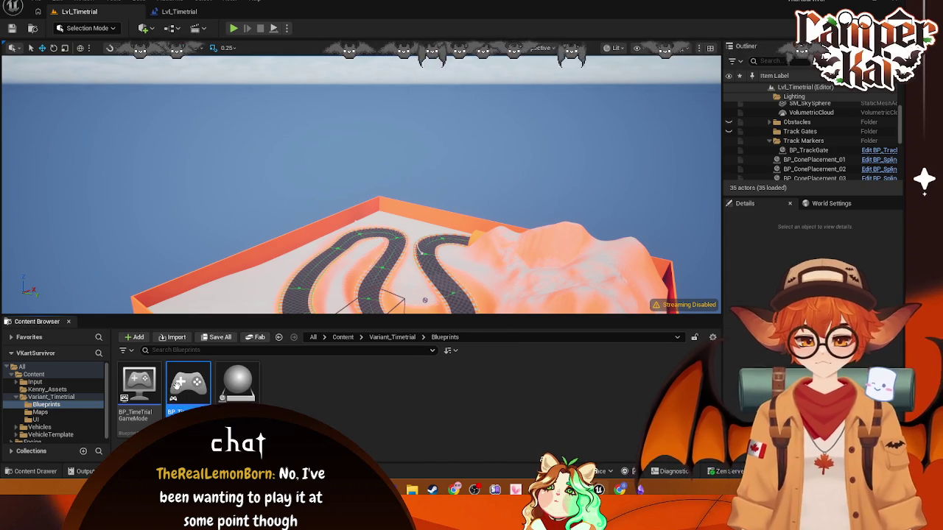
double_click(177, 385)
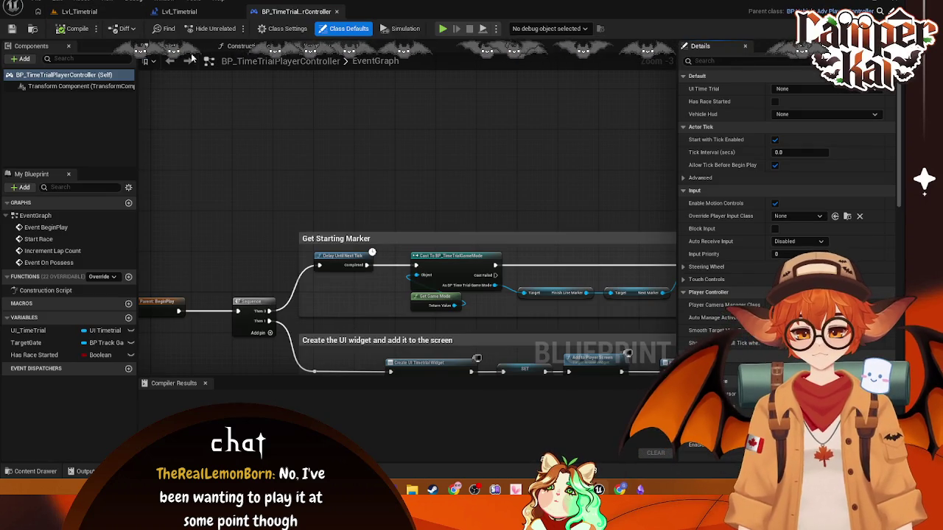
left_click(184, 47)
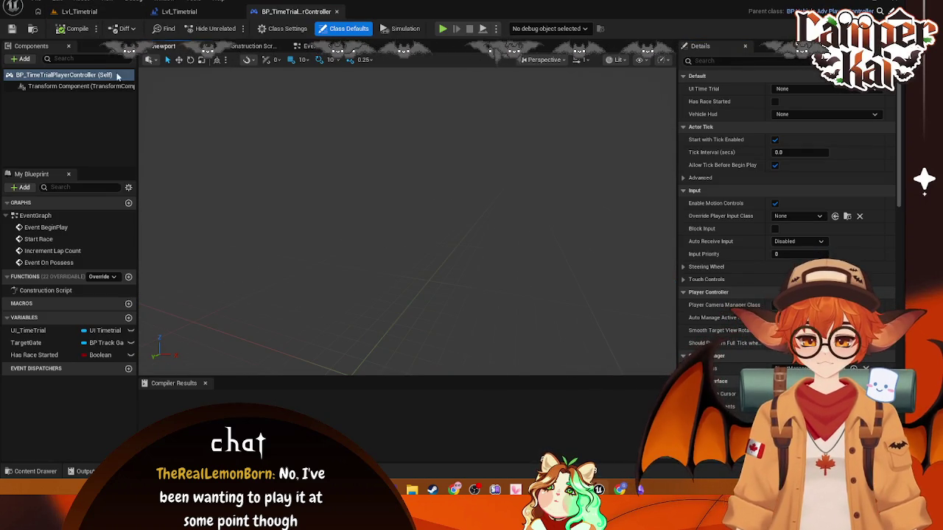
Step: Browse the Vehicles, SportsCar, OffroadCar and Materials folders in the Content Drawer
left_click(41, 471)
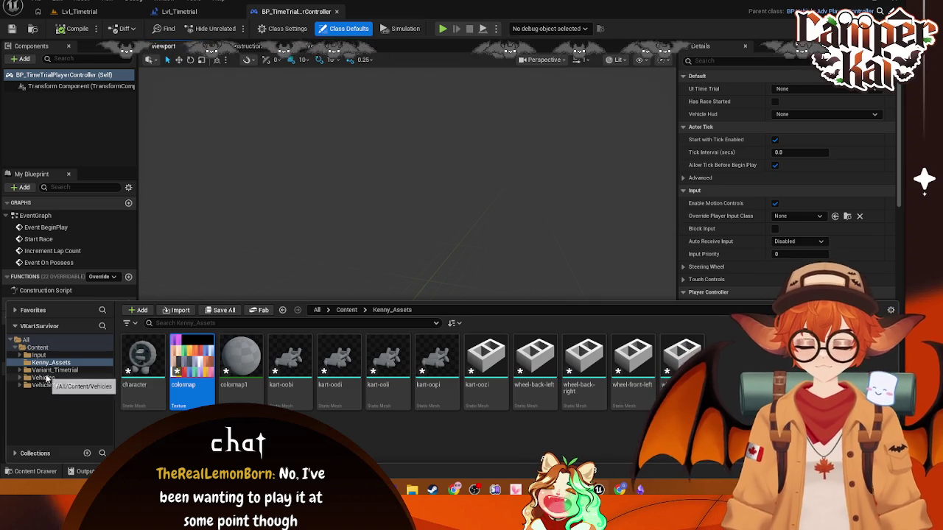
left_click(59, 370)
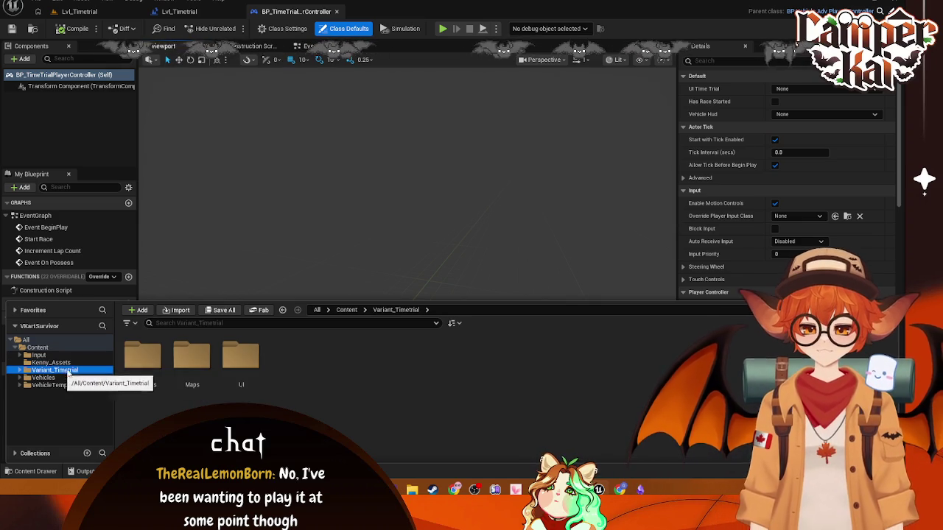
left_click(63, 377)
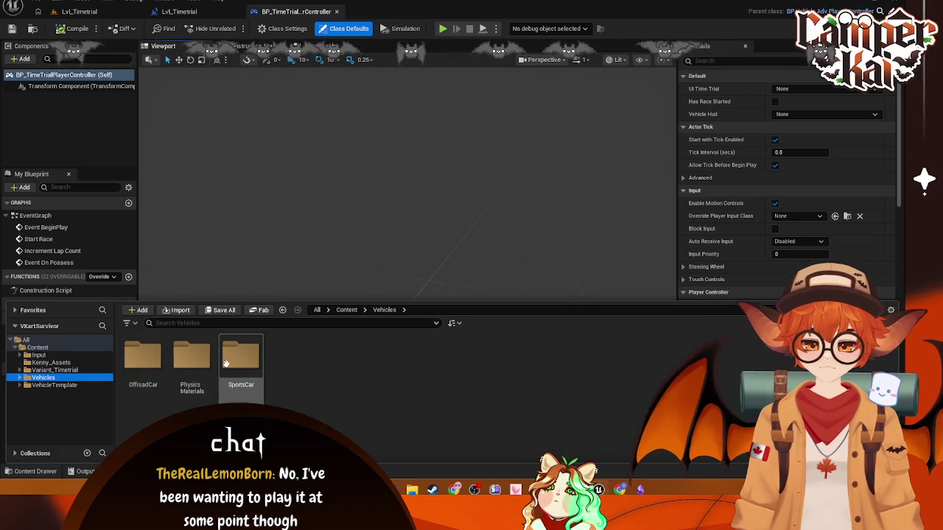
double_click(241, 357)
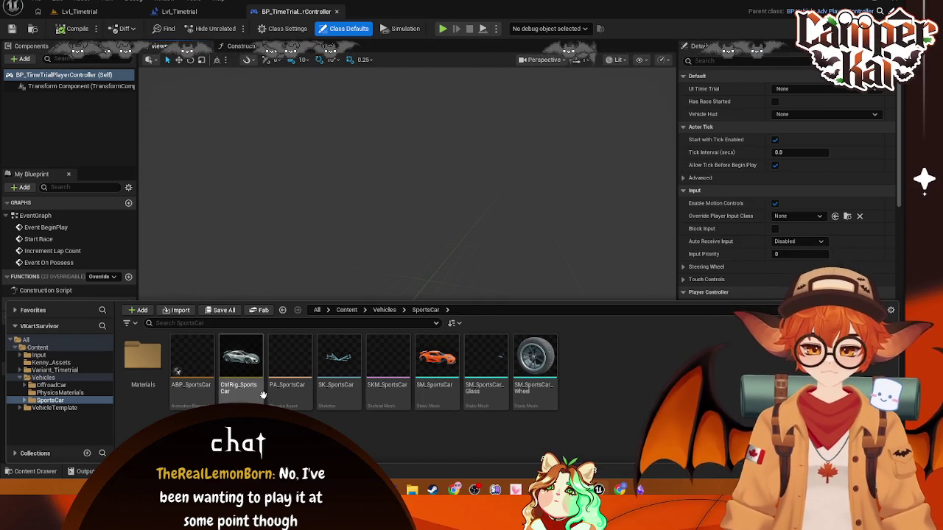
double_click(155, 379)
left_click(52, 400)
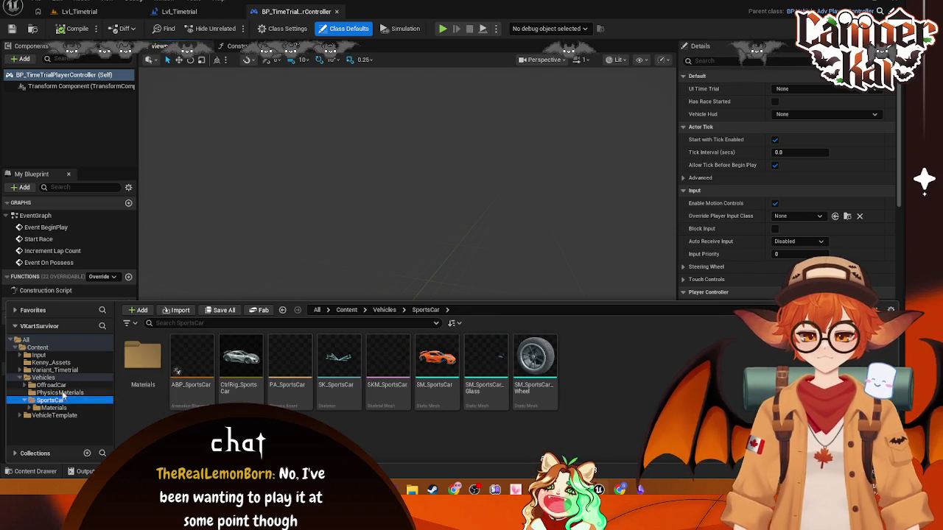
left_click(59, 387)
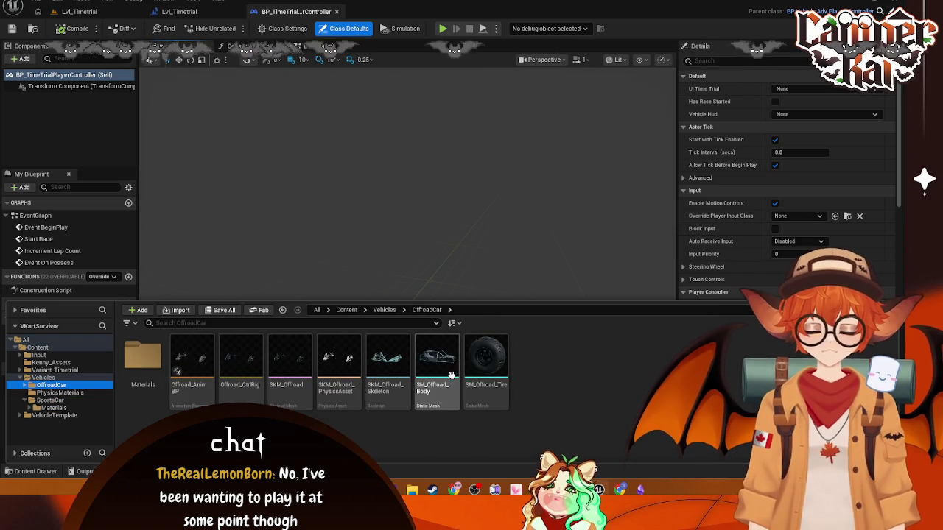
left_click(60, 392)
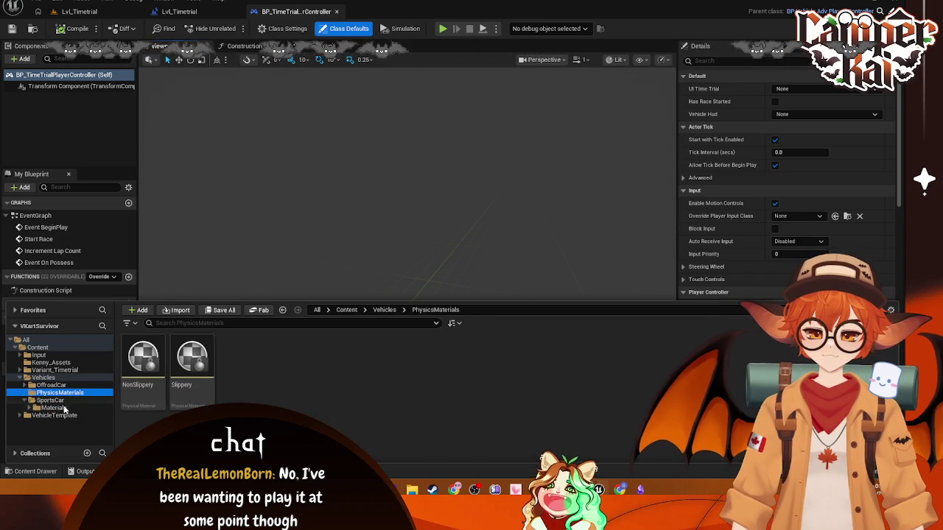
left_click(57, 408)
left_click(54, 415)
Step: Open BP_VehicleAdvSportsCar from VehicleTemplate > Blueprints > SportsCar and centre its headlight nodes
double_click(143, 358)
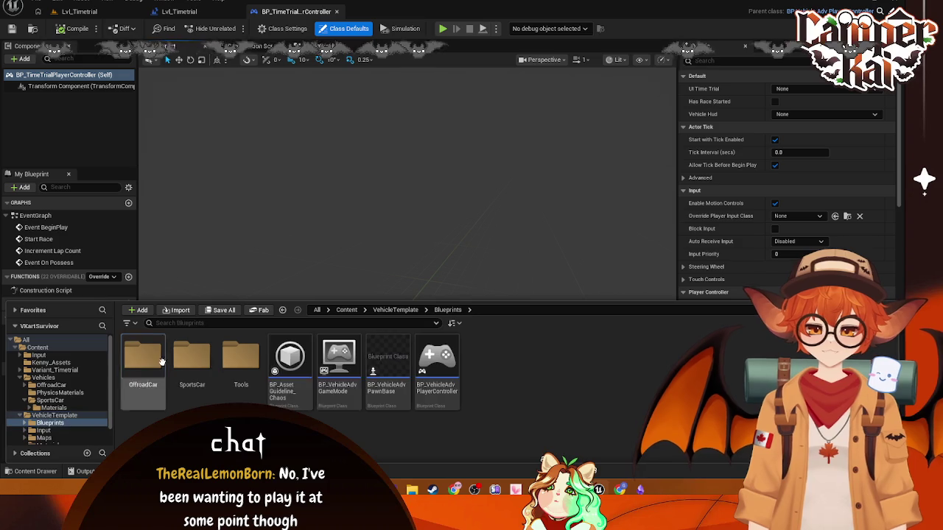
double_click(191, 357)
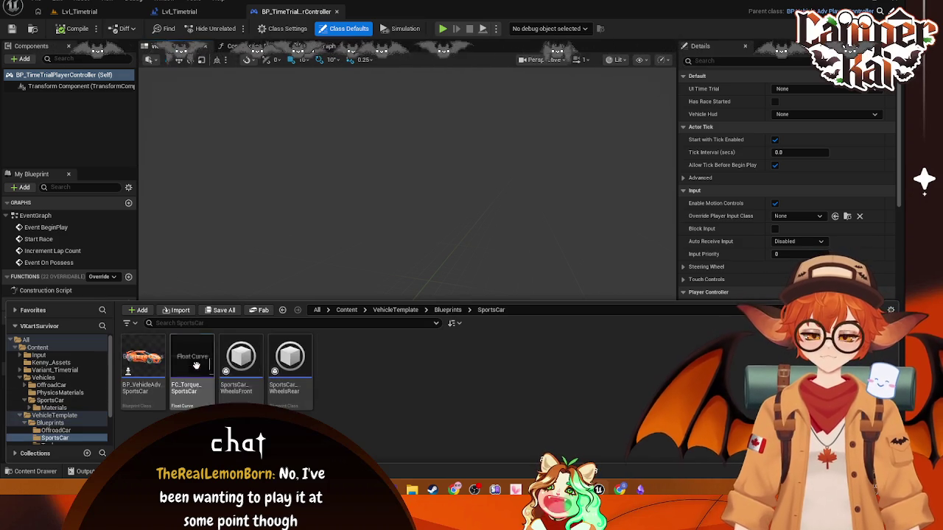
left_click(146, 398)
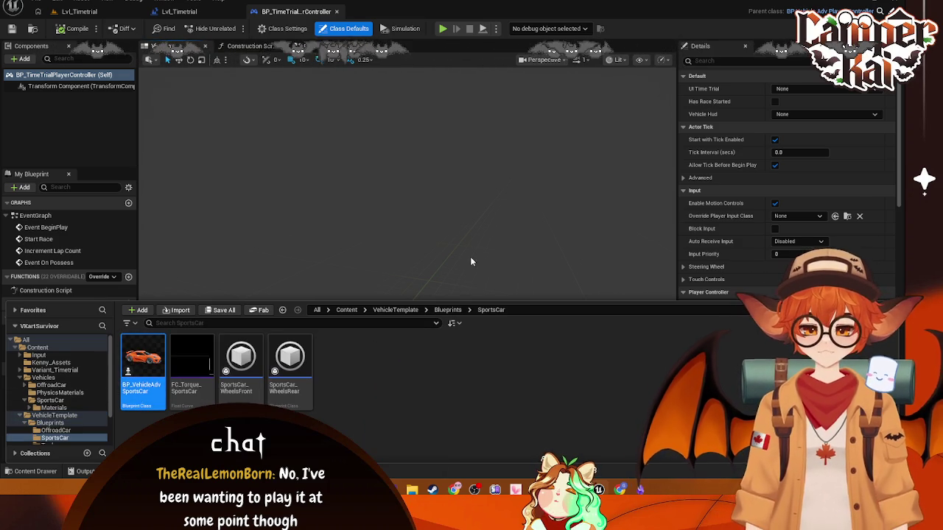
scroll(460, 253, "down", 3)
scroll(508, 250, "up", 2)
scroll(513, 248, "down", 2)
key("Home")
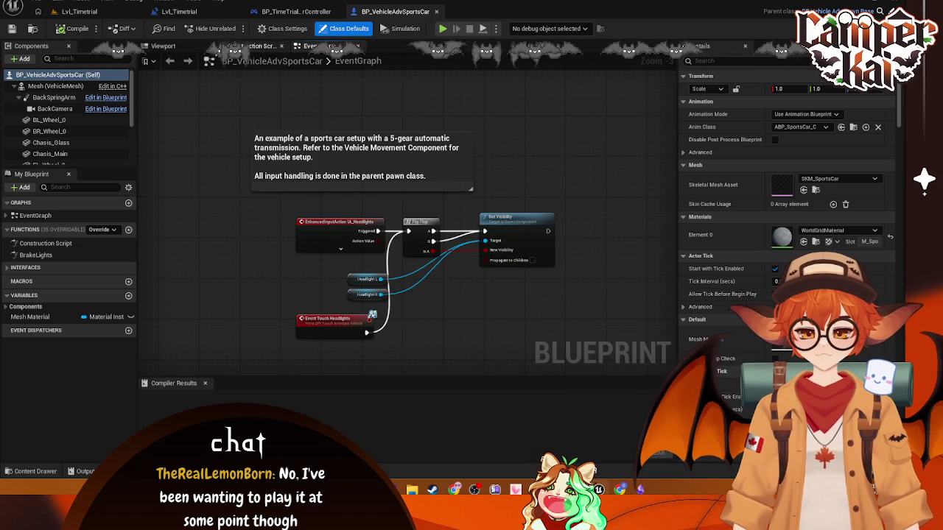
Step: Open the BP_VehicleAdvOffroadCar blueprint from the offroad car folder
left_click(31, 472)
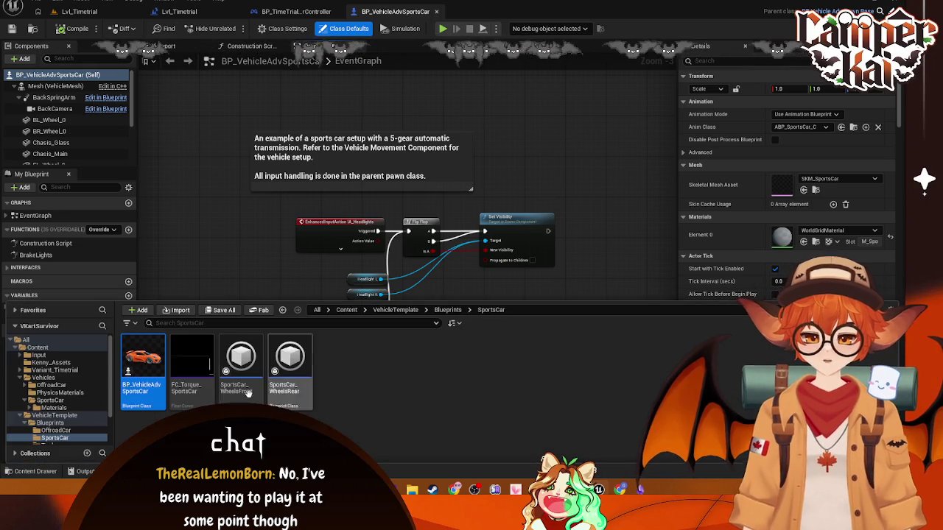
left_click(59, 431)
double_click(142, 360)
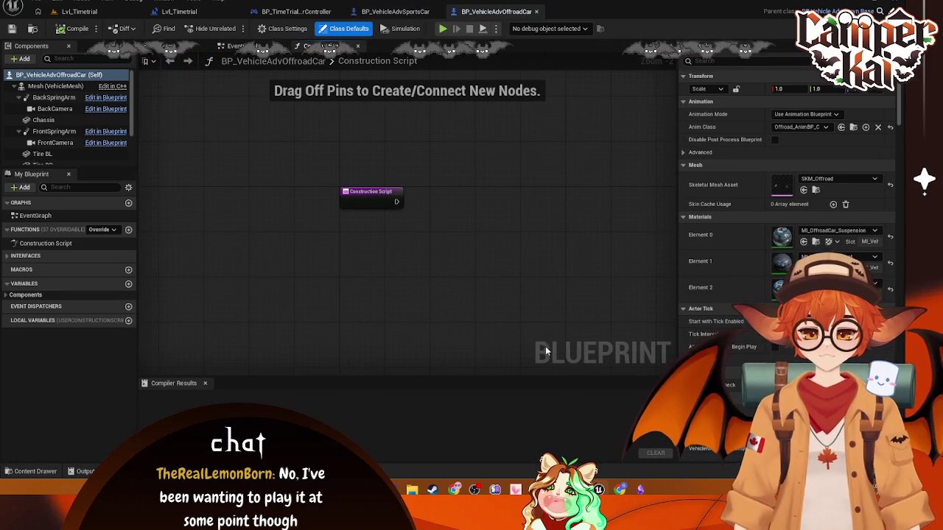
Step: In Lvl_Timetrial's World Settings, set Default Pawn Class to BP_VehicleAdvOffroadCar
left_click(39, 472)
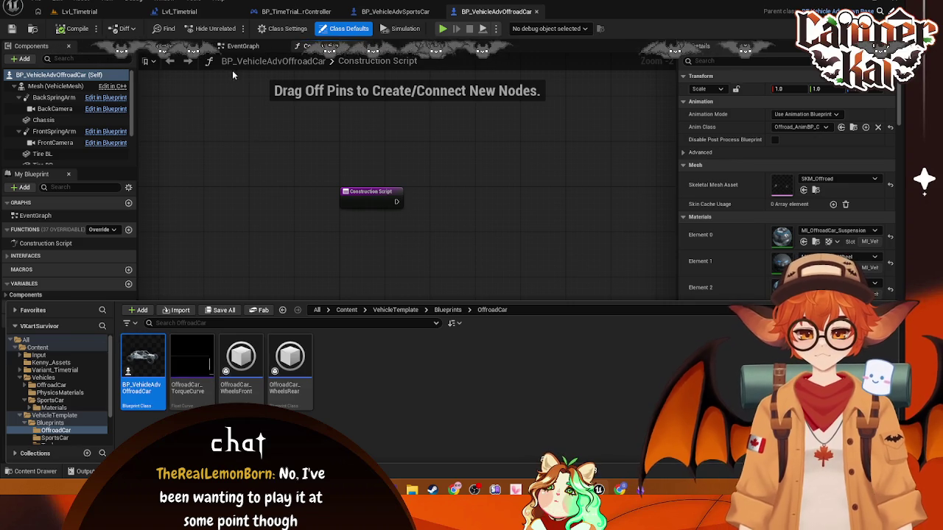
left_click(79, 11)
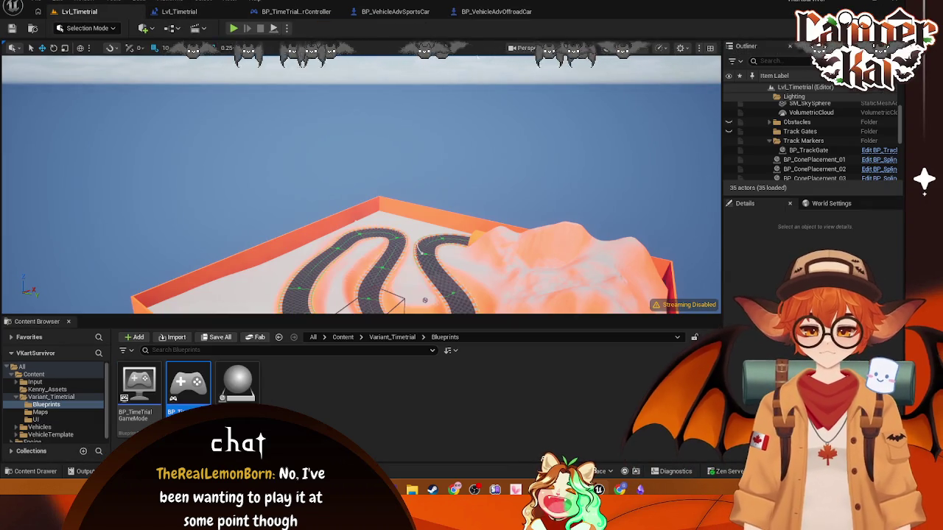
left_click(831, 203)
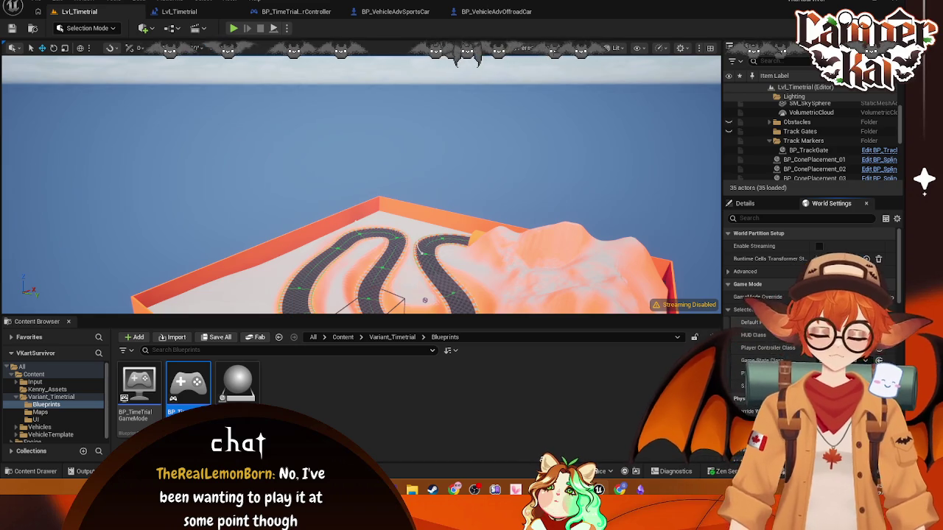
left_click(839, 322)
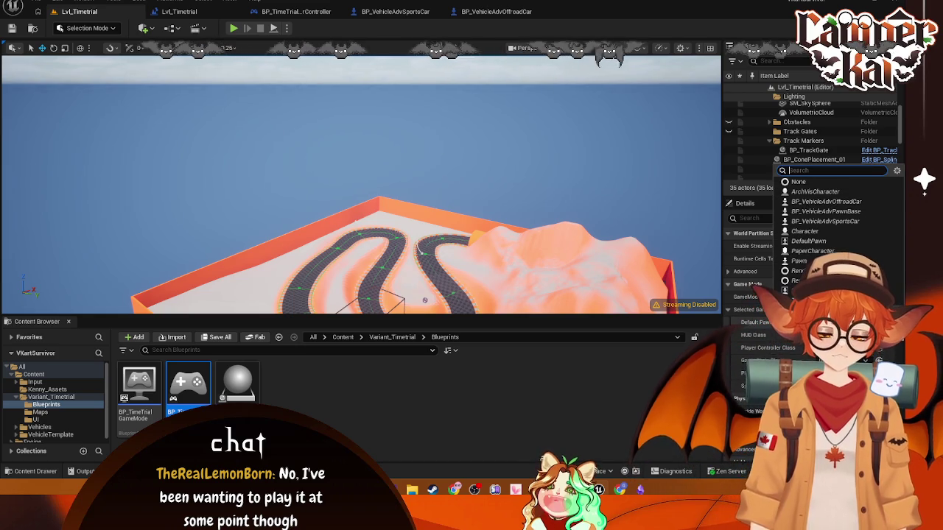
left_click(847, 205)
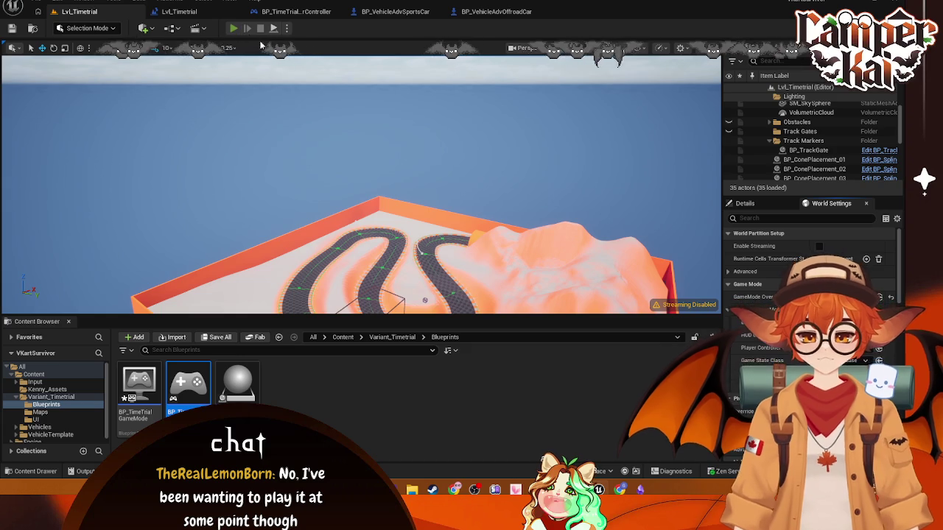
Step: Play-test the time trial level, driving the offroad buggy around the coned track
key("alt+p")
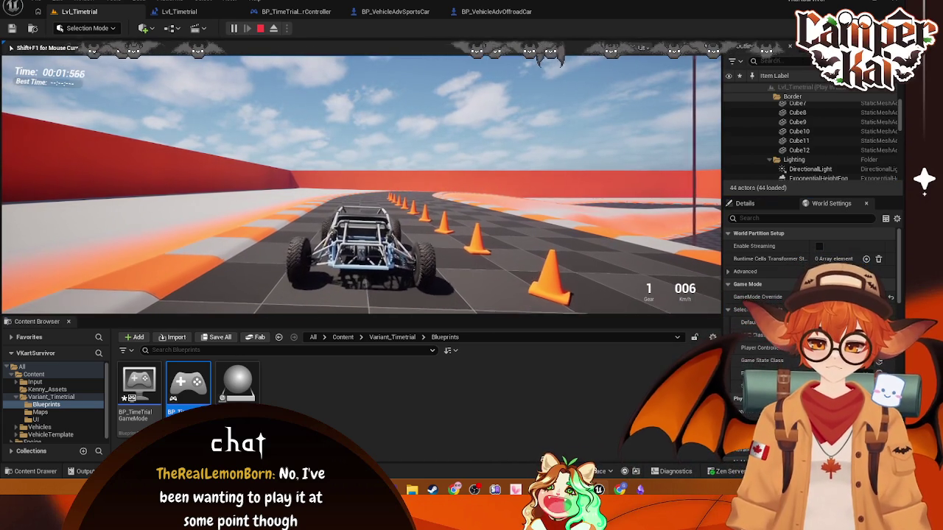
key("w")
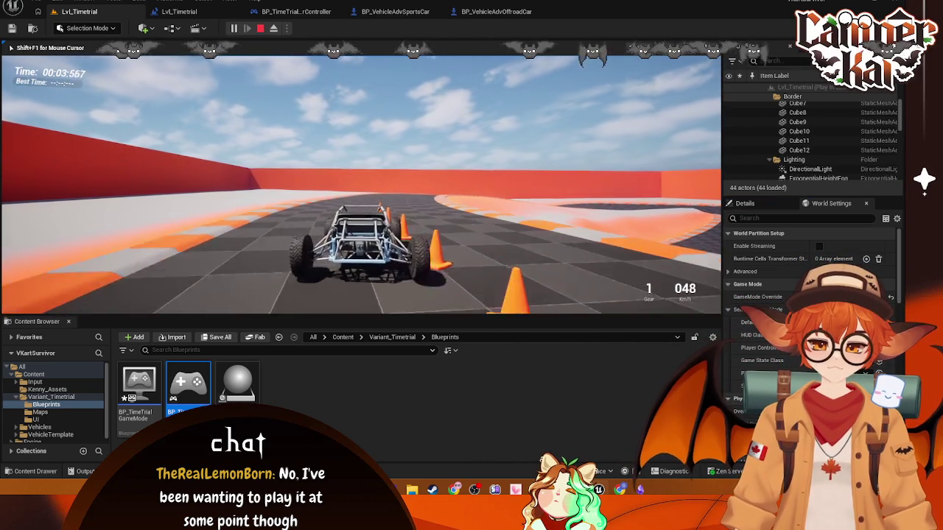
key("d")
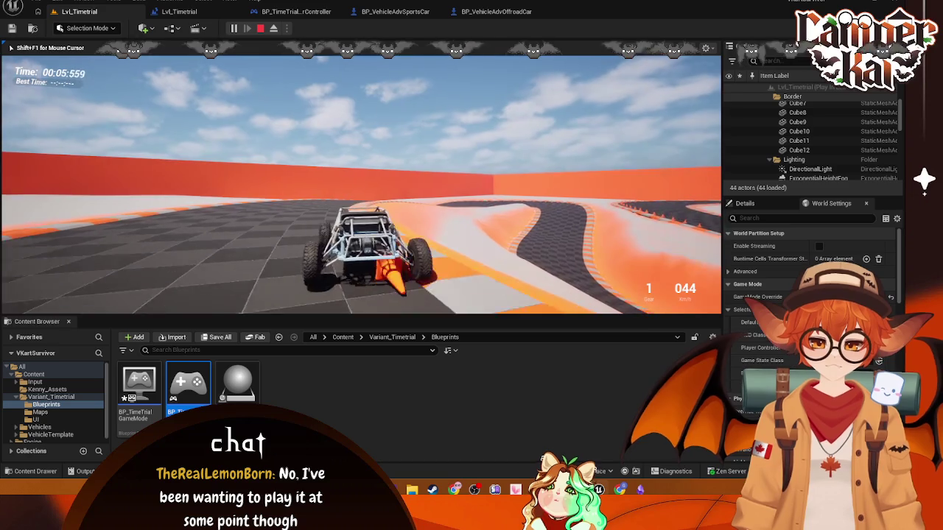
key("w")
key("w")
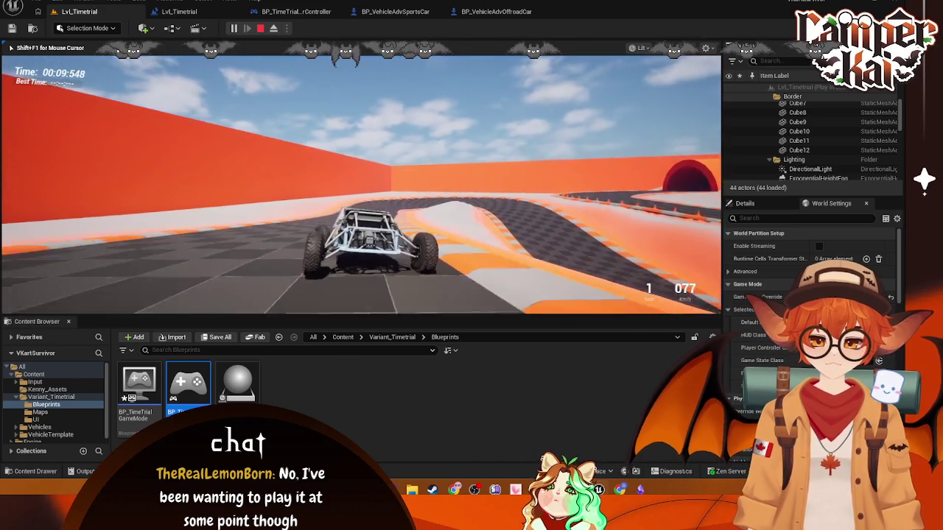
key("w")
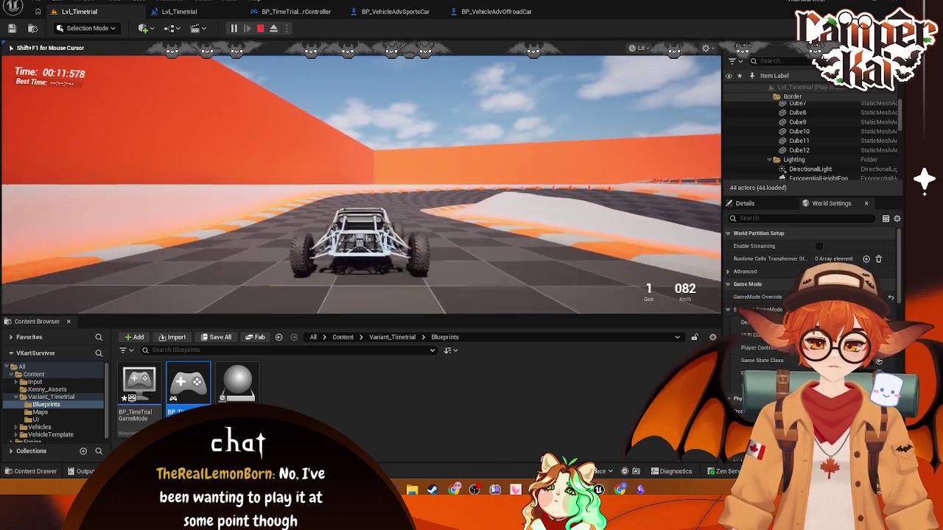
key("d")
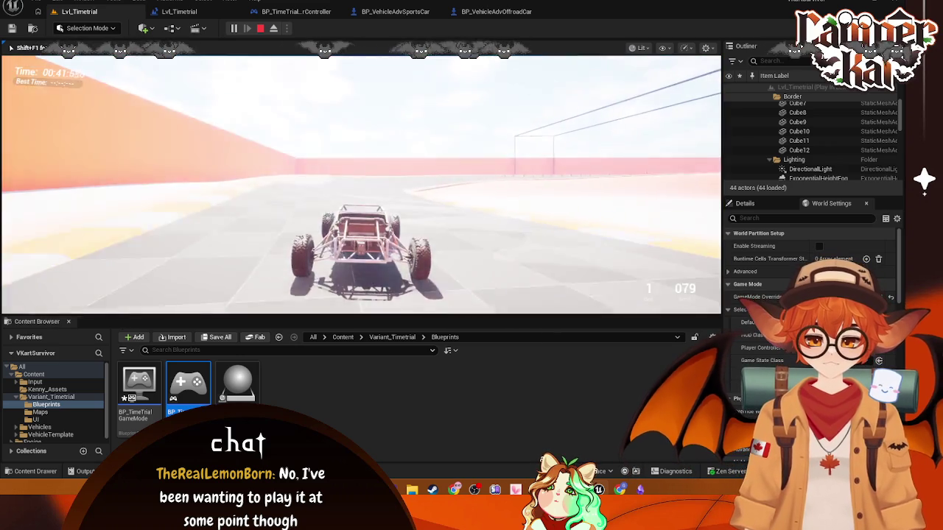
key("a")
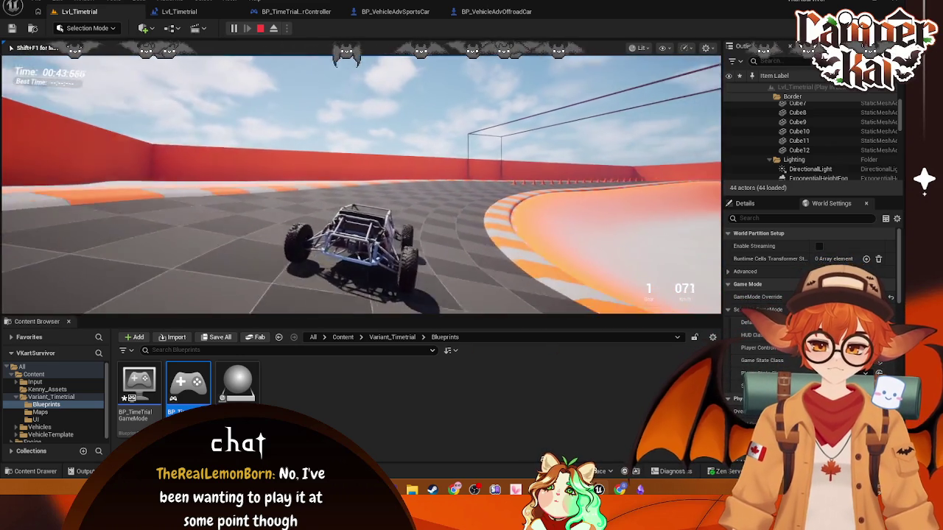
key("a")
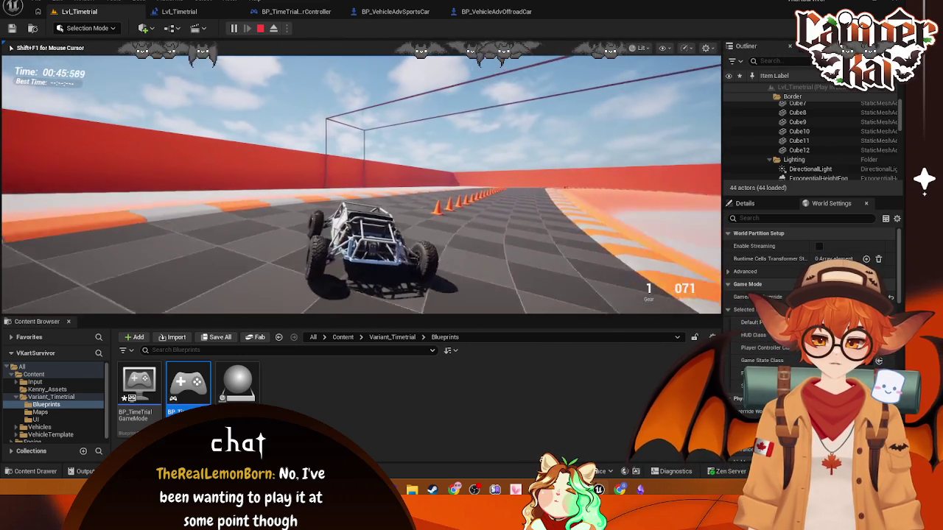
key("d")
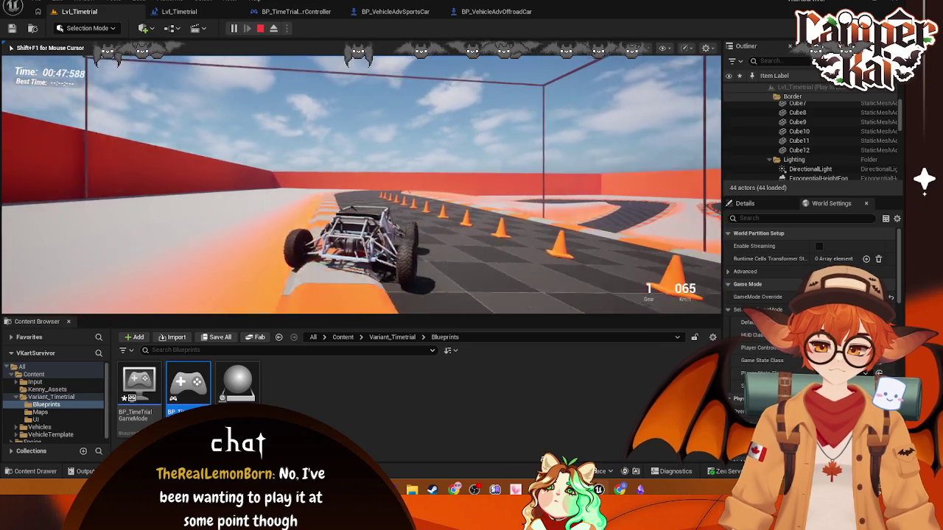
key("a")
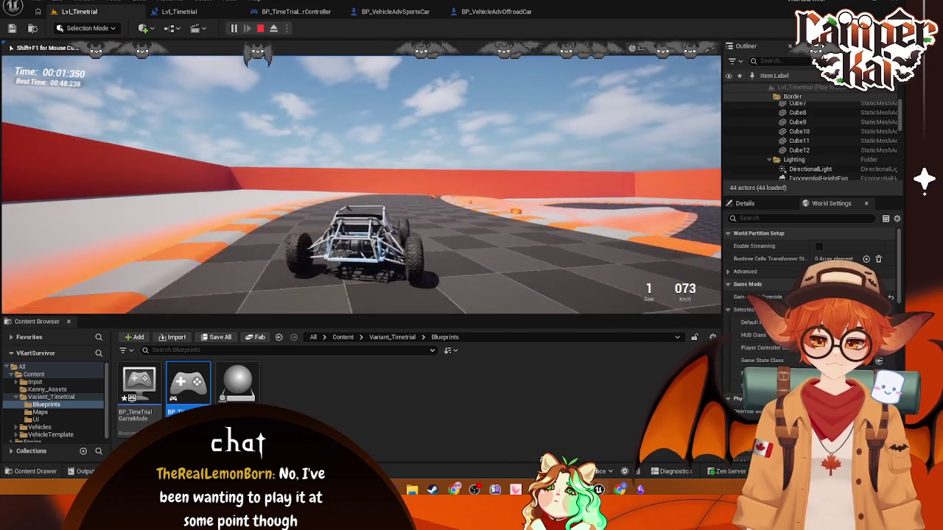
key("d")
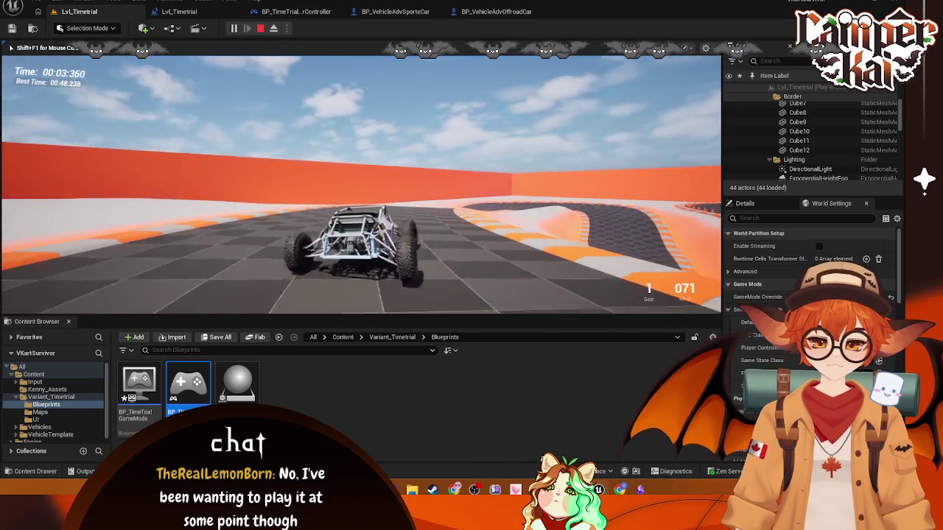
key("Escape")
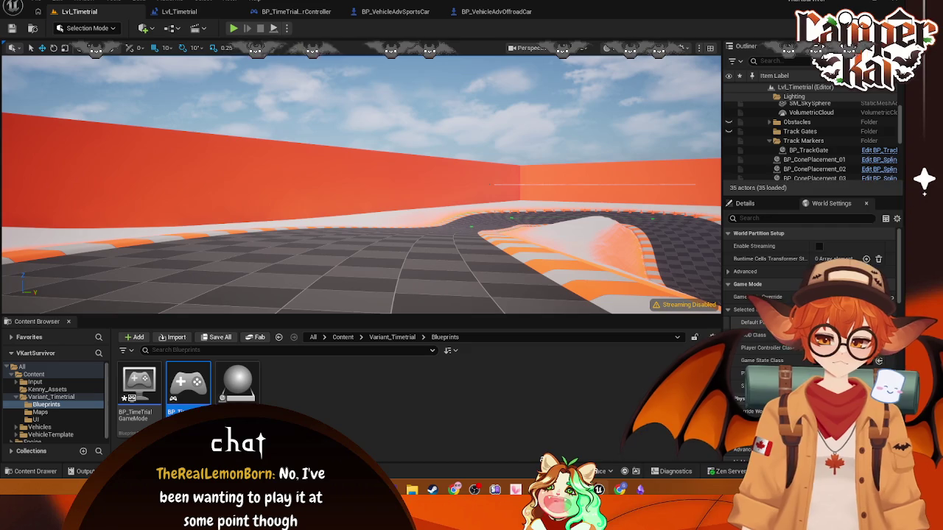
Step: Choose the vehicle Default Pawn Class again, run a brief second test, then show the Vehicles folder
left_click(839, 322)
left_click(833, 212)
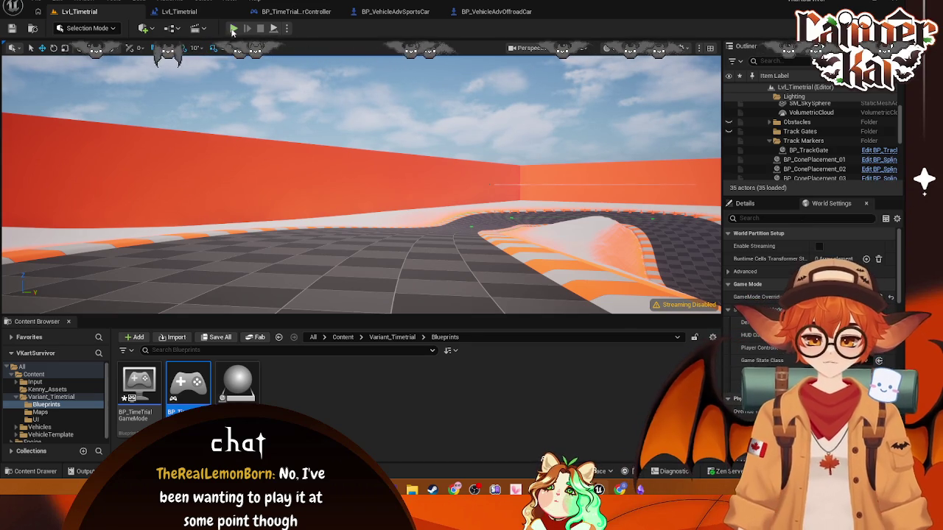
key("alt+p")
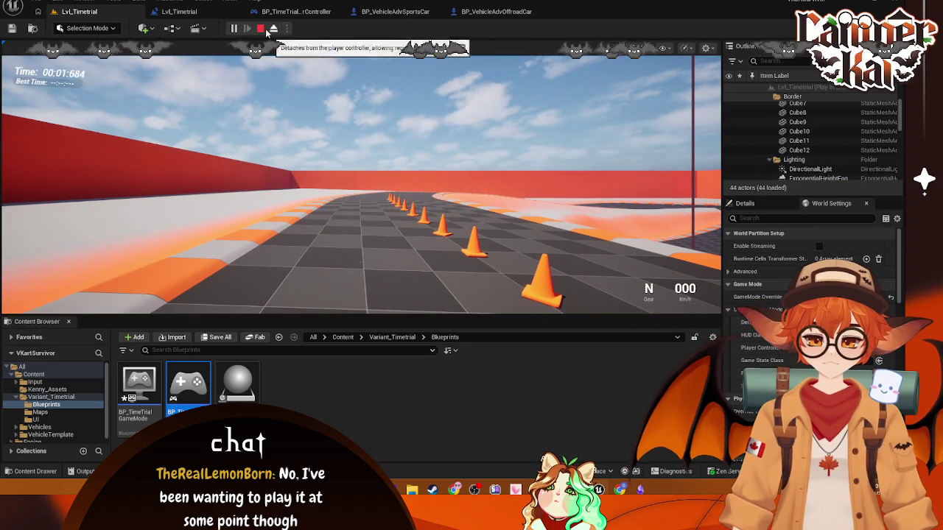
key("Escape")
left_click(57, 427)
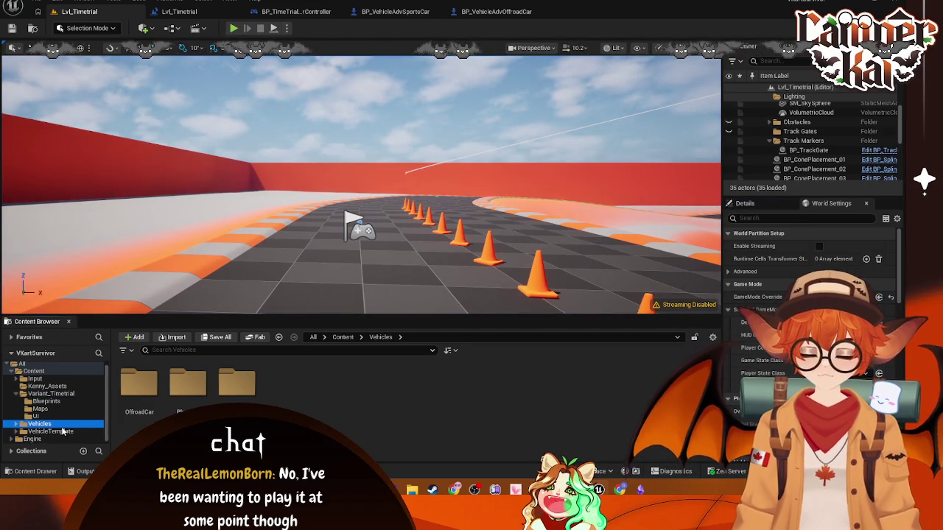
Step: Open BP_VehicleAdvPawnBase and pan its EventGraph to the car-reset section
left_click(52, 433)
double_click(139, 383)
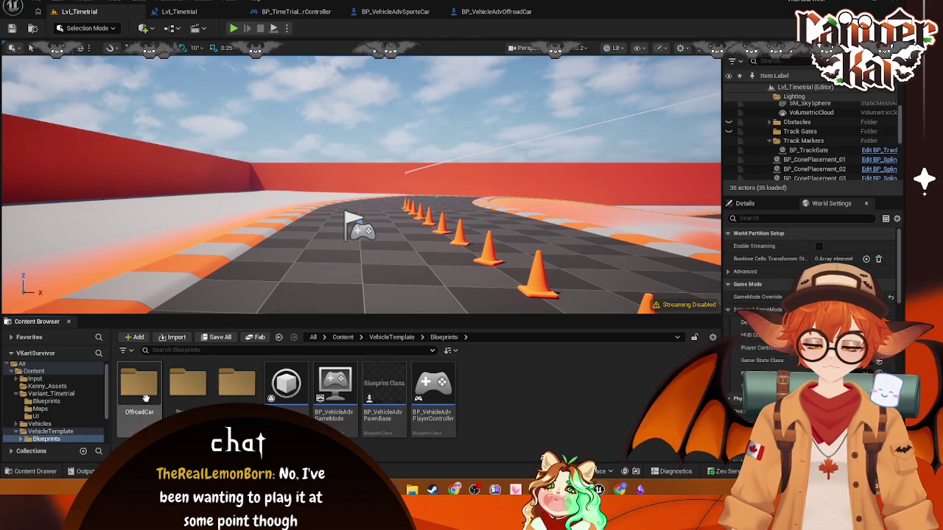
double_click(369, 384)
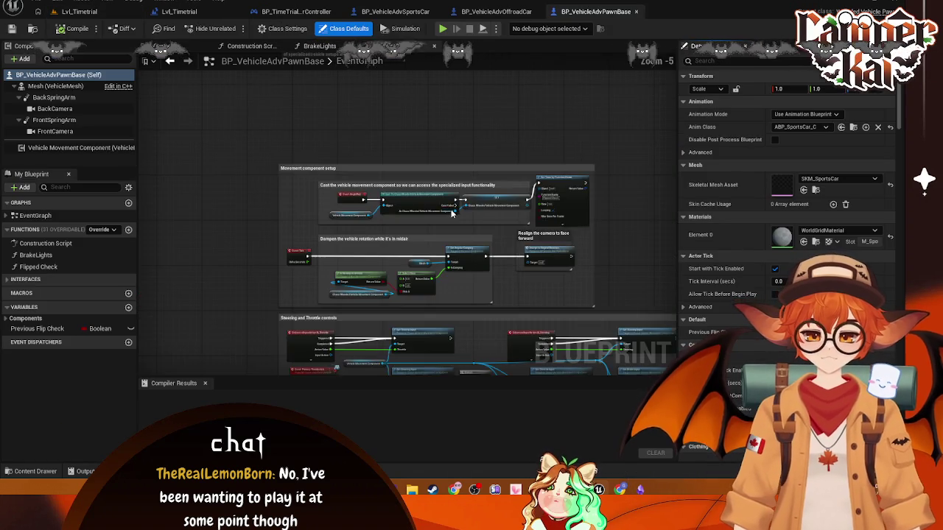
scroll(410, 245, "down", 5)
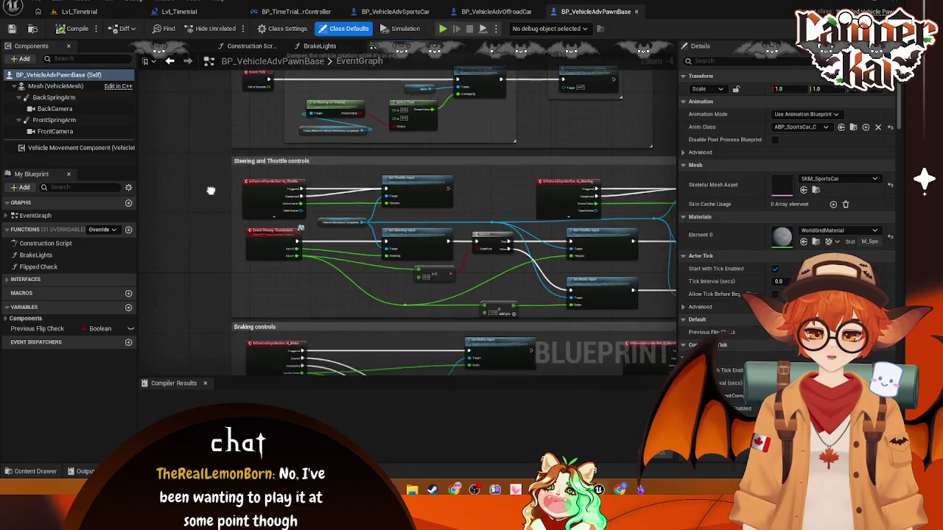
scroll(226, 87, "down", 5)
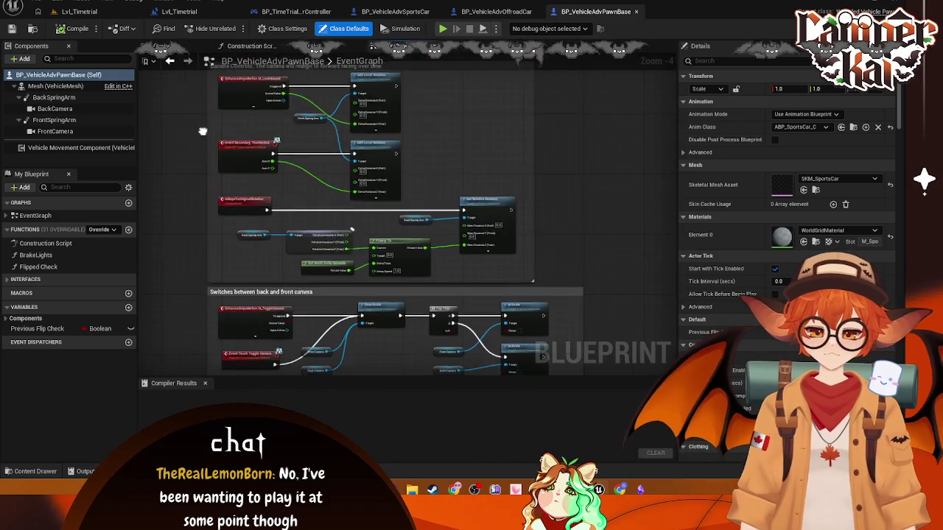
scroll(242, 122, "up", 1)
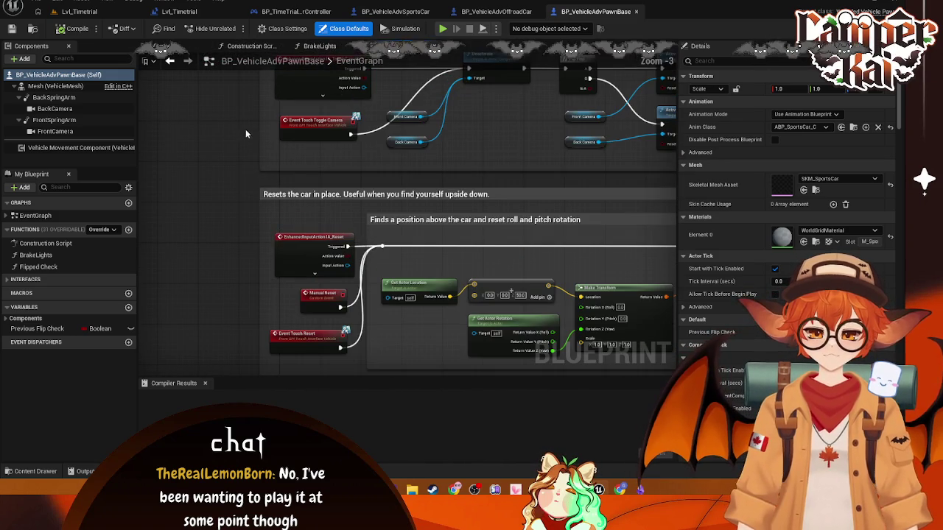
left_click_drag(241, 169, 180, 167)
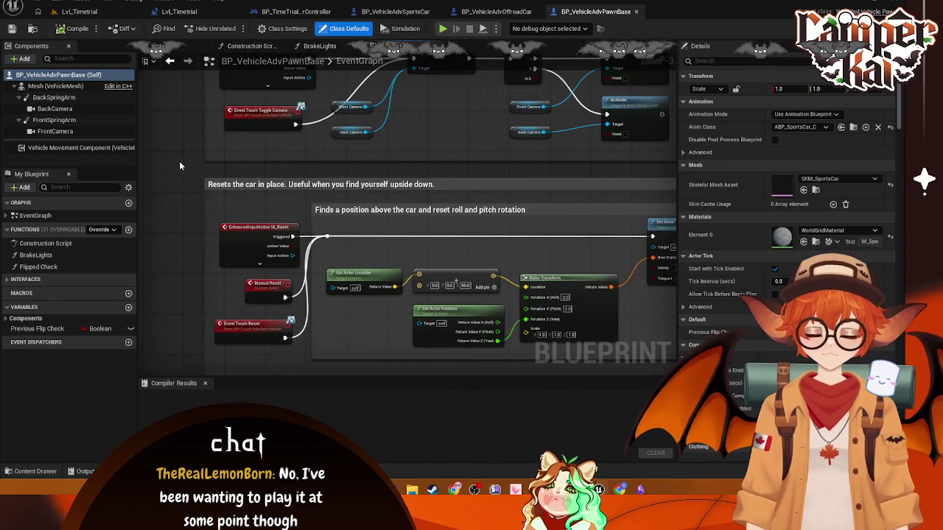
left_click_drag(177, 256, 164, 240)
Step: Open BP_VehicleAdvOffroadCar and select its Construction Script node
left_click(33, 470)
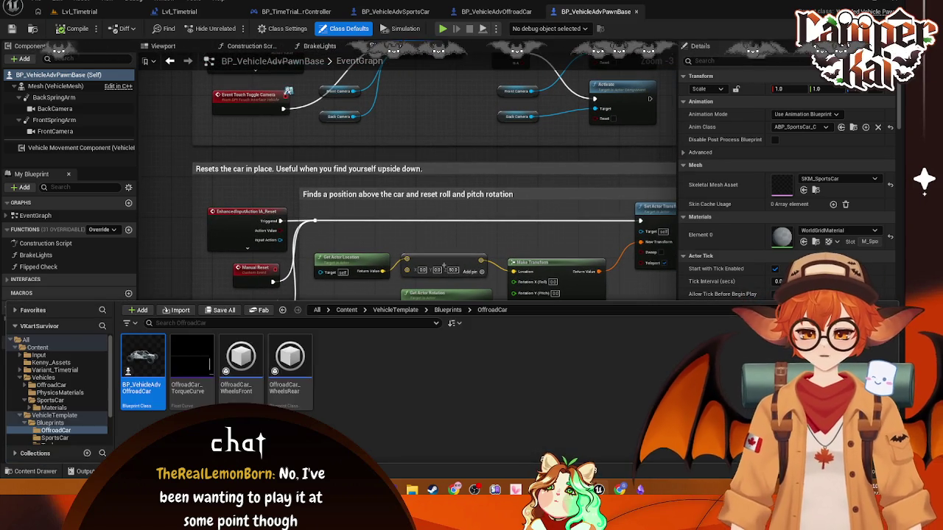
double_click(143, 376)
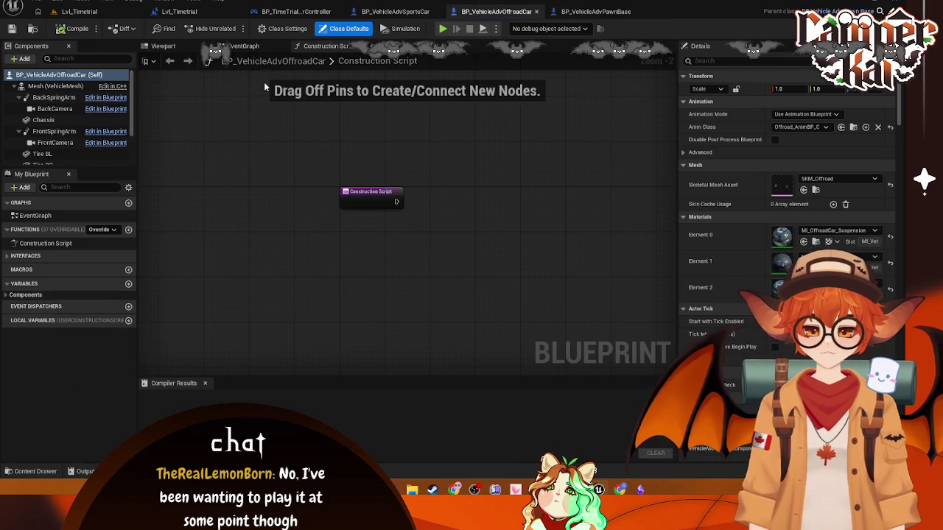
left_click(36, 471)
left_click(298, 221)
left_click(370, 199)
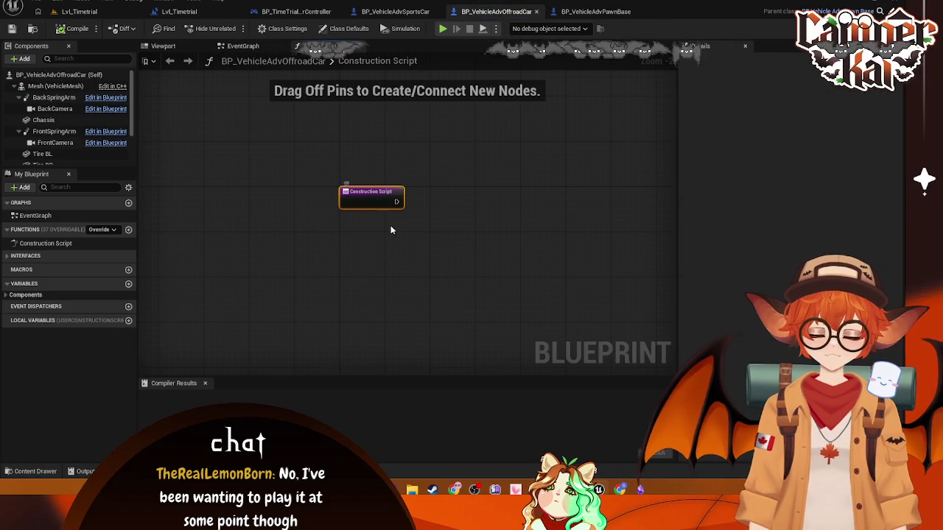
Step: Open and inspect OffroadCar_TorqueCurve, then close it
left_click(35, 471)
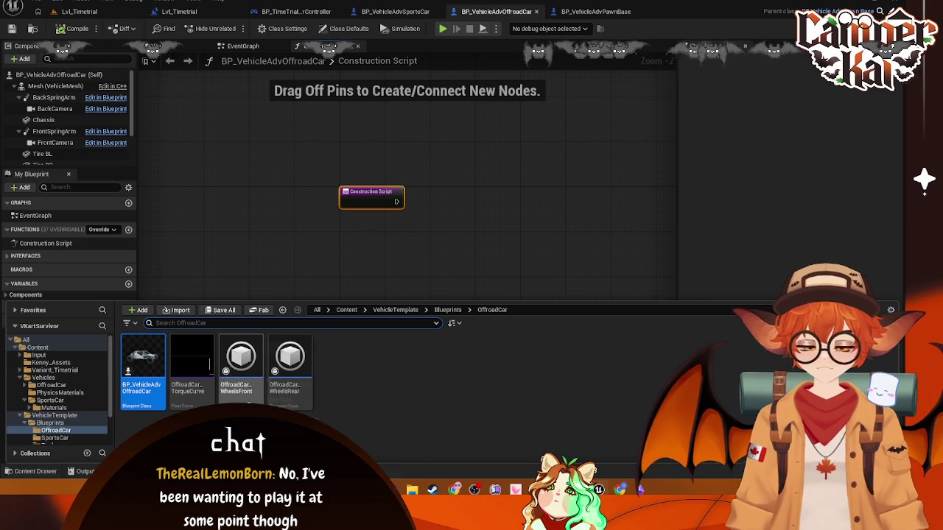
double_click(203, 386)
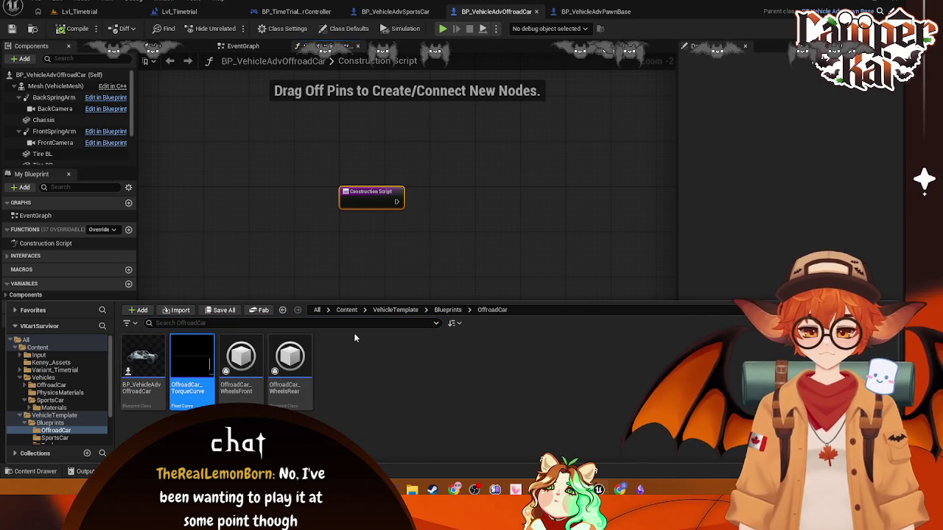
scroll(508, 258, "down", 4)
scroll(516, 274, "up", 1)
scroll(508, 284, "down", 1)
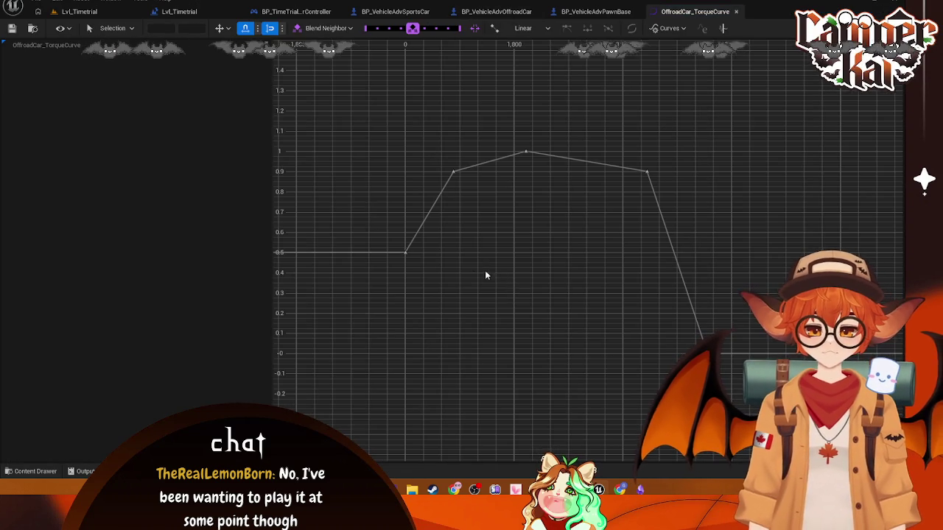
left_click(735, 11)
Step: Open OffroadCar_WheelsFront and review its class defaults and collision mesh options without changes
key("ctrl+space")
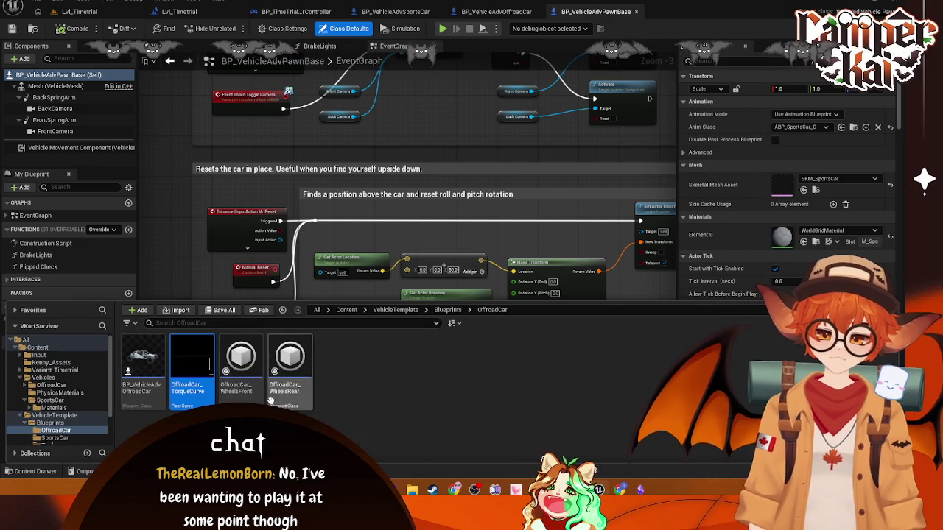
double_click(241, 363)
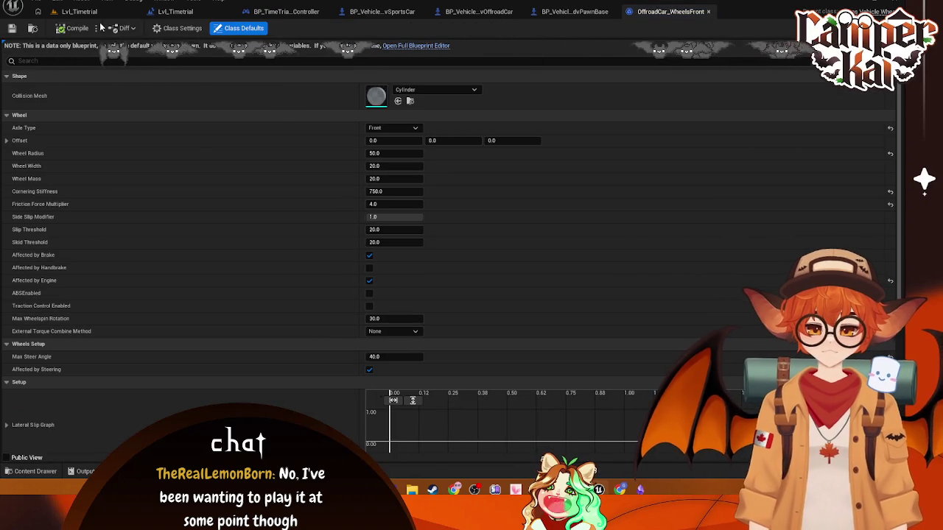
left_click(180, 28)
left_click(241, 29)
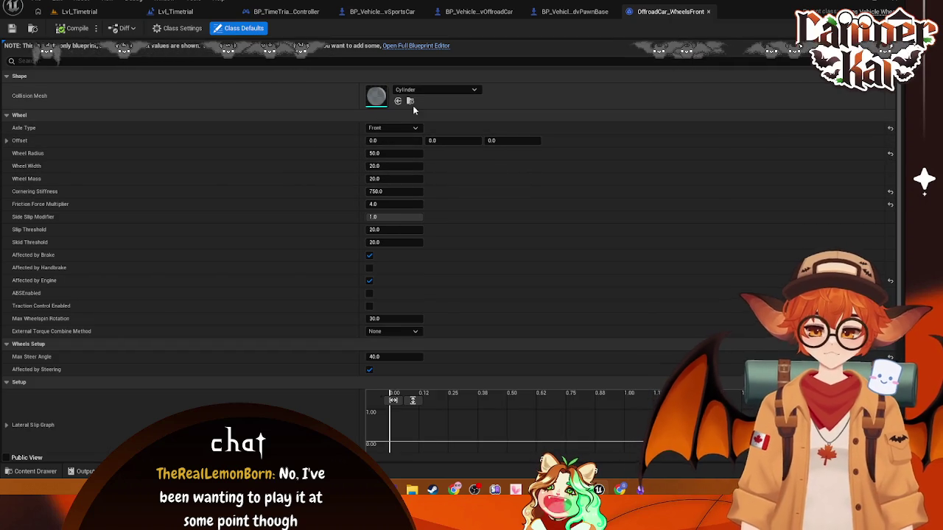
left_click(398, 90)
key("Escape")
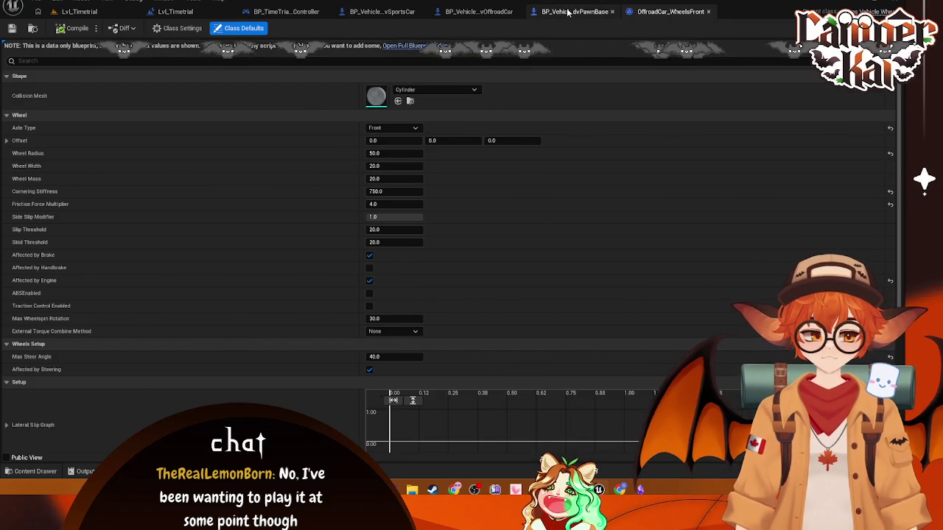
Step: Cycle through the open editor tabs, ending on BP_VehicleAdvOffroadCar
left_click(575, 12)
left_click(652, 12)
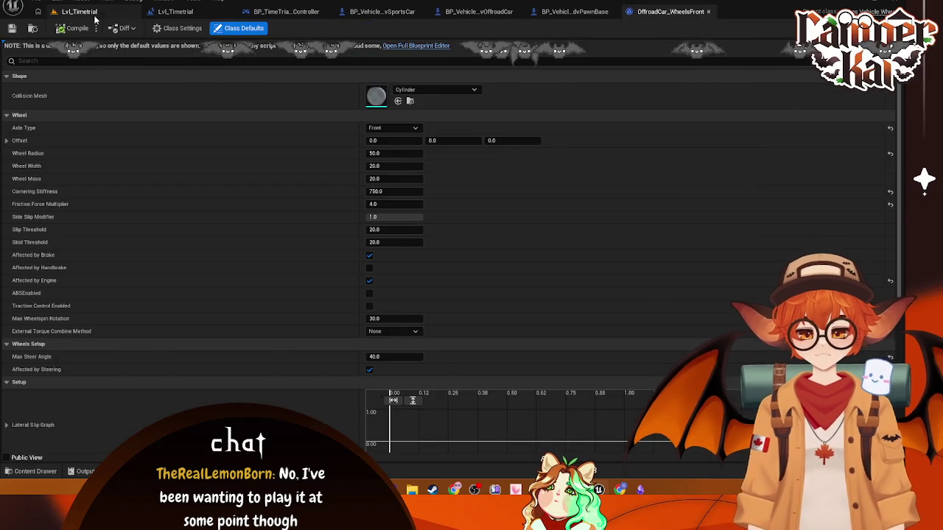
left_click(78, 12)
left_click(460, 12)
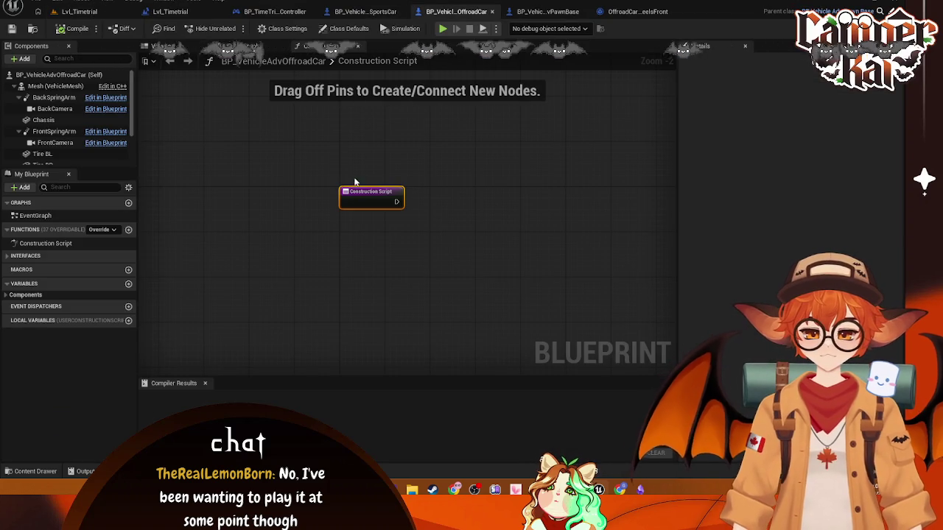
Step: Inspect the buggy's Tire BL and Chassis components while orbiting the viewport
scroll(75, 111, "down", 2)
left_click(71, 110)
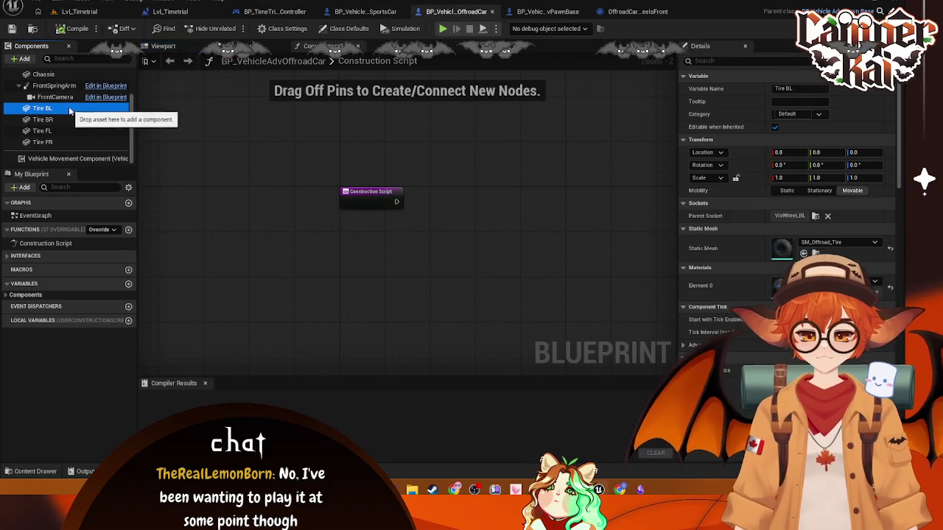
scroll(265, 155, "down", 10)
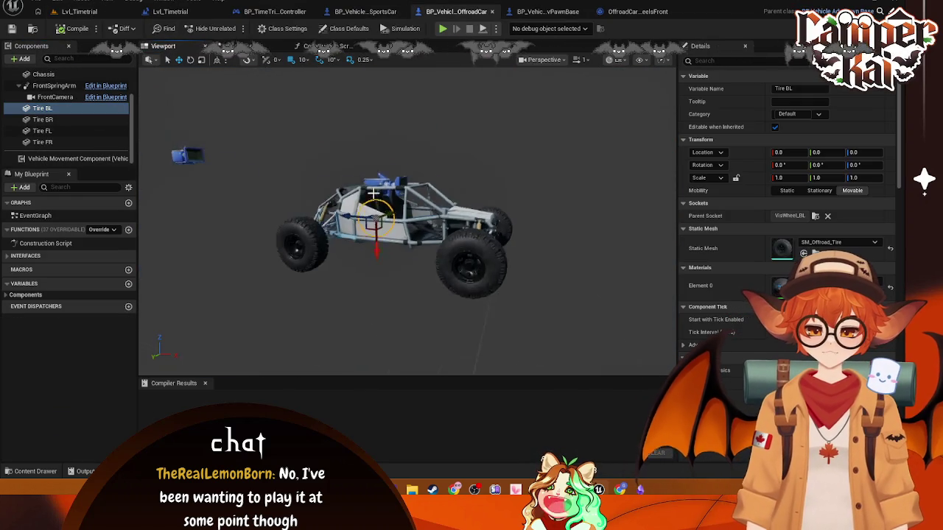
left_click_drag(412, 221, 369, 243)
scroll(82, 129, "up", 3)
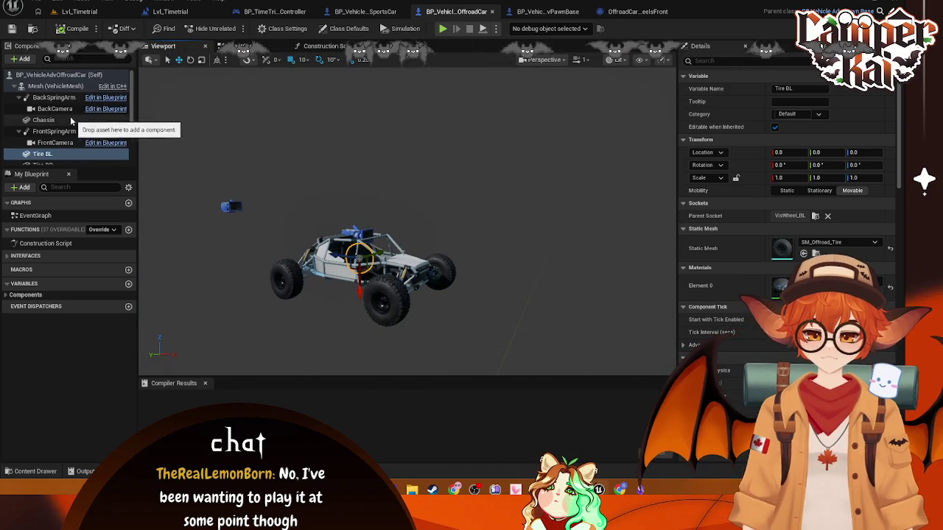
left_click(44, 119)
left_click_drag(390, 295, 361, 265)
mouse_move(457, 218)
left_mouse_down()
mouse_move(427, 217)
mouse_move(457, 218)
left_mouse_up()
left_click(38, 154)
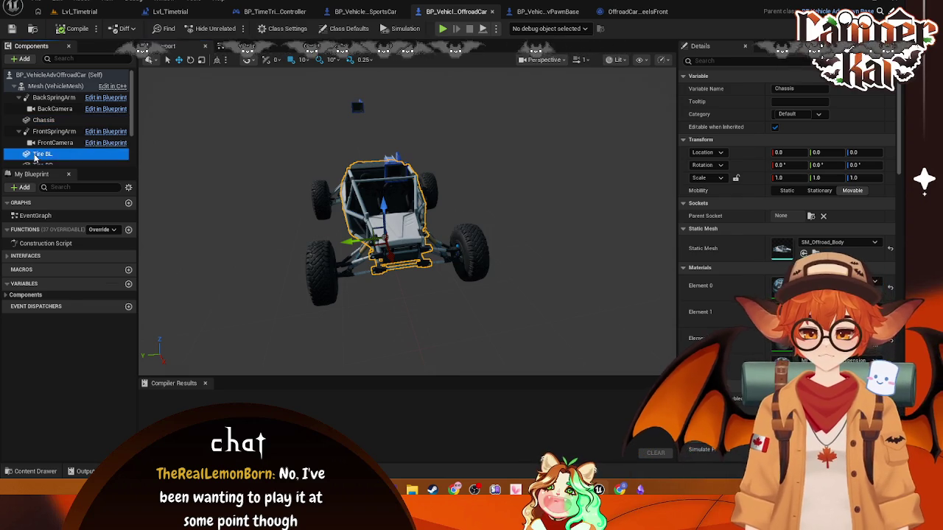
scroll(77, 146, "down", 3)
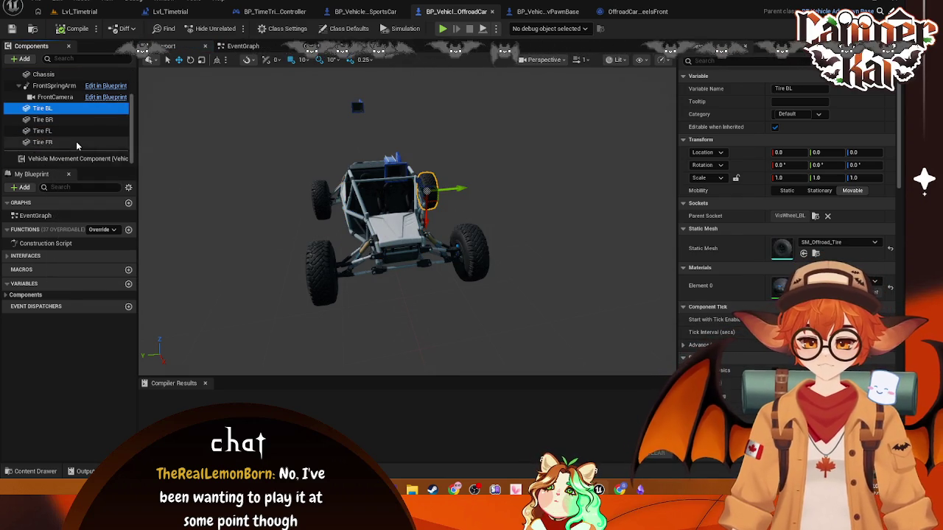
scroll(66, 133, "up", 3)
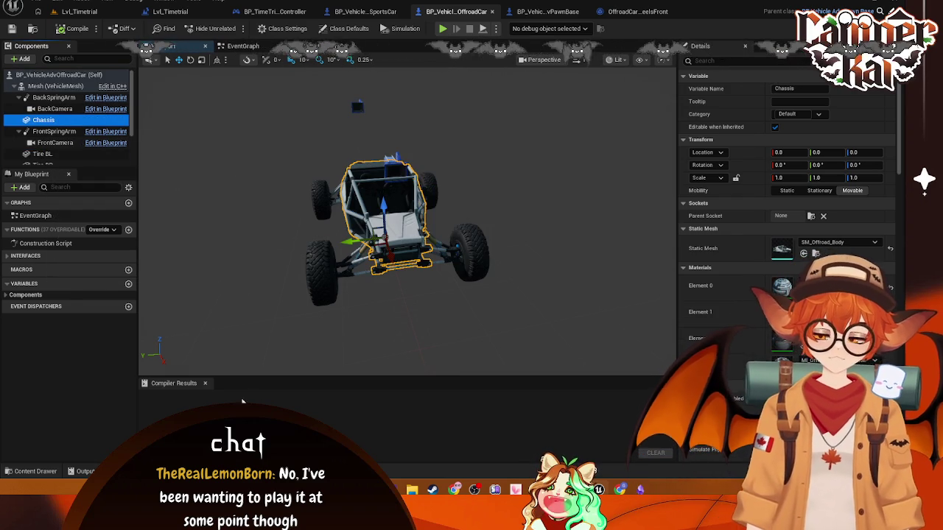
Step: Delete the Chassis body, attach kart-oobi under the vehicle Mesh, then remove it again
key("Delete")
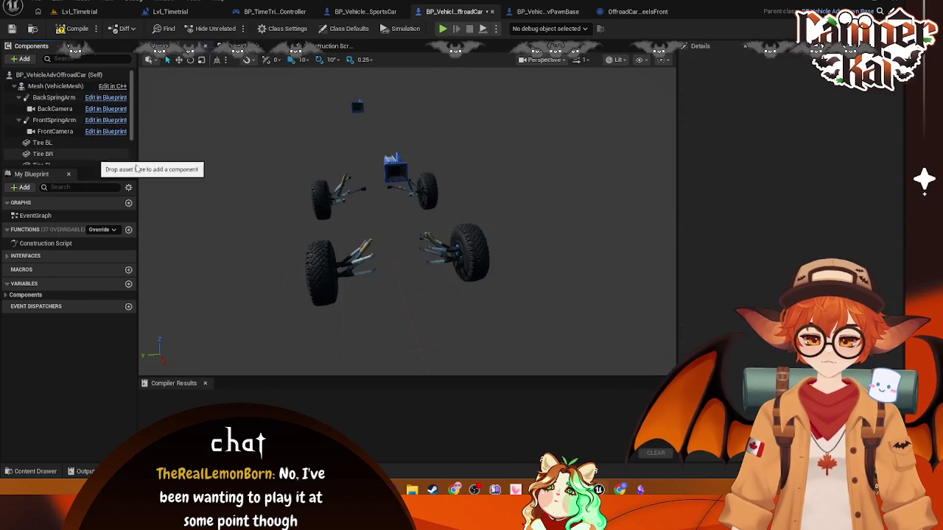
left_click(52, 86)
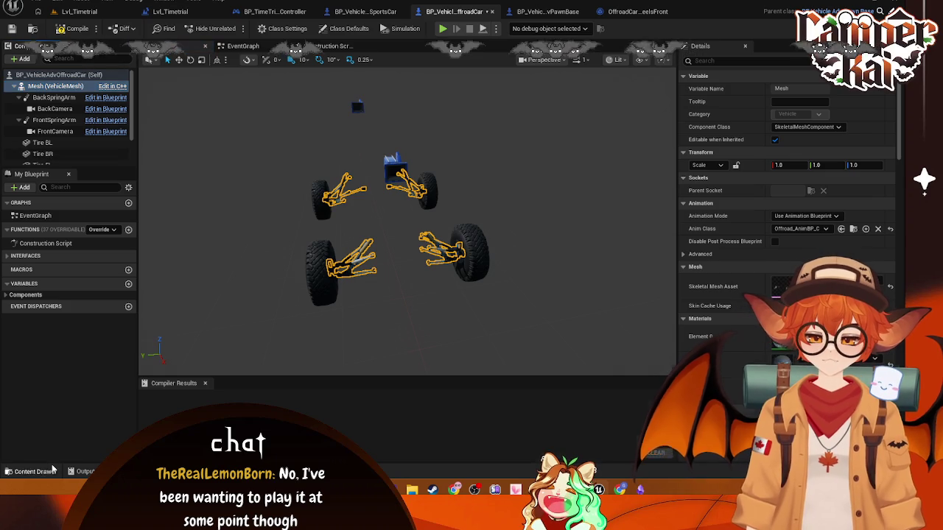
left_click(53, 469)
left_click(44, 356)
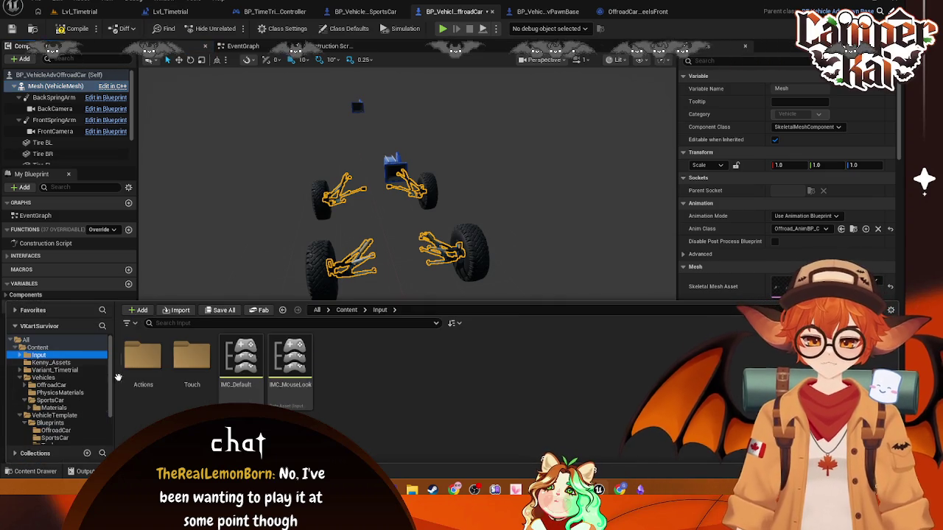
left_click(49, 362)
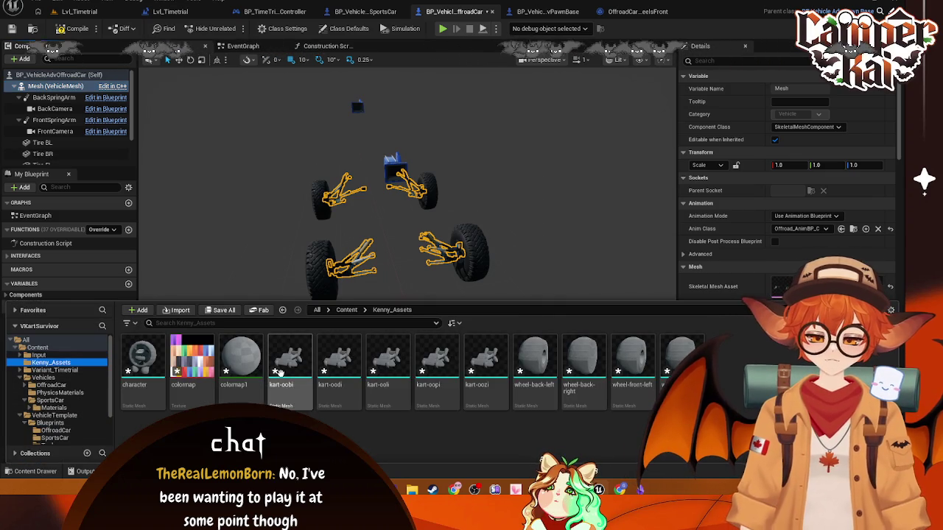
mouse_move(291, 364)
left_mouse_down()
mouse_move(179, 149)
mouse_move(56, 85)
left_mouse_up()
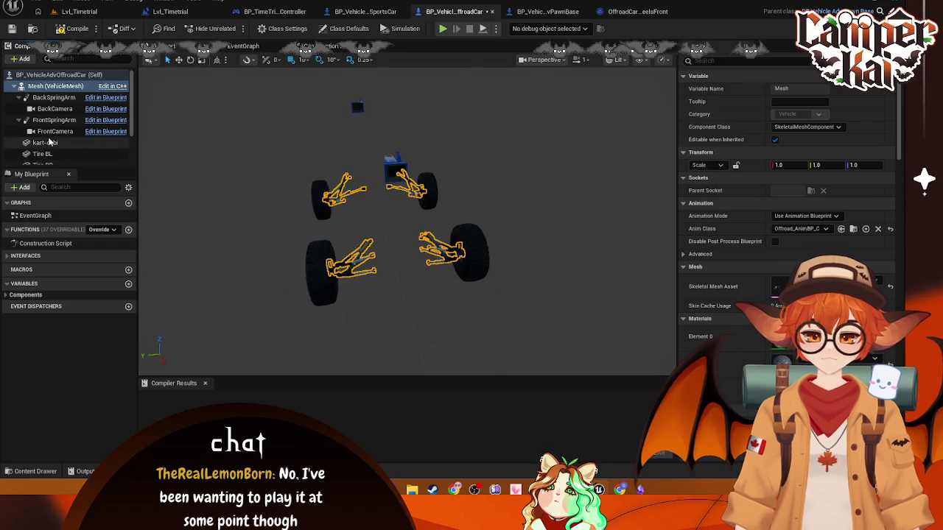
scroll(389, 239, "up", 5)
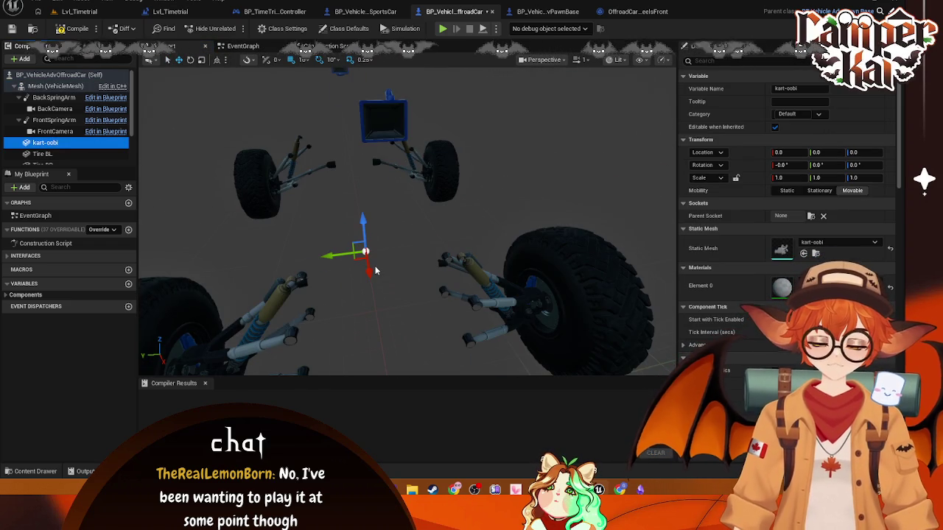
key("Delete")
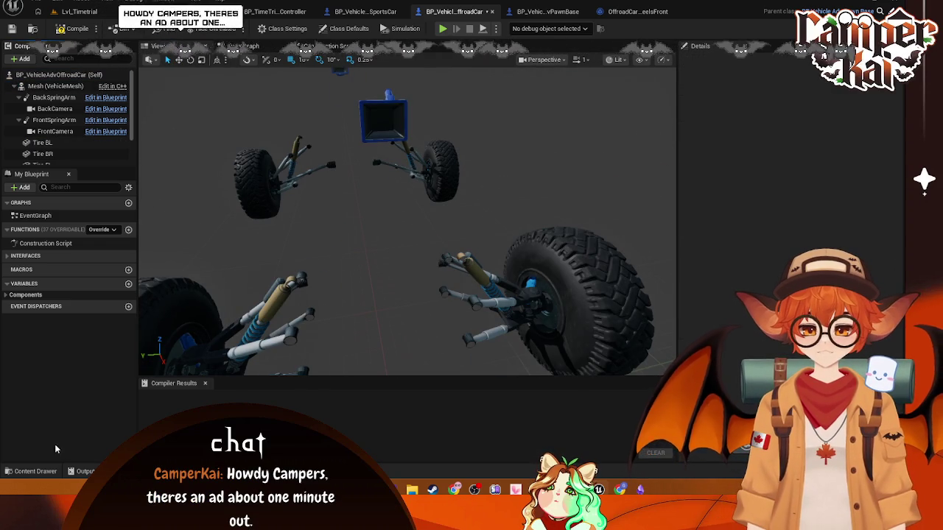
Step: Select every asset in the Kenny_Assets folder
left_click(45, 470)
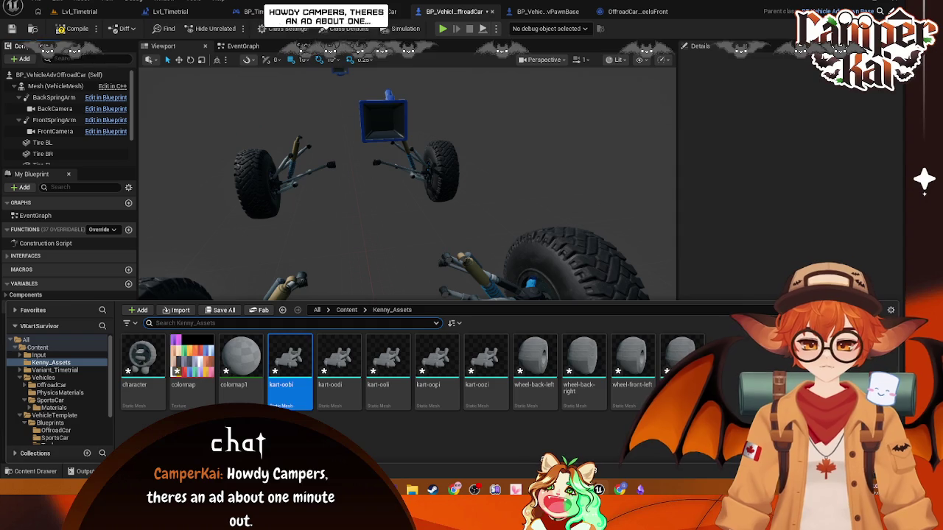
left_click(143, 360)
key("ctrl+a")
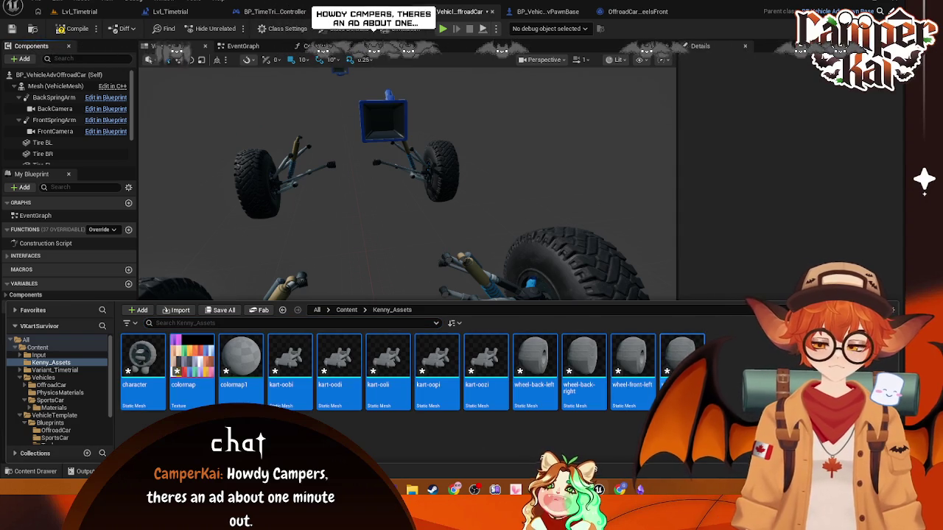
Step: Delete all Kenny_Assets and drop kart-oobi.fbx into the folder to import it
key("Delete")
left_click(400, 392)
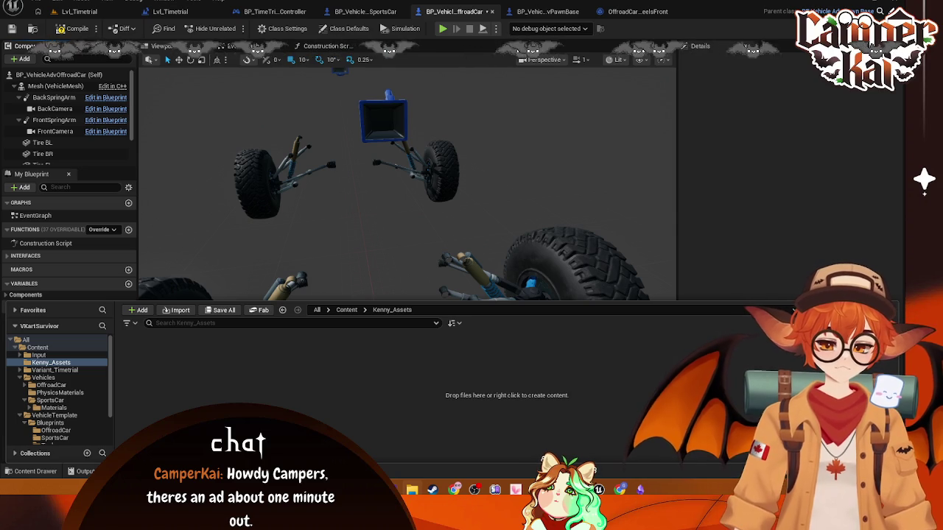
left_click_drag(942, 369, 371, 370)
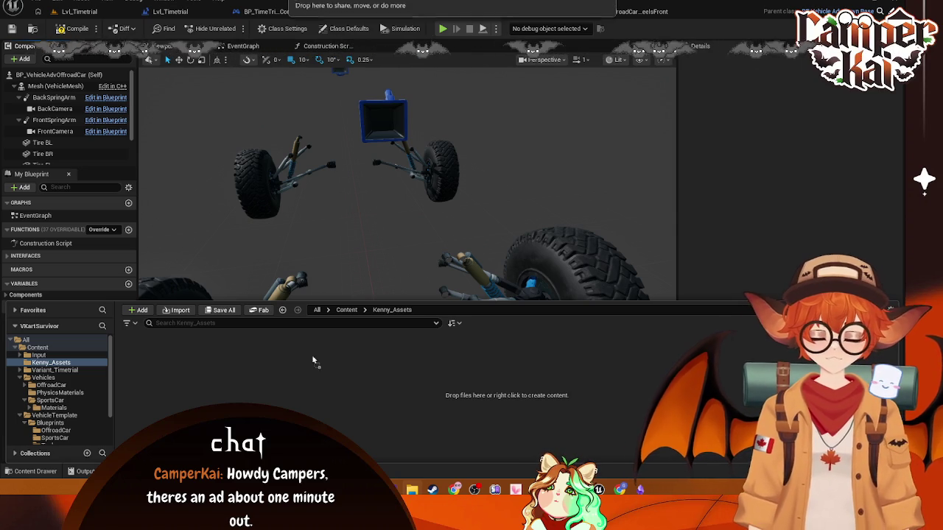
left_click_drag(269, 368, 272, 368)
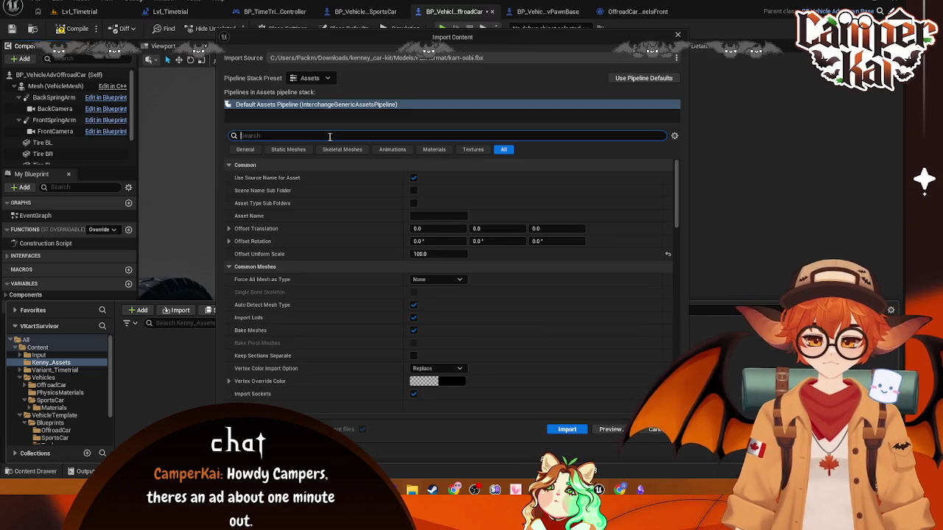
Step: Filter the import options to locate Offset Uniform Scale and the skeletal mesh settings
type("import")
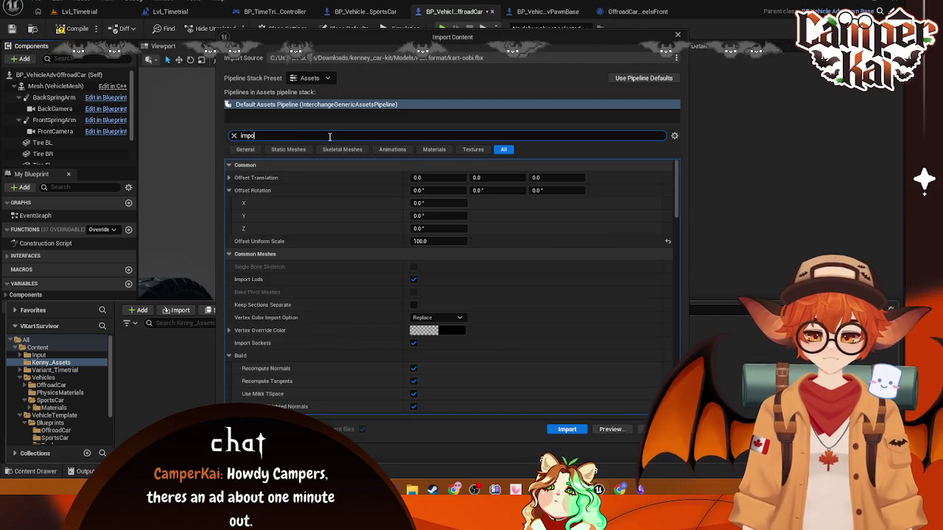
scroll(436, 215, "down", 3)
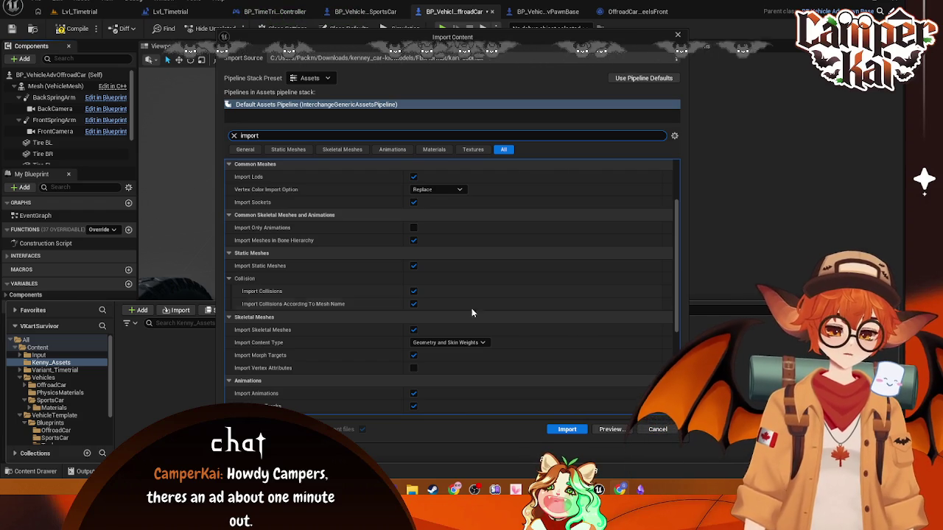
left_click(234, 136)
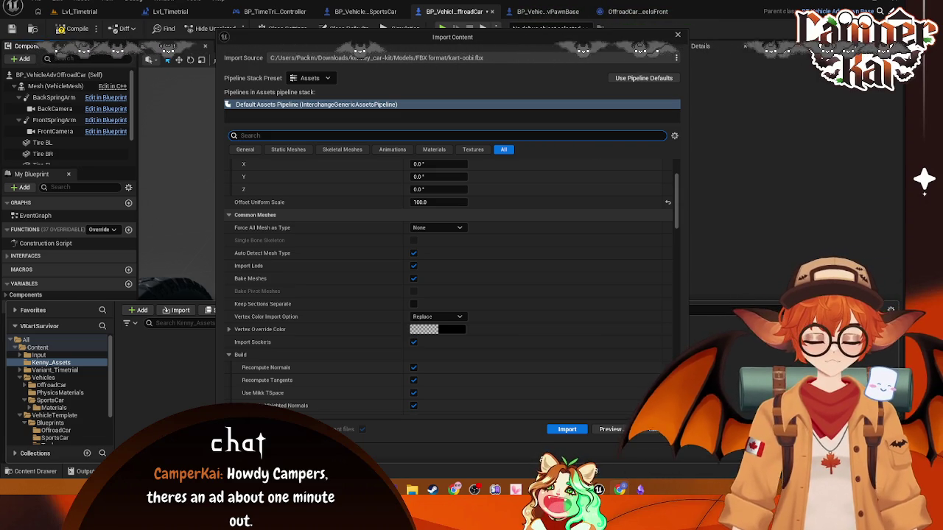
scroll(399, 233, "up", 3)
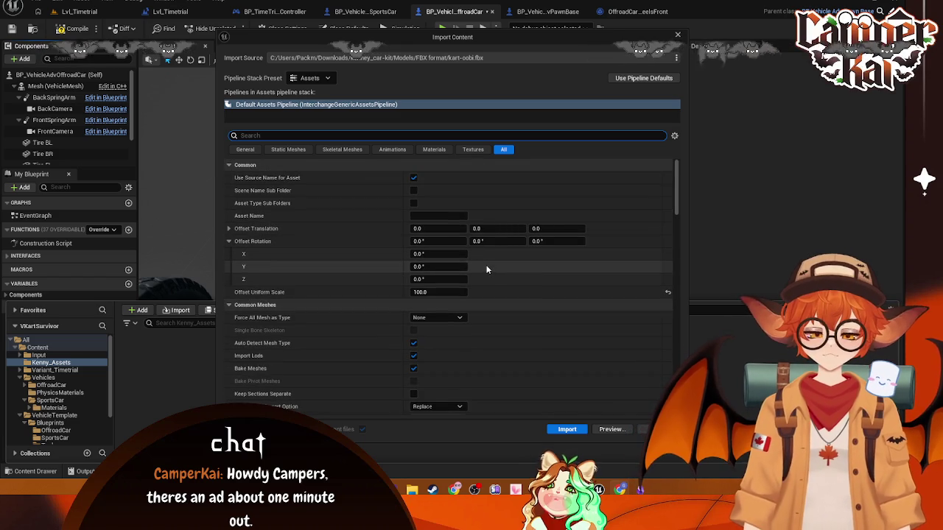
scroll(445, 269, "down", 5)
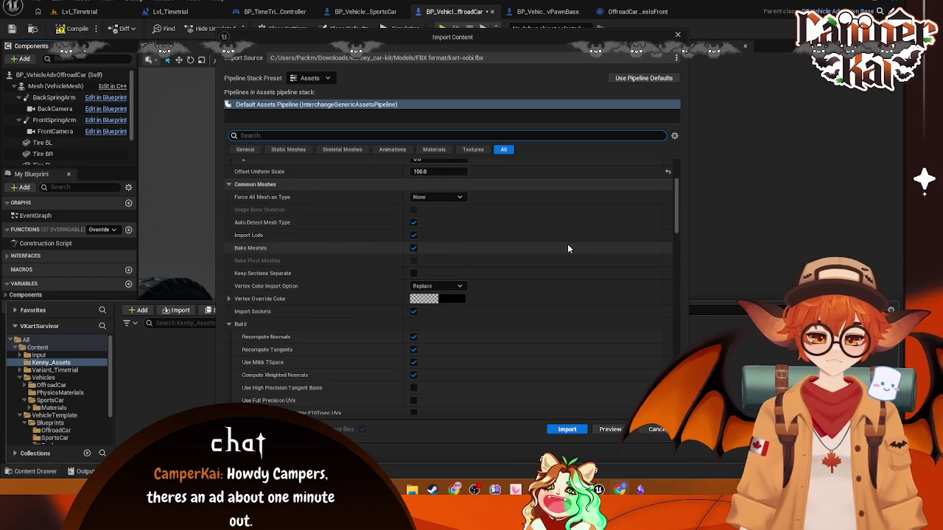
scroll(365, 251, "up", 2)
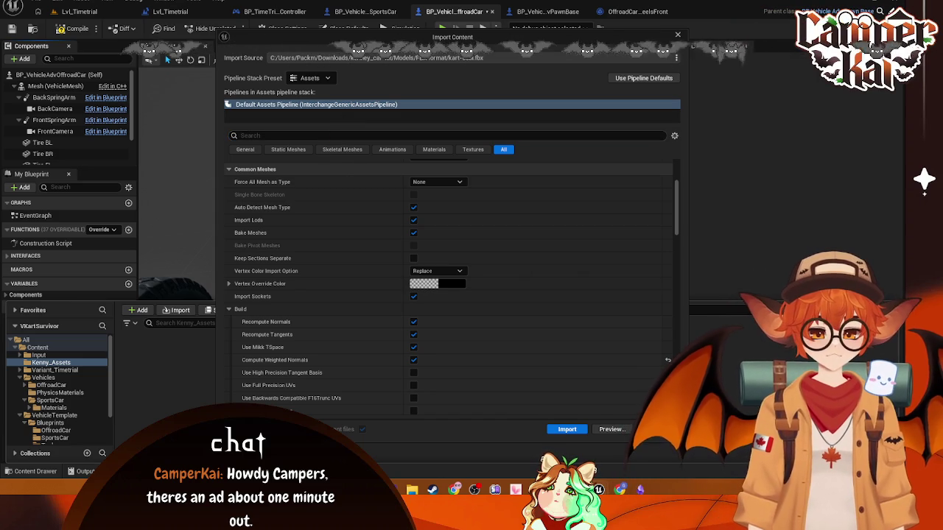
left_click(315, 136)
type("im")
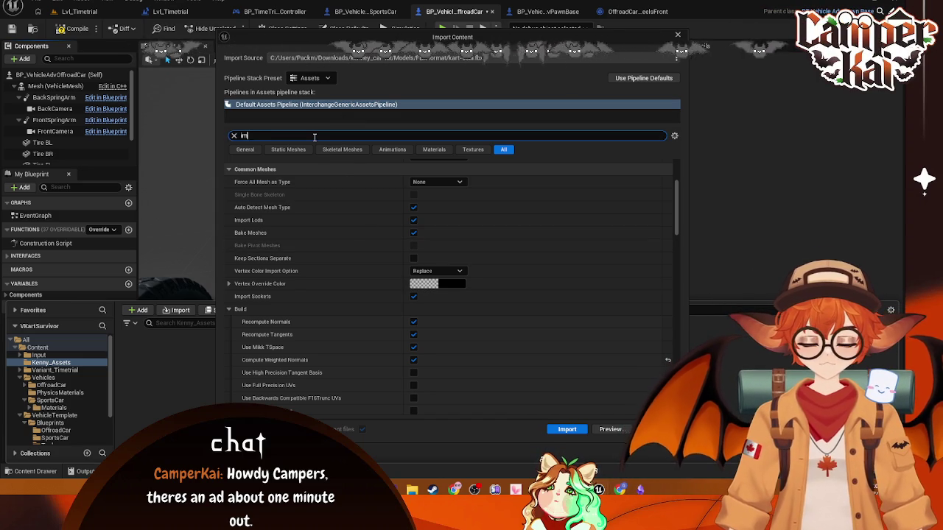
type("port uni")
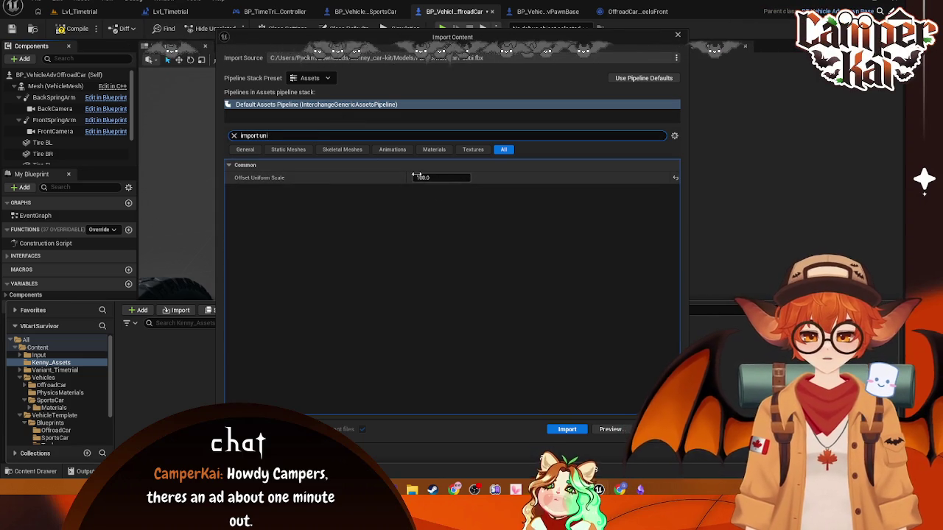
left_click(418, 177)
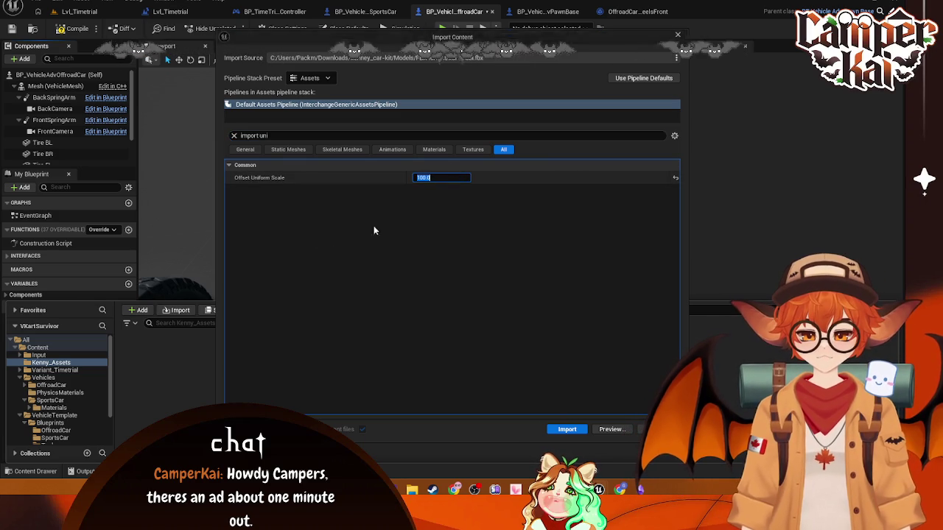
left_click(234, 135)
type("combine")
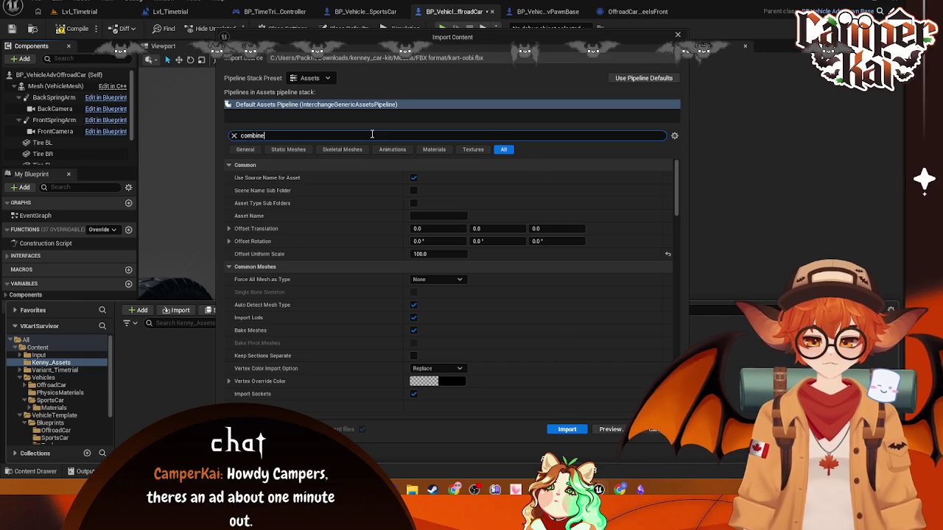
left_click(318, 150)
Step: Set Material Import to Material Instances and capture a screenshot of the Materials settings
left_click(250, 136)
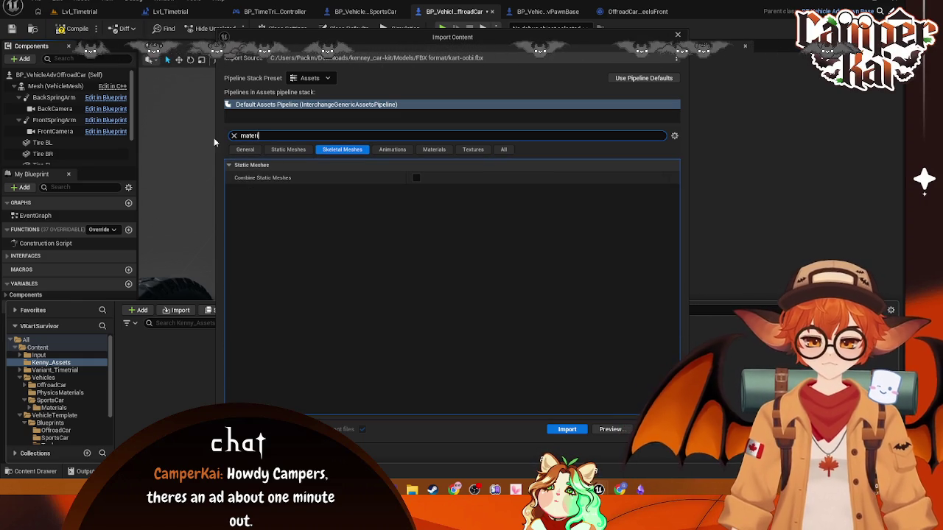
type("al")
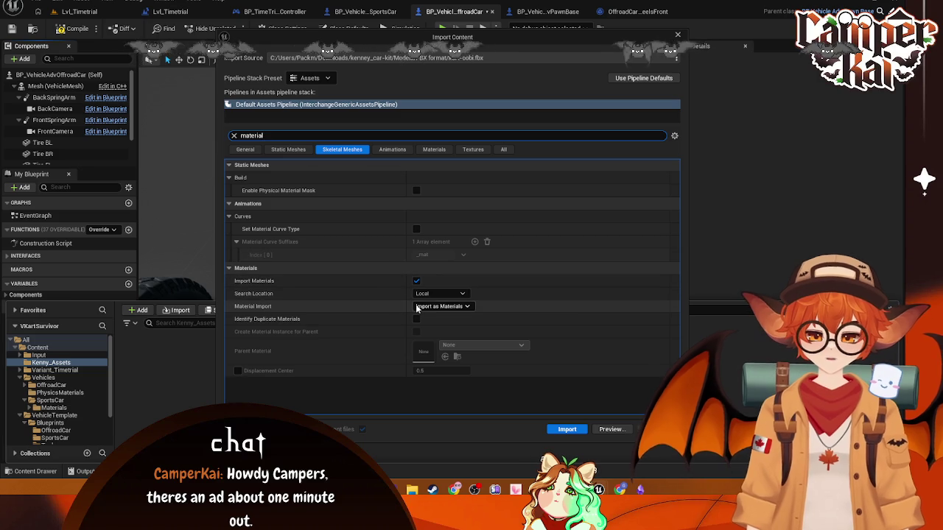
left_click(442, 306)
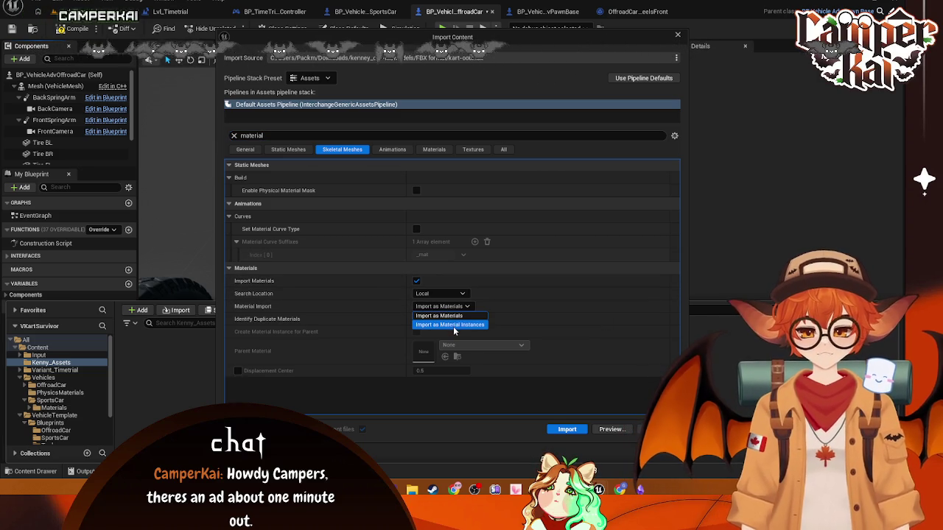
left_click(455, 328)
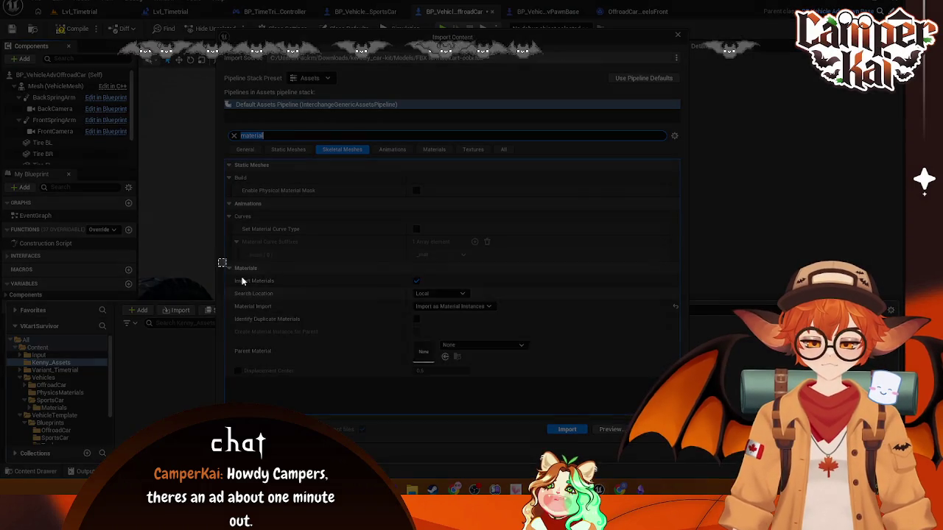
left_click_drag(218, 259, 686, 403)
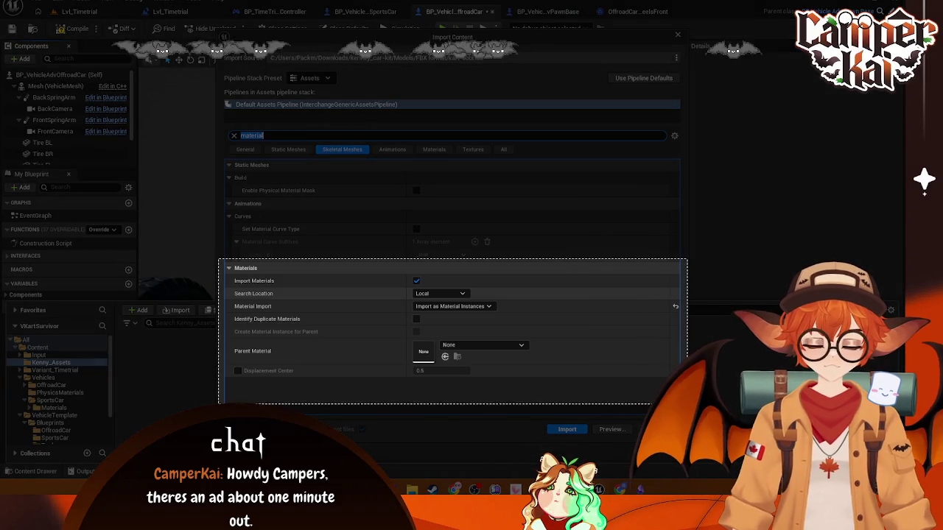
left_click(356, 418)
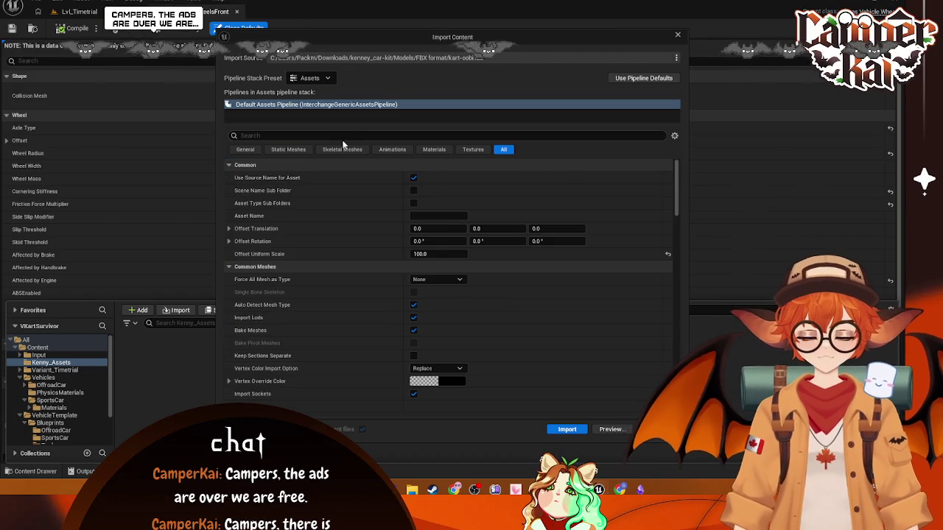
Step: Set Offset Uniform Scale to 1 and import, declining to override the existing colormap
left_click(339, 136)
type("unifor")
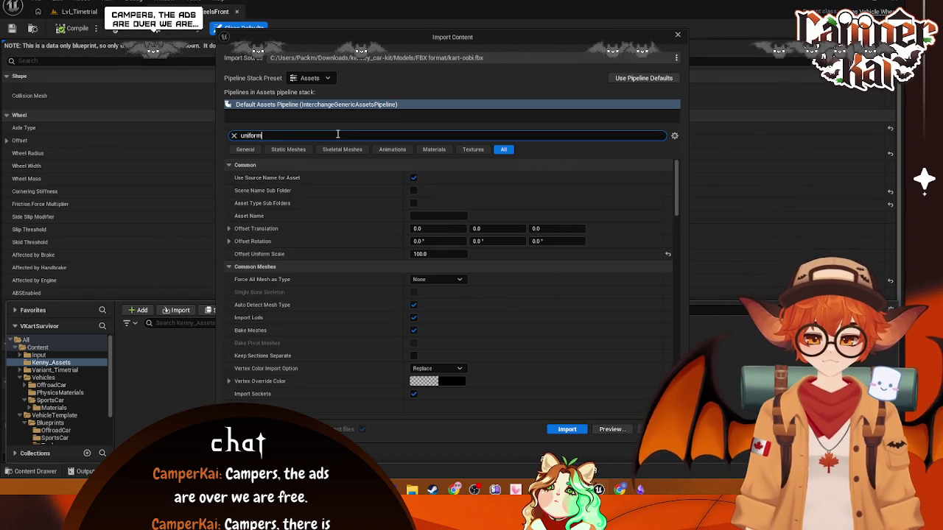
type("m")
left_click(442, 178)
type("1")
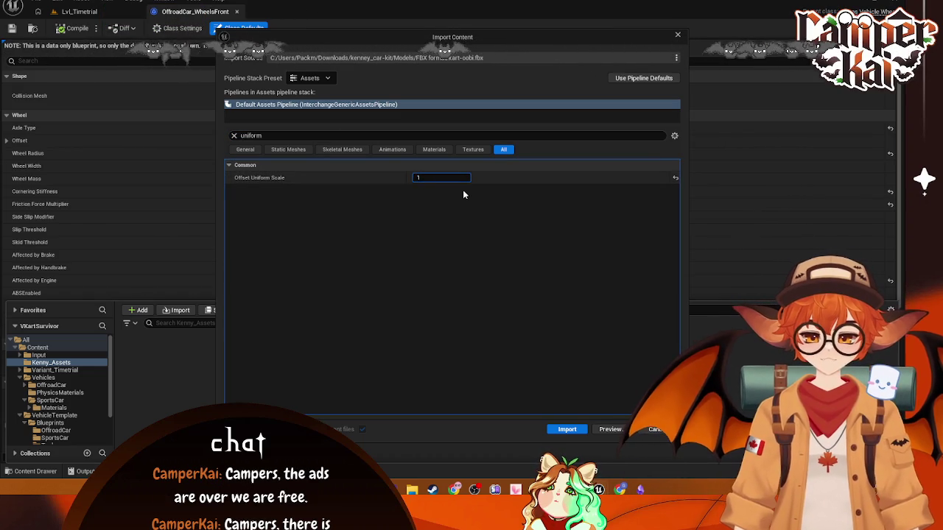
left_click(565, 431)
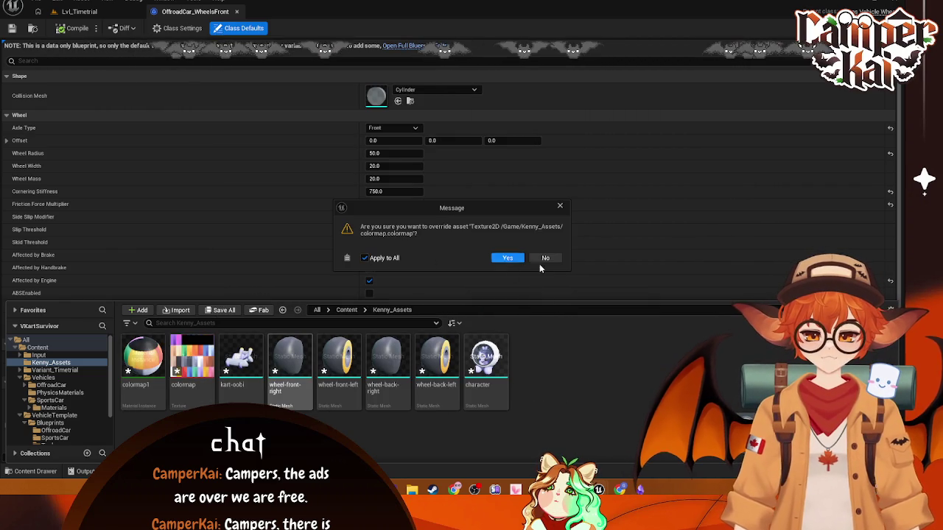
left_click(548, 260)
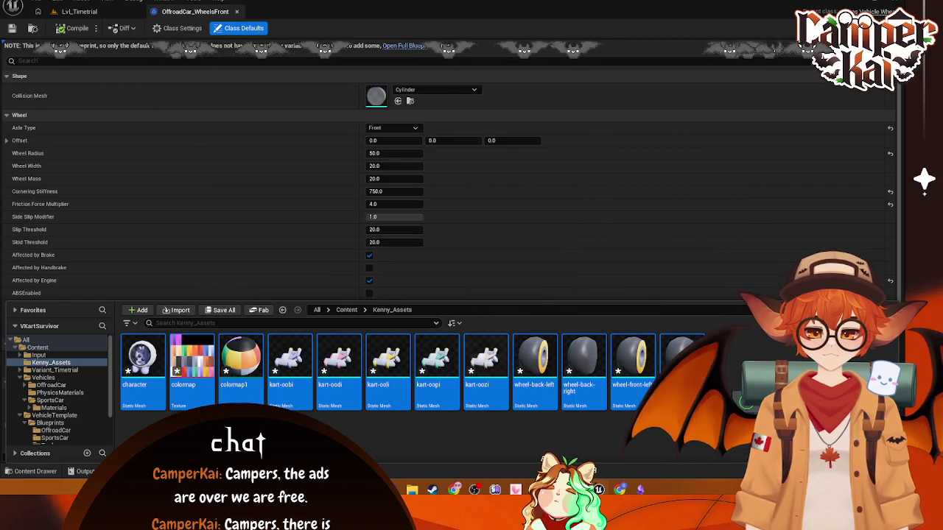
Step: Close the extra Blueprint tabs and open BP_VehicleAdvOffroadCar's viewport from the OffroadCar folder
left_click(237, 12)
left_click(237, 12)
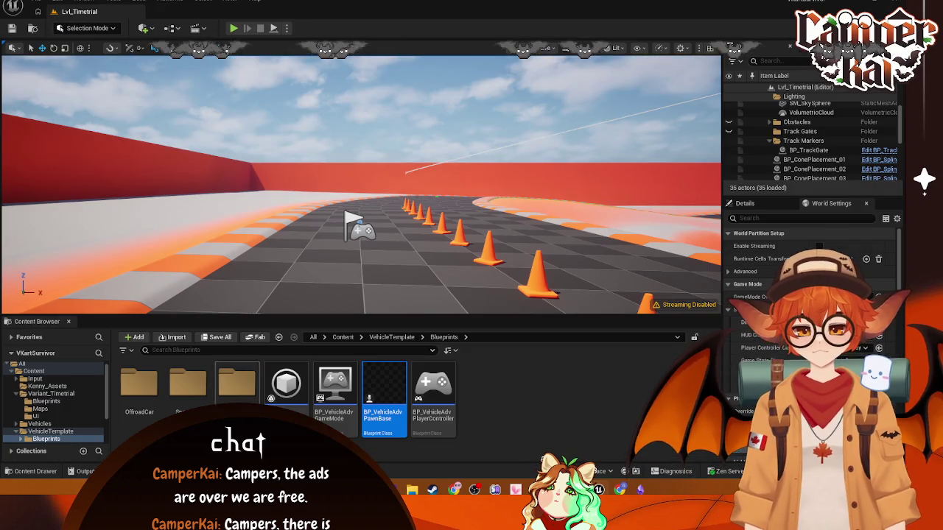
double_click(388, 403)
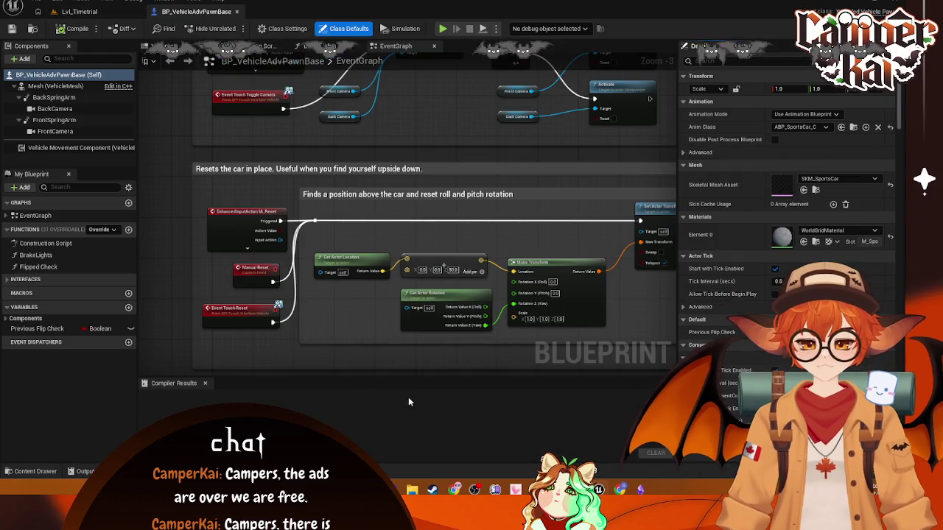
left_click(79, 12)
double_click(139, 383)
left_click(140, 394)
double_click(140, 394)
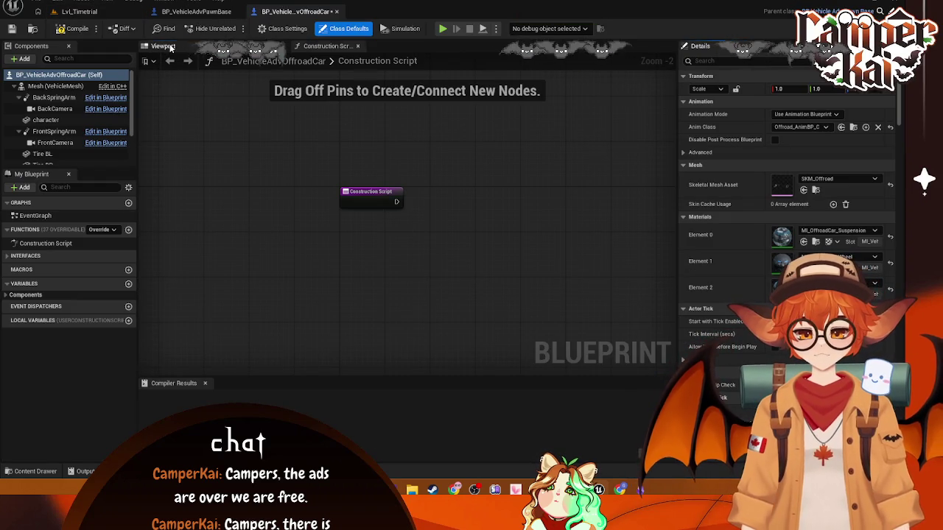
left_click(163, 46)
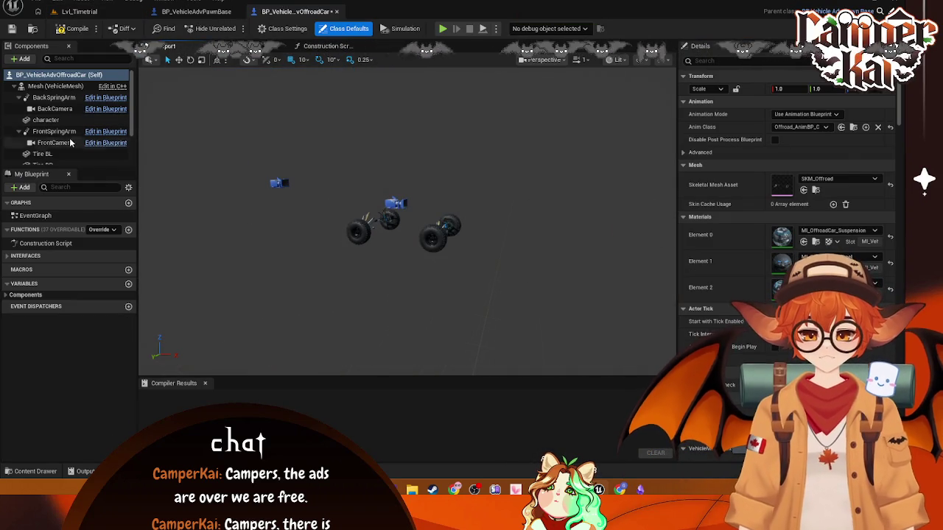
Step: Delete the character component and add the kart-oobi mesh under the vehicle Mesh
left_click(45, 119)
scroll(412, 248, "up", 2)
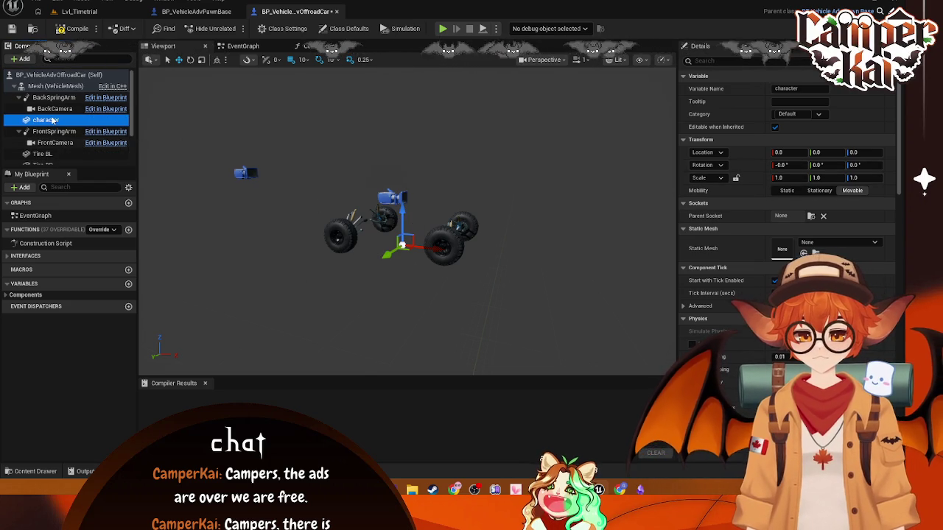
key("Delete")
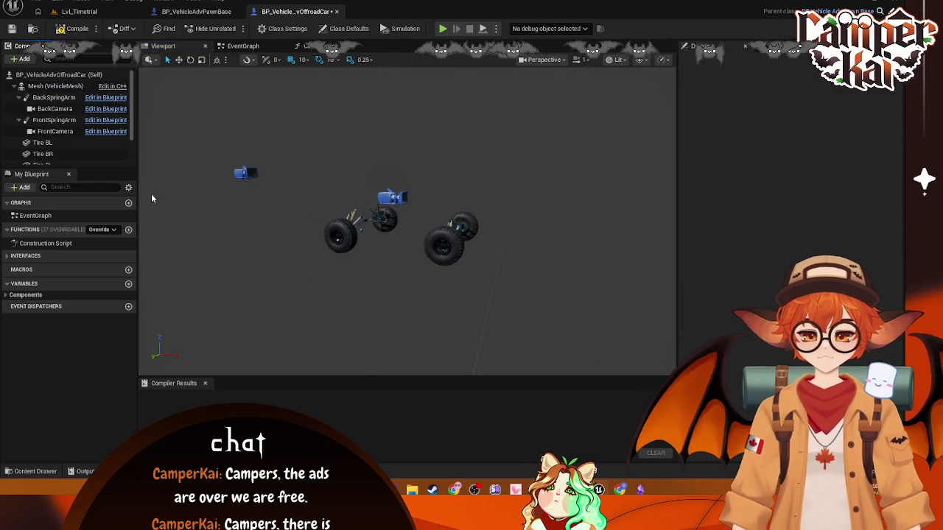
key("ctrl+space")
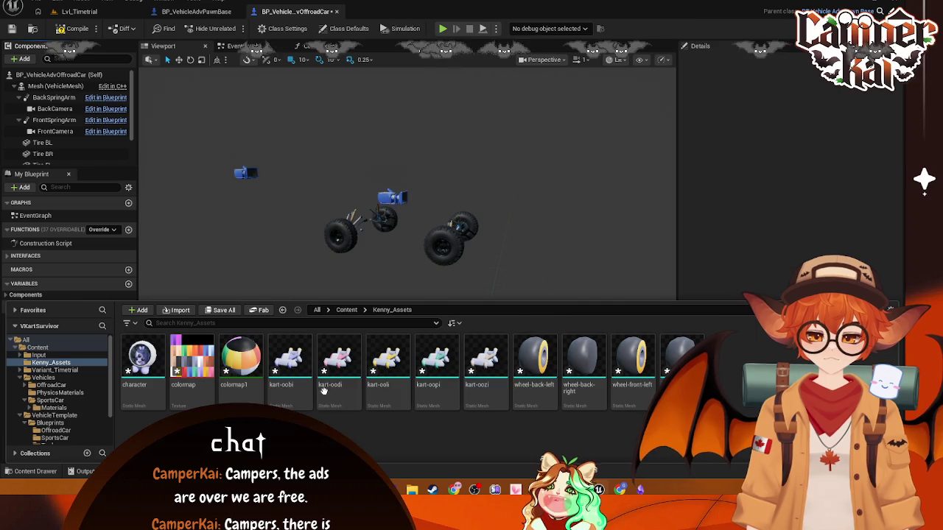
mouse_move(291, 374)
left_mouse_down()
mouse_move(276, 219)
mouse_move(55, 93)
mouse_move(47, 77)
left_mouse_up()
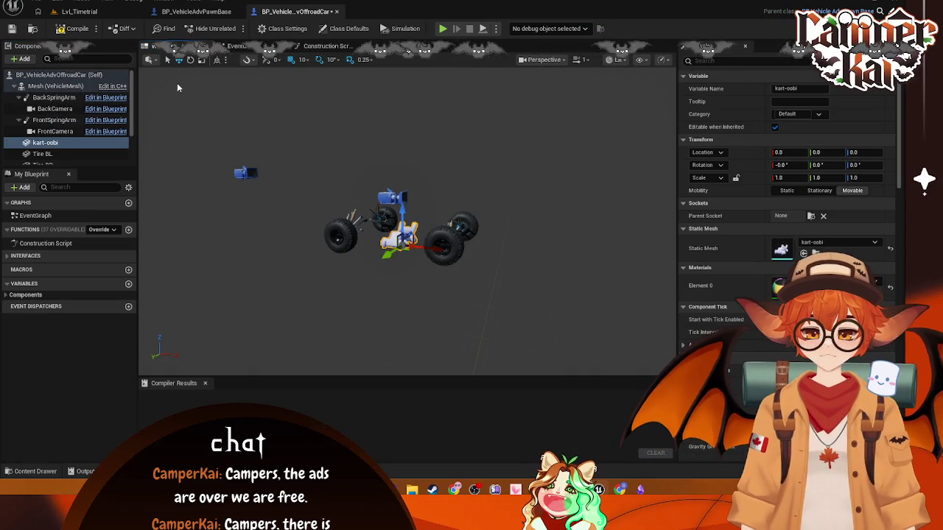
Step: Rotate the kart-oobi body to -90° yaw
left_click(190, 61)
left_click(790, 166)
type("9")
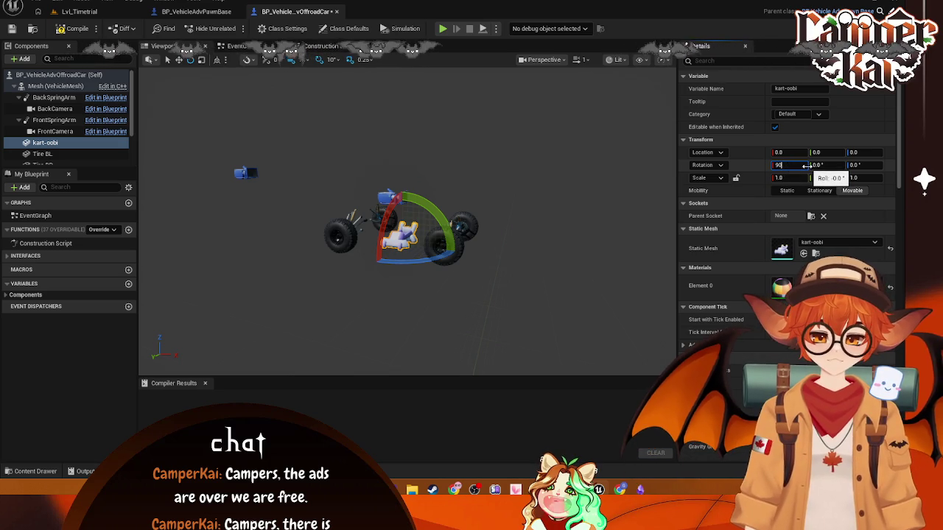
key("Escape")
left_click(858, 165)
type("90")
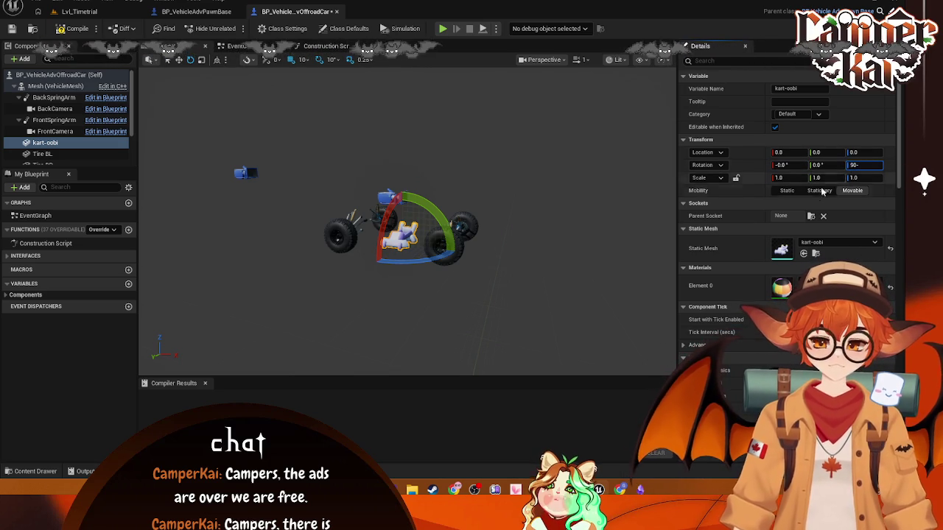
key("Return")
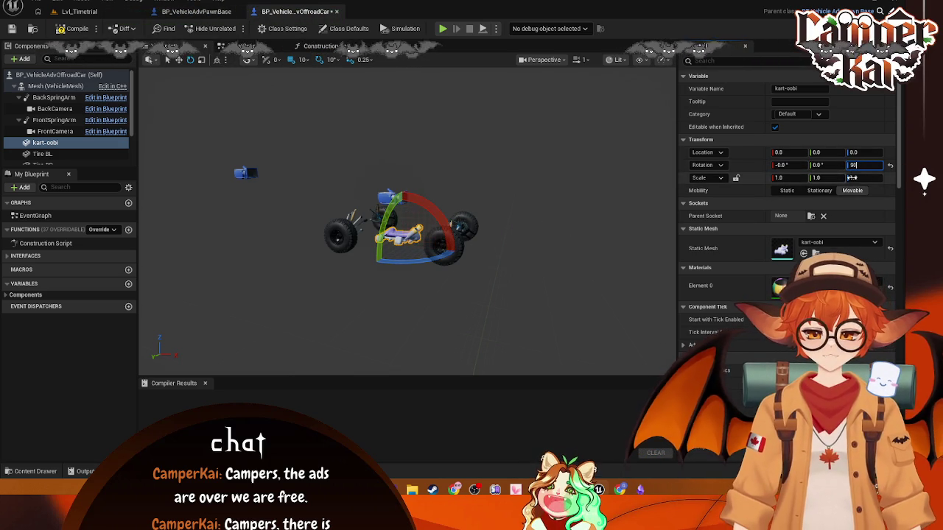
type("90-90")
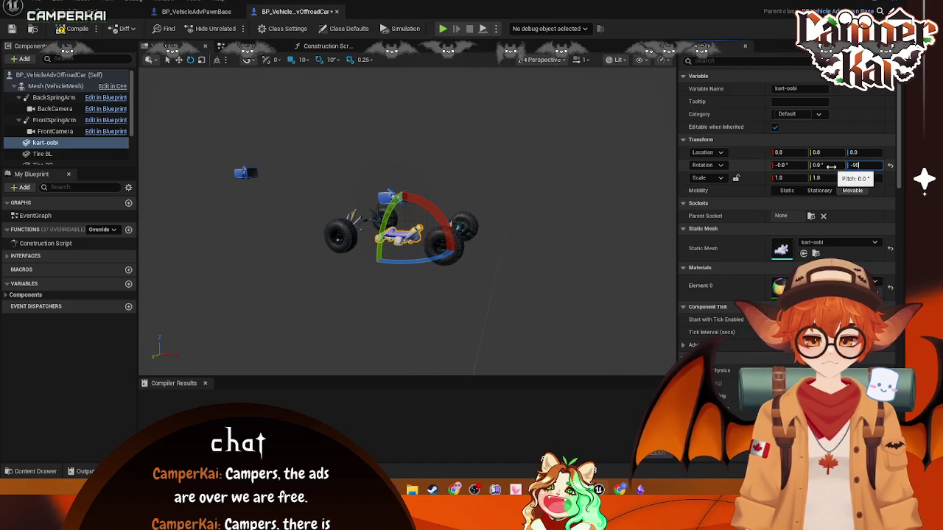
key("Return")
Step: Lock the kart-oobi scale and set it to 3 on all axes, then view it from behind
left_click(777, 178)
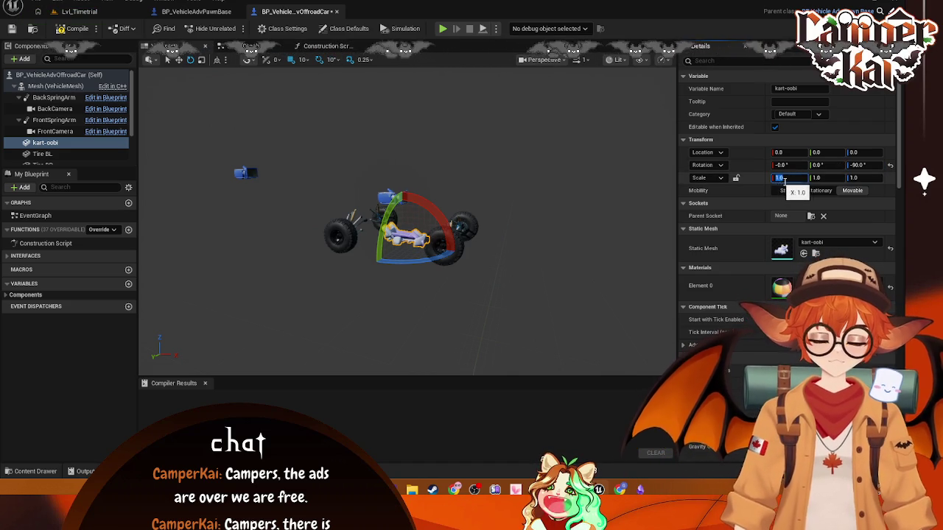
left_click(735, 178)
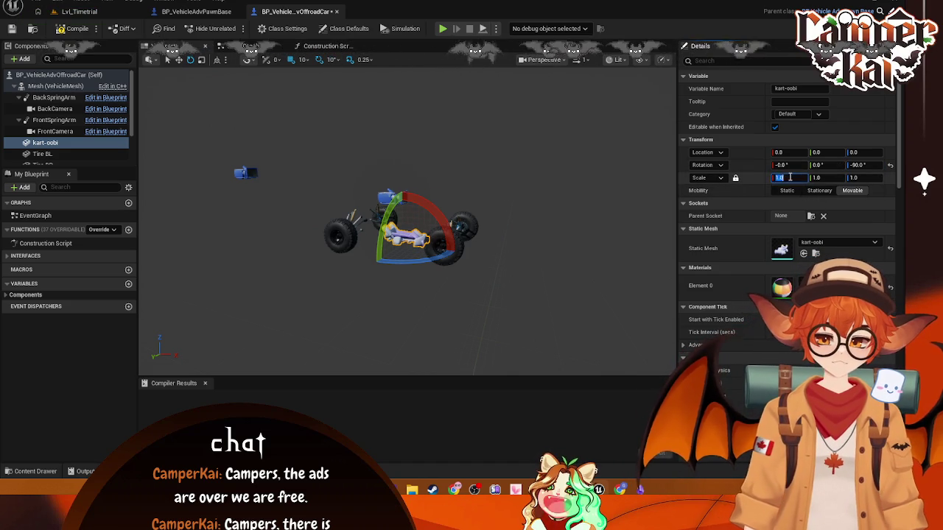
type("5")
key("Return")
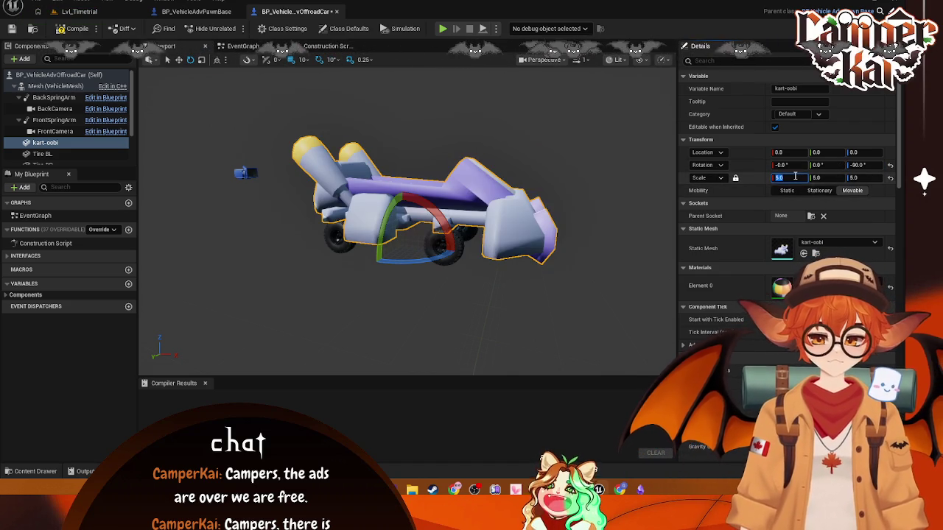
key("Return")
mouse_move(485, 193)
left_mouse_down()
mouse_move(427, 162)
mouse_move(412, 206)
left_mouse_up()
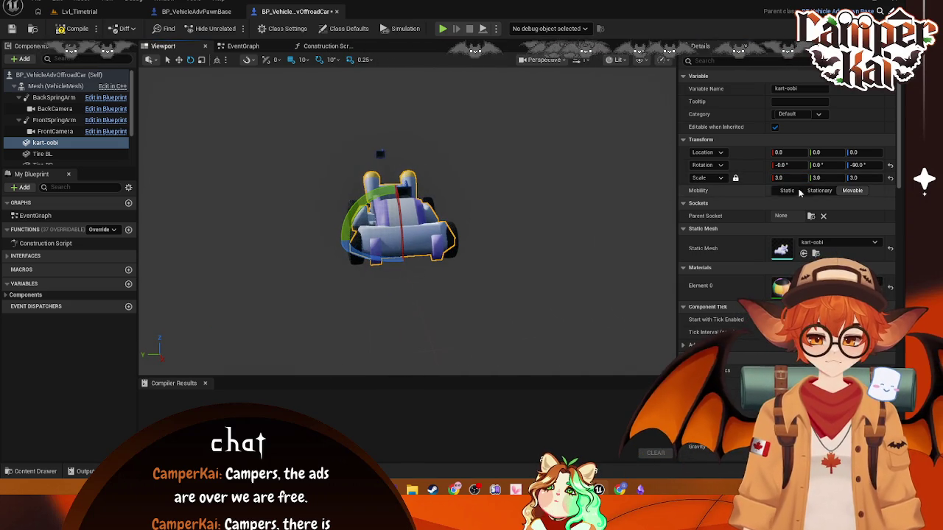
left_click(510, 232)
left_click(433, 236)
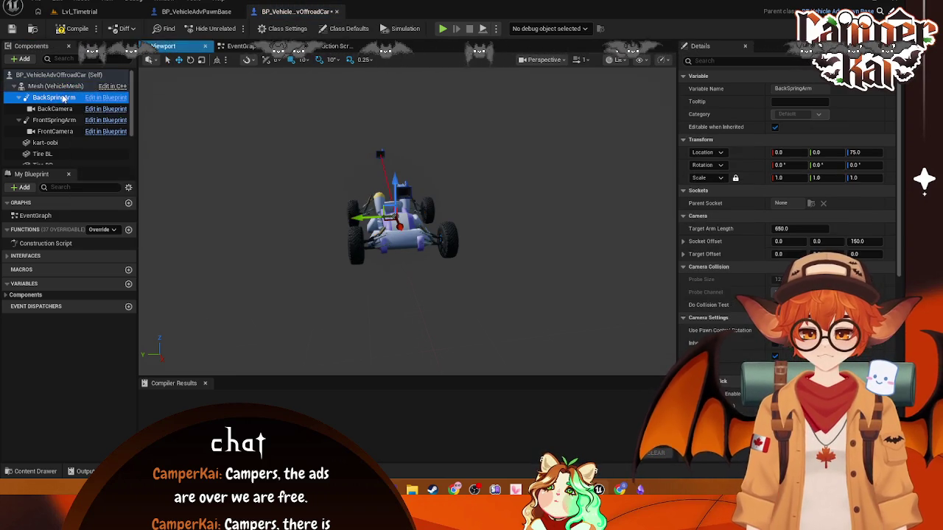
Step: Frame the vehicle mesh and scale it to 0.75
key("f")
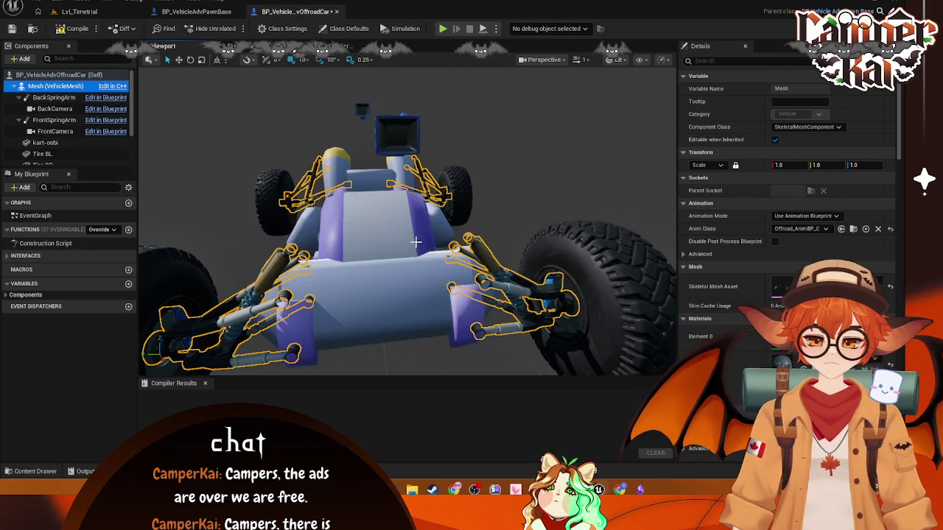
mouse_move(424, 255)
left_mouse_down()
mouse_move(478, 221)
mouse_move(472, 266)
mouse_move(553, 258)
left_mouse_up()
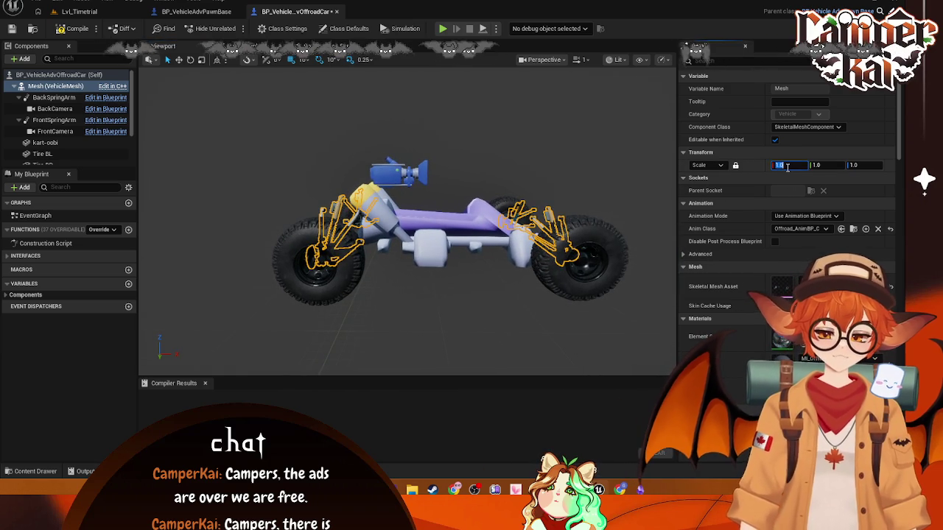
type("0.75")
key("Return")
left_click_drag(442, 257, 589, 243)
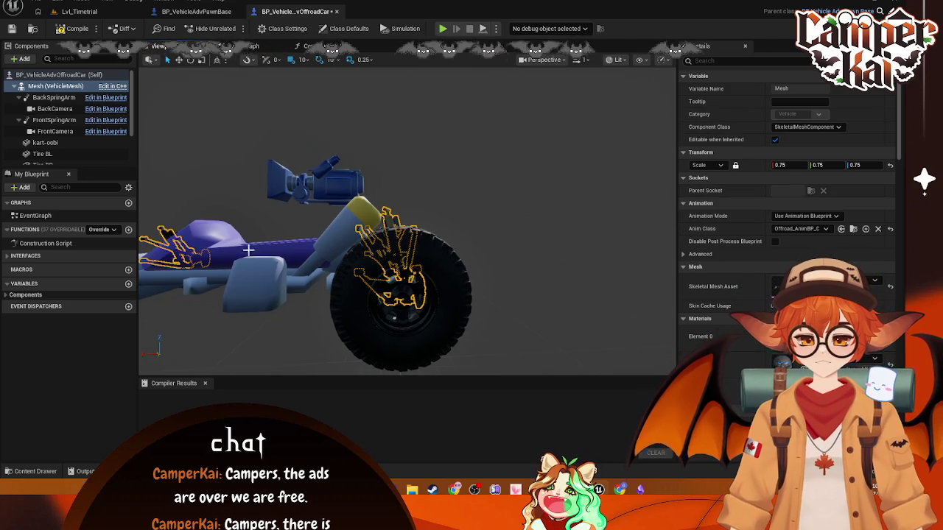
Step: Reduce the vehicle mesh scale to 0.5 so it sits inside the kart body
left_click(16, 86)
left_click(14, 87)
left_click_drag(398, 243, 590, 246)
left_click(791, 168)
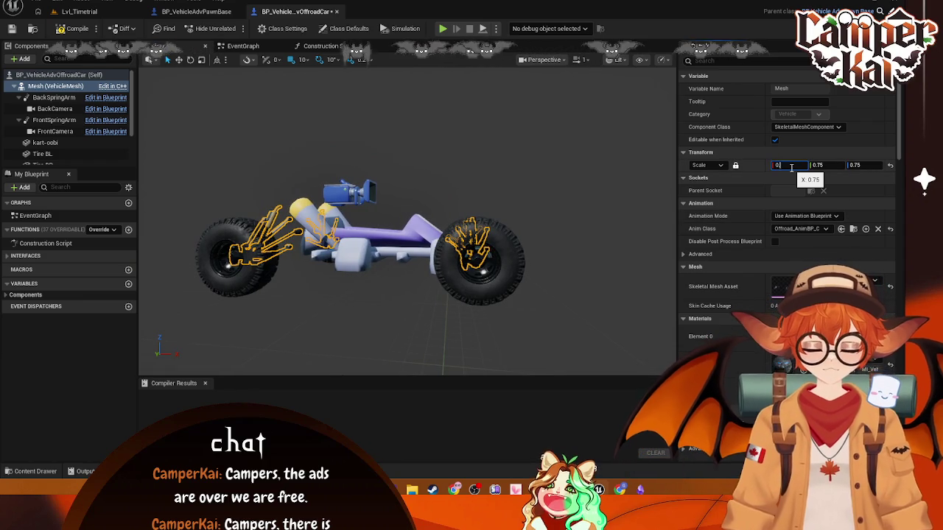
type(".5")
key("Return")
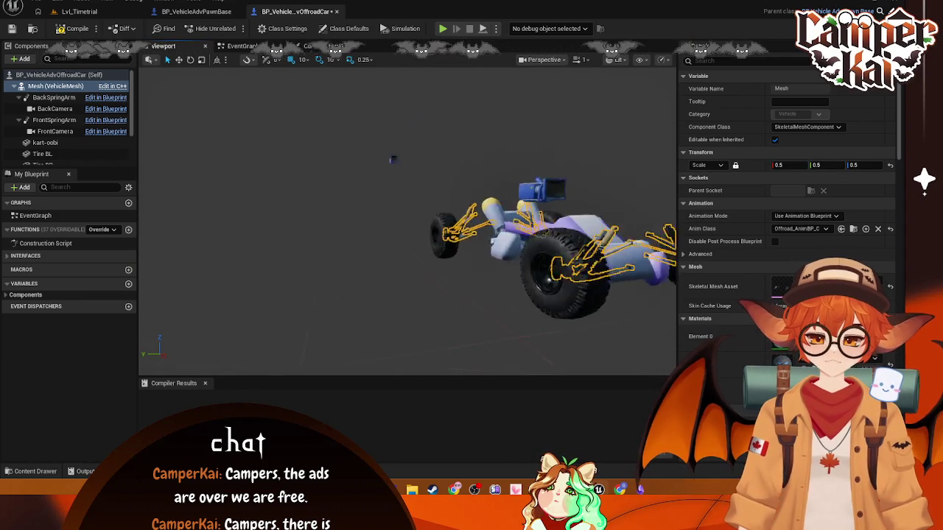
key("f")
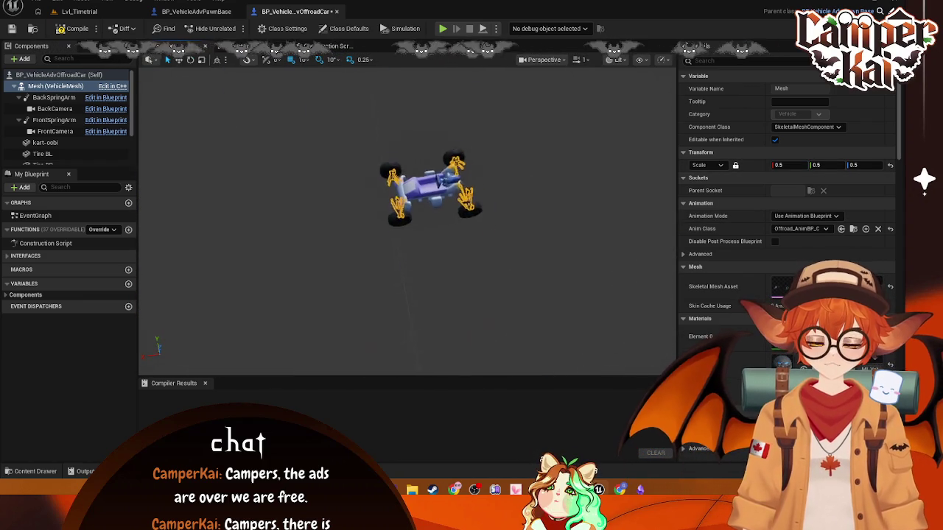
mouse_move(440, 168)
left_mouse_down()
mouse_move(501, 173)
mouse_move(509, 220)
mouse_move(442, 168)
left_mouse_up()
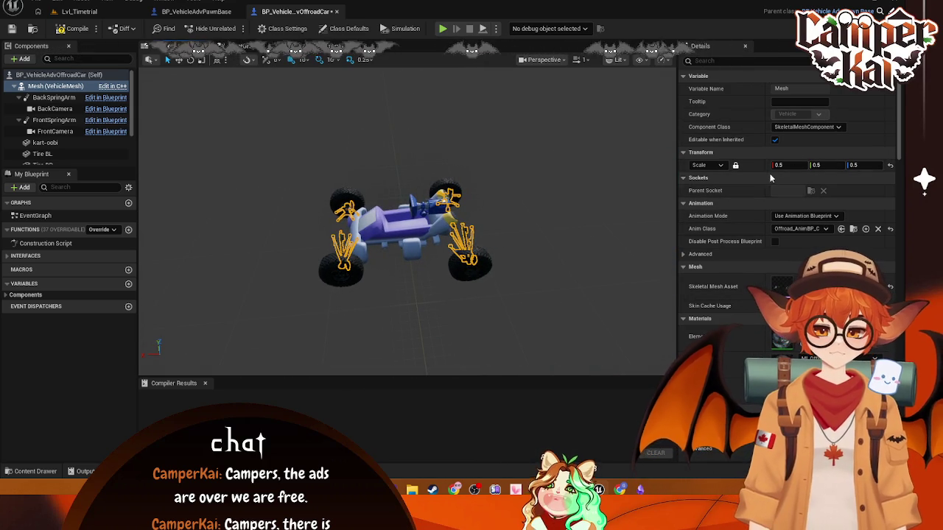
Step: Reselect the vehicle mesh and open its C++ source in Visual Studio
scroll(760, 250, "down", 1)
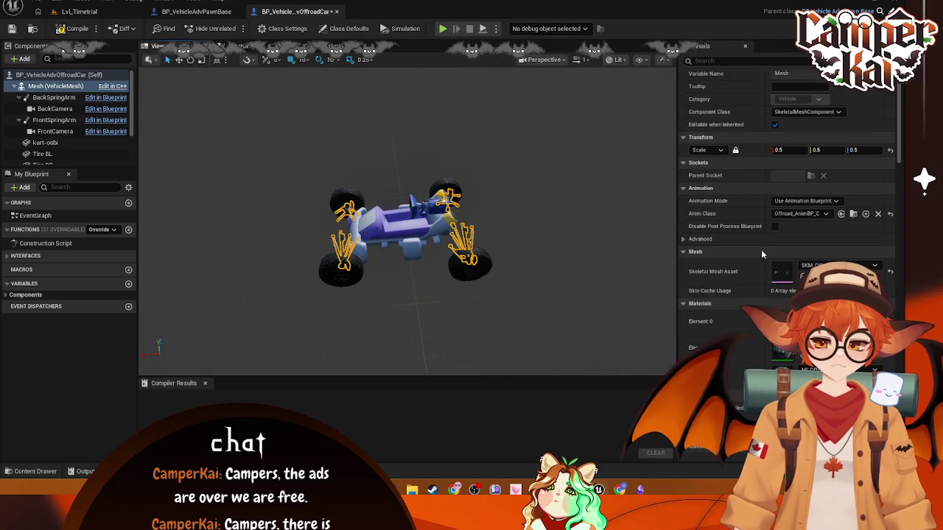
left_click(537, 230)
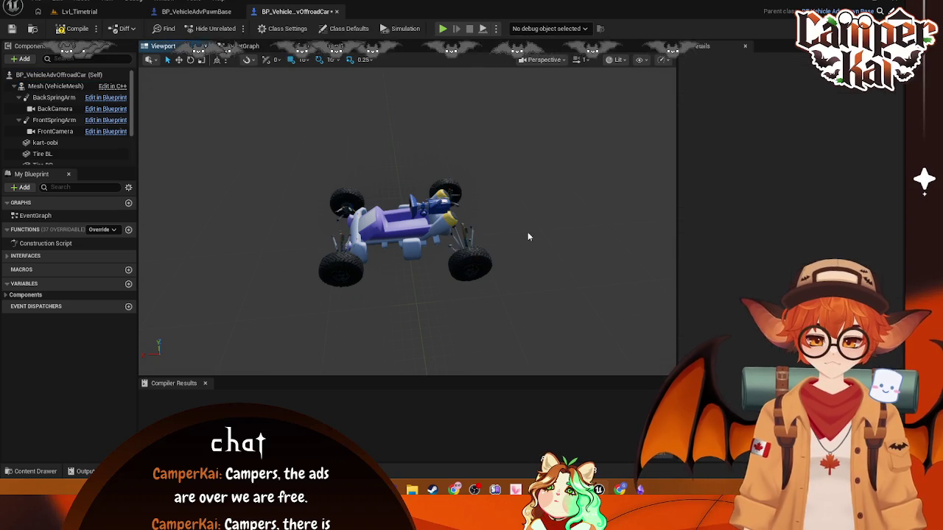
left_click(478, 244)
left_click(113, 86)
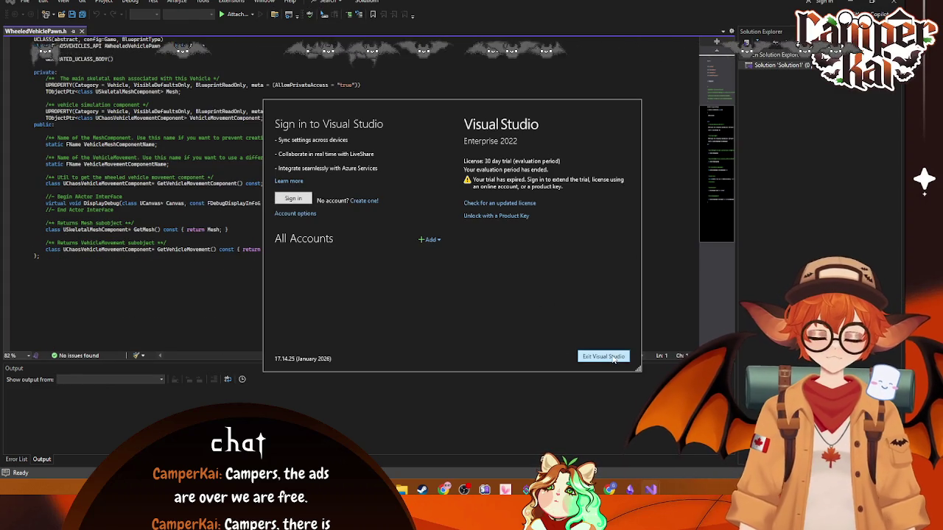
Step: Exit Visual Studio at the expired-licence sign-in prompt
left_click(589, 358)
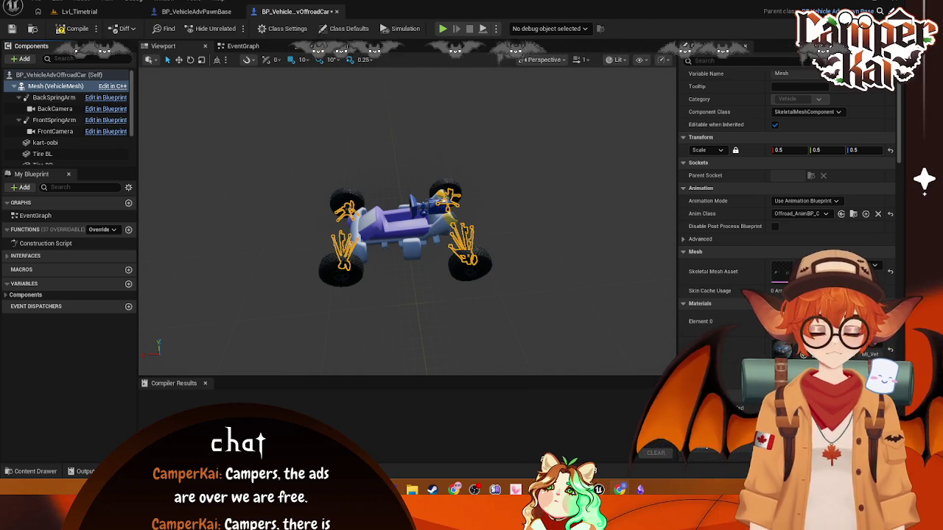
left_click(56, 6)
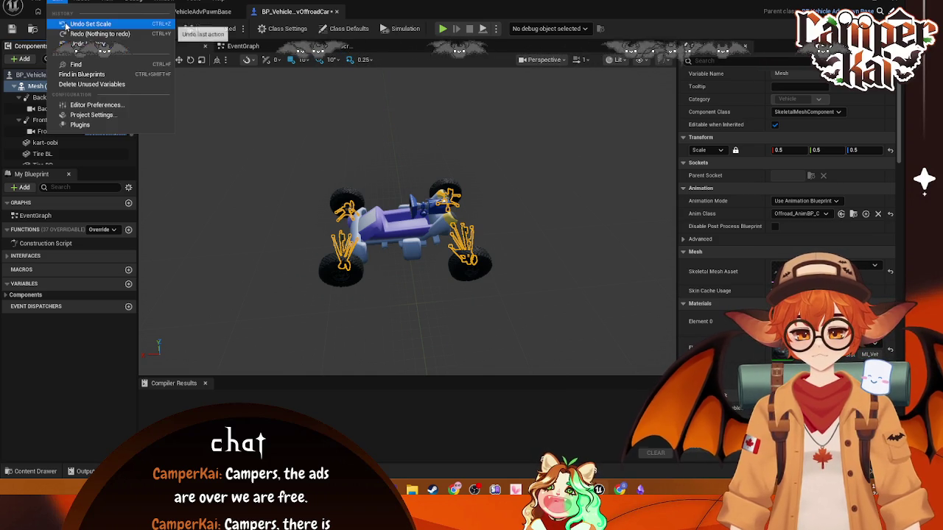
left_click(75, 115)
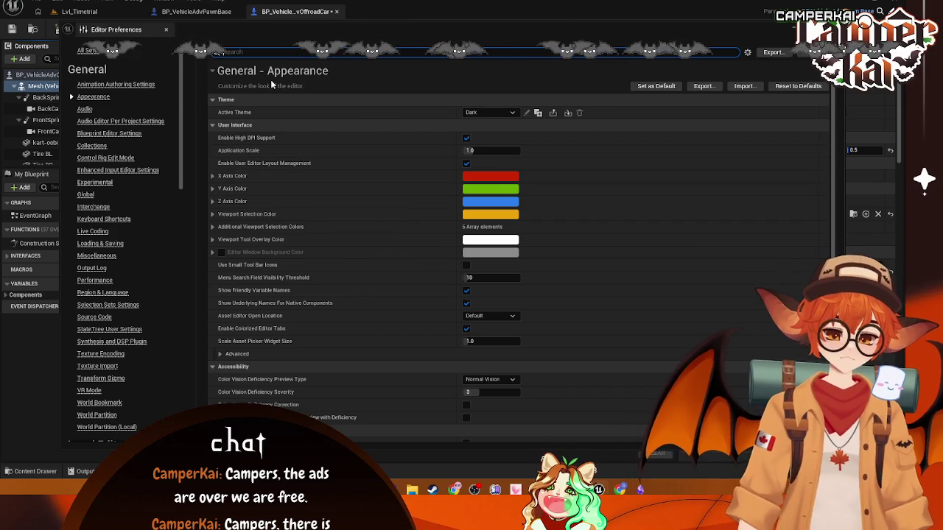
Step: Set the Source Code Editor preference to Visual Studio Code and save the unsaved assets
type("a")
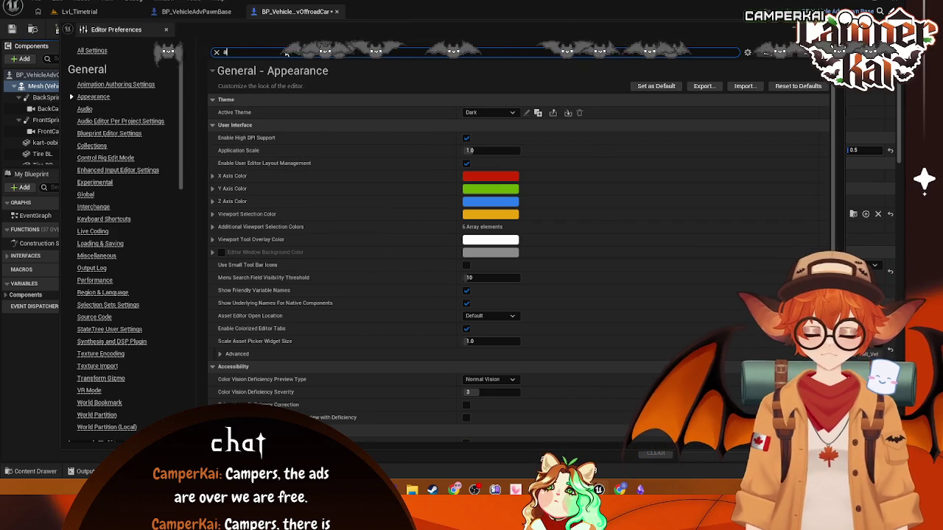
type("ource cod")
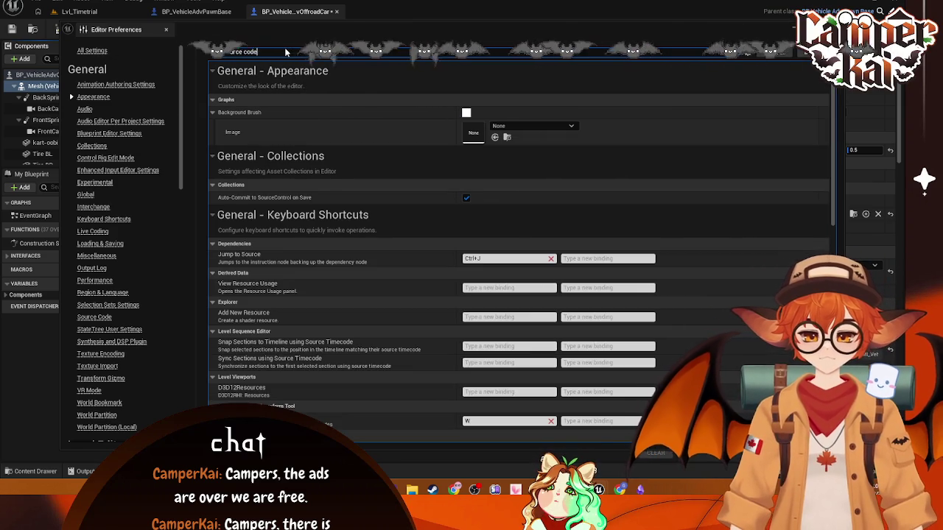
type("e")
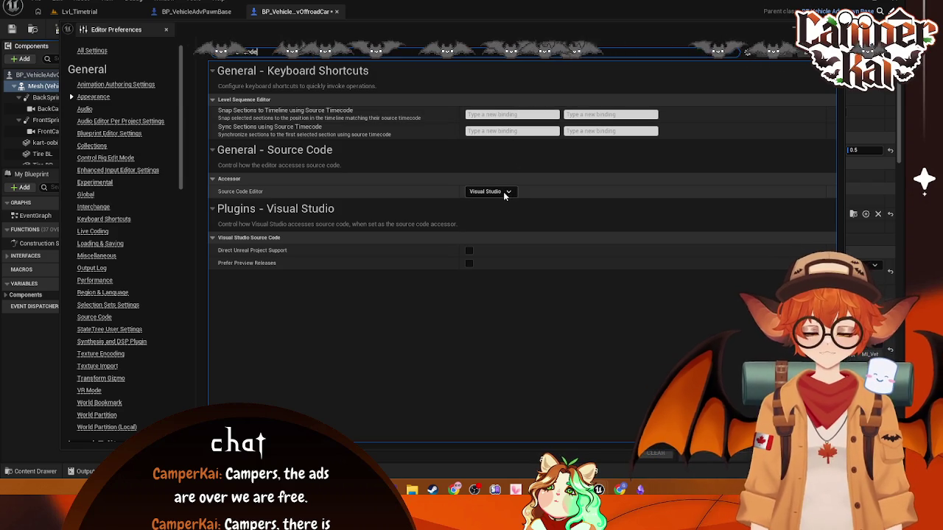
left_click(506, 192)
left_click(507, 204)
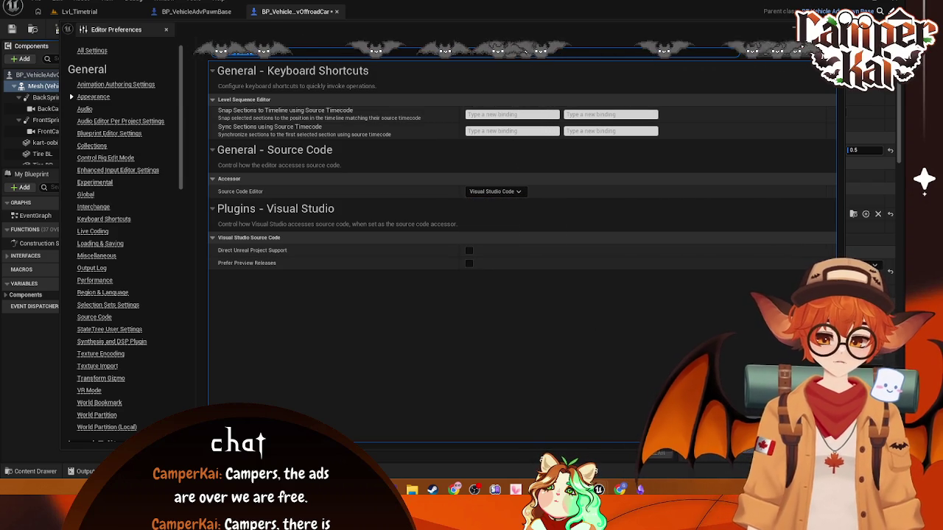
key("ctrl+shift+s")
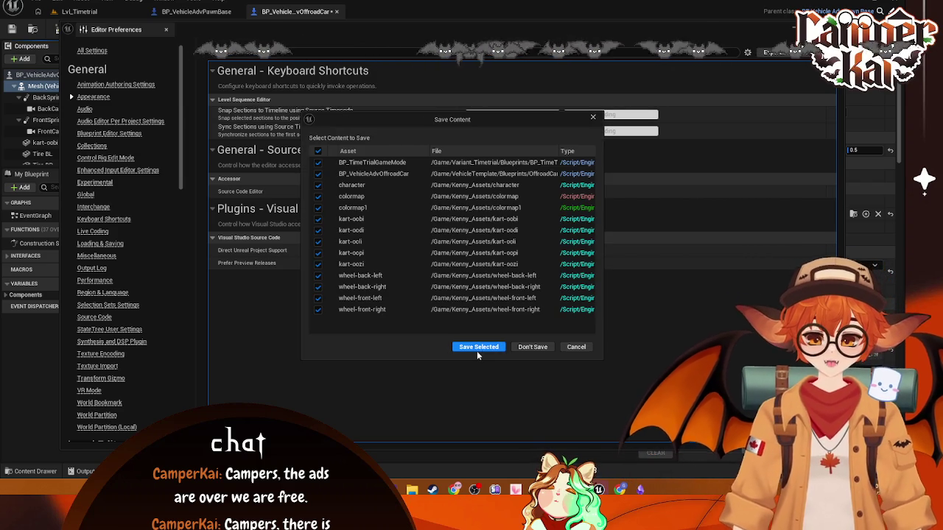
left_click(477, 349)
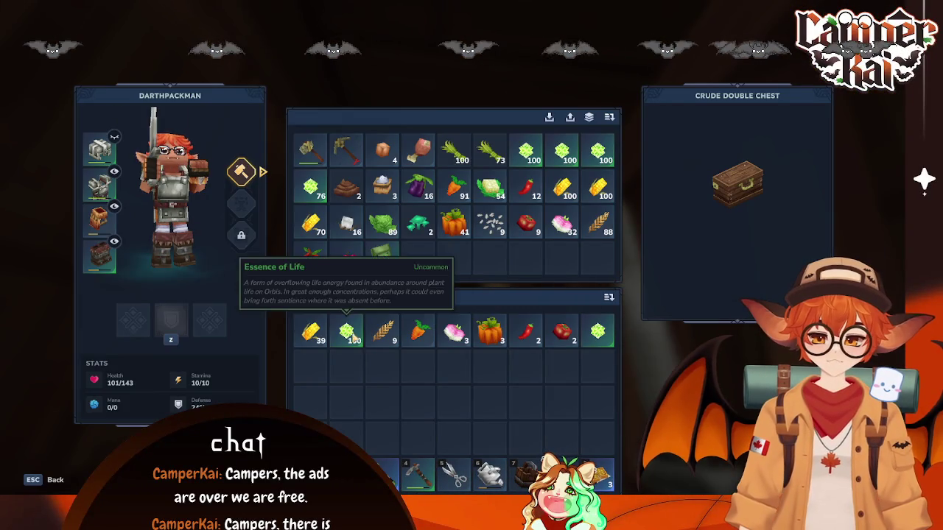
Step: Move the carrots, turnips, pumpkins, peppers and lettuce into the double chest, sort it, and close it
left_click(418, 331, "shift")
left_click(454, 331, "shift")
left_click(490, 332, "shift")
left_click(526, 332, "shift")
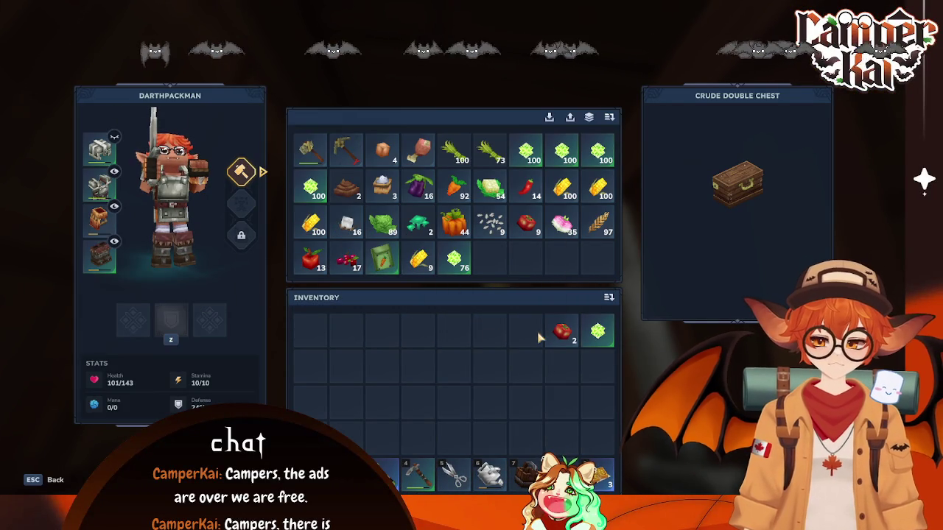
left_click(597, 331, "shift")
left_click(609, 118)
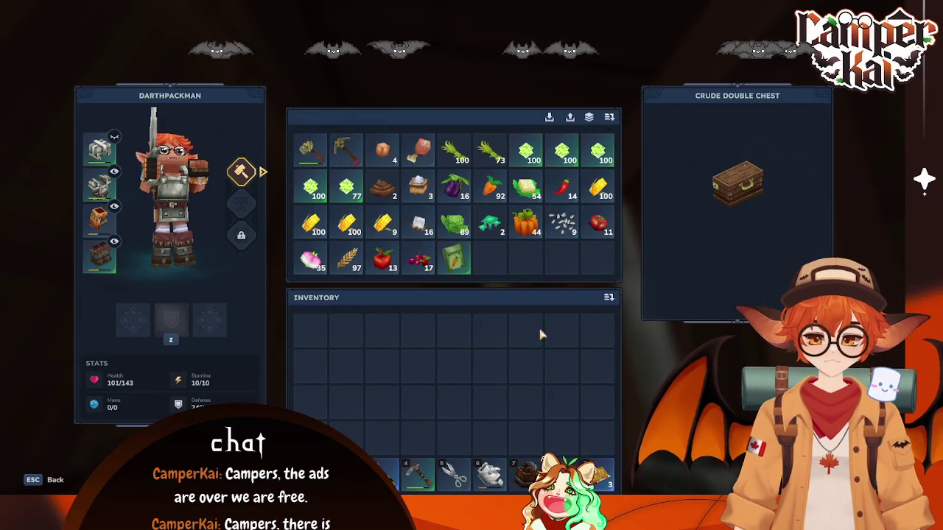
key("Escape")
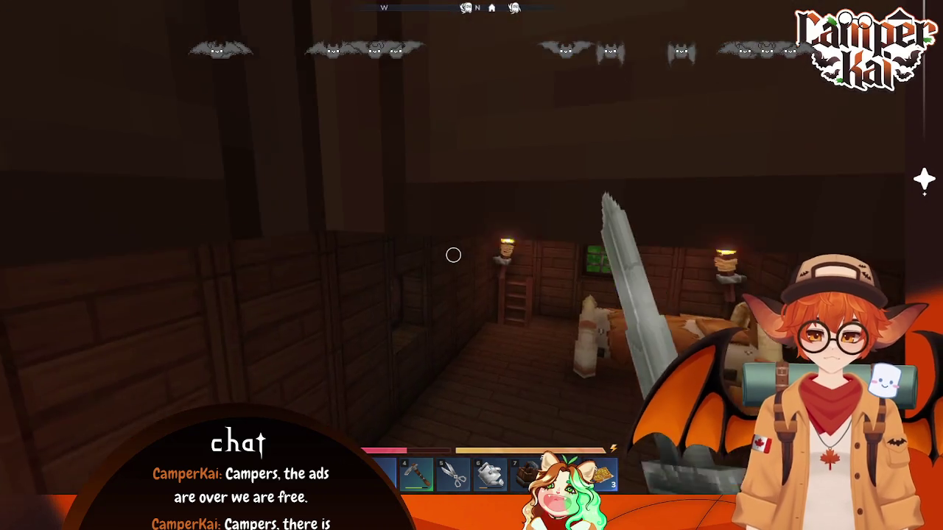
scroll(453, 255, "down", 5)
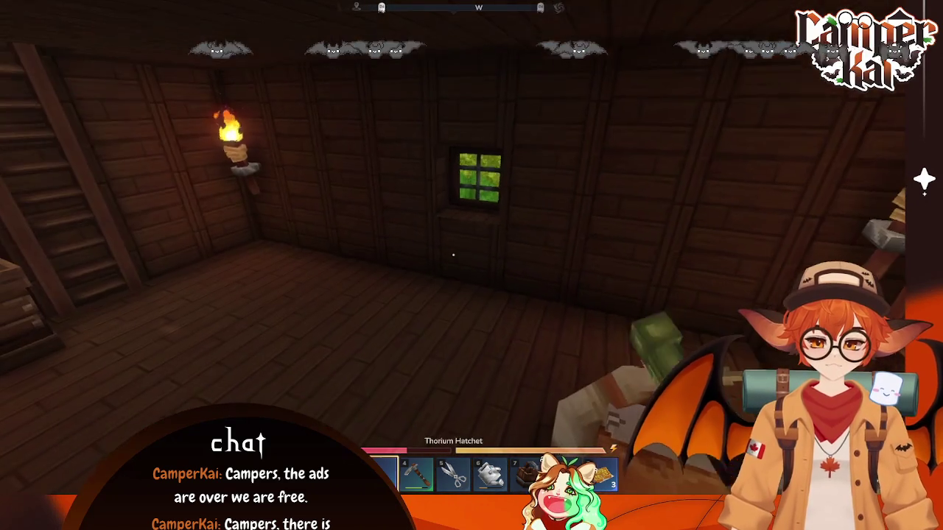
scroll(453, 255, "down", 2)
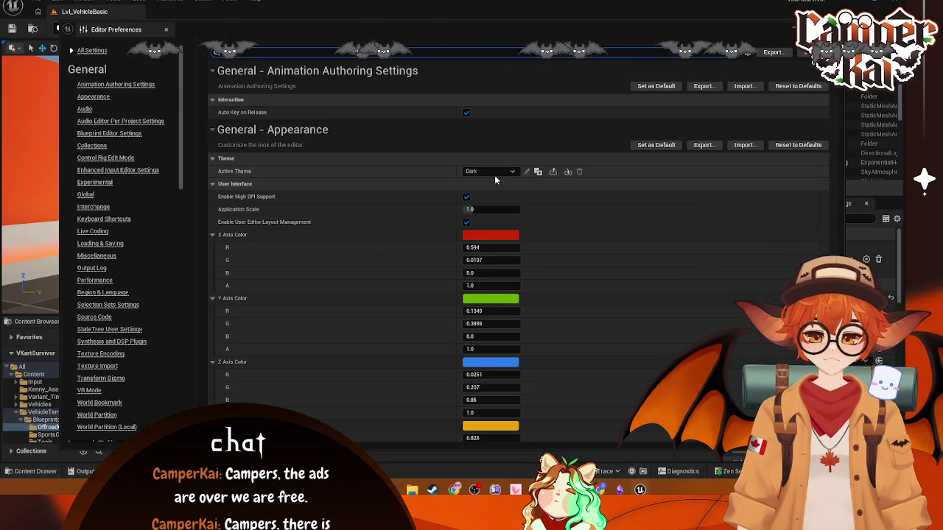
Step: Search 'source code' to confirm Visual Studio Code is set, then close Editor Preferences
type("sourcxe")
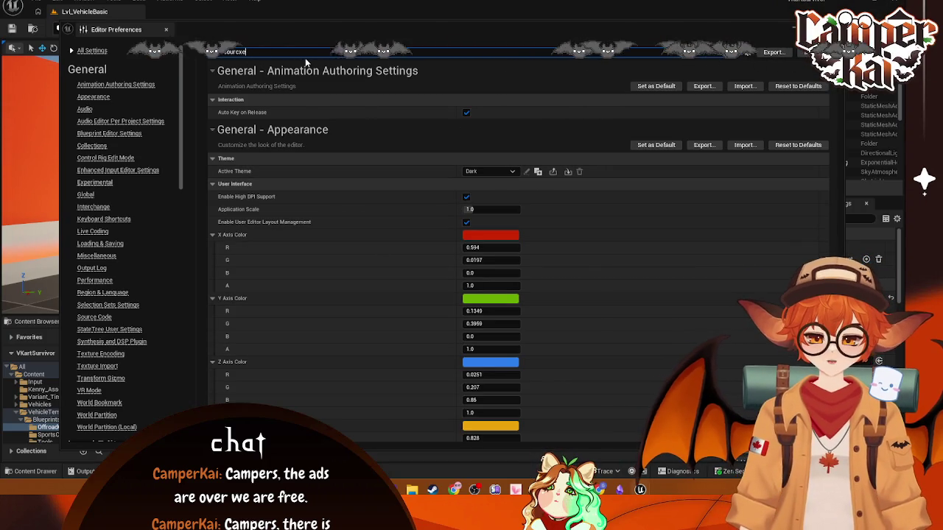
key("BackSpace")
key("BackSpace")
type("e cp")
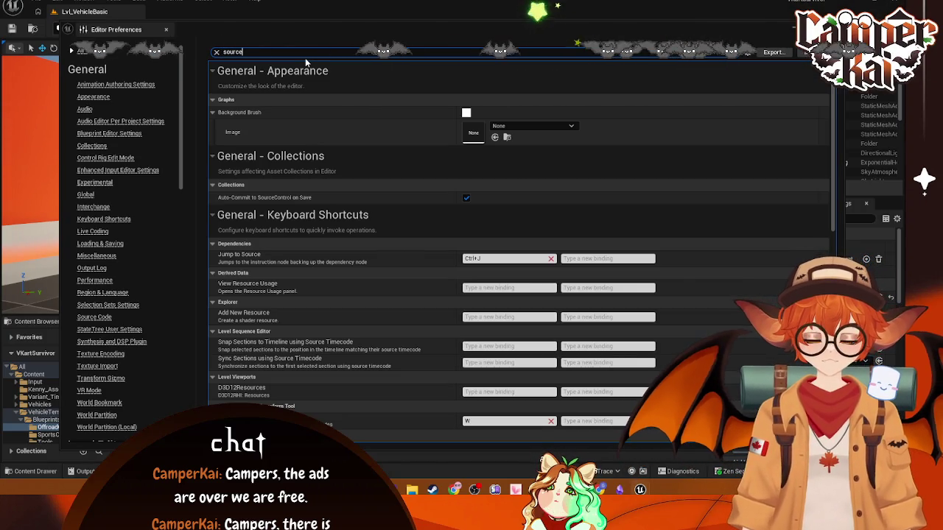
type("o")
key("BackSpace")
key("BackSpace")
type("ode")
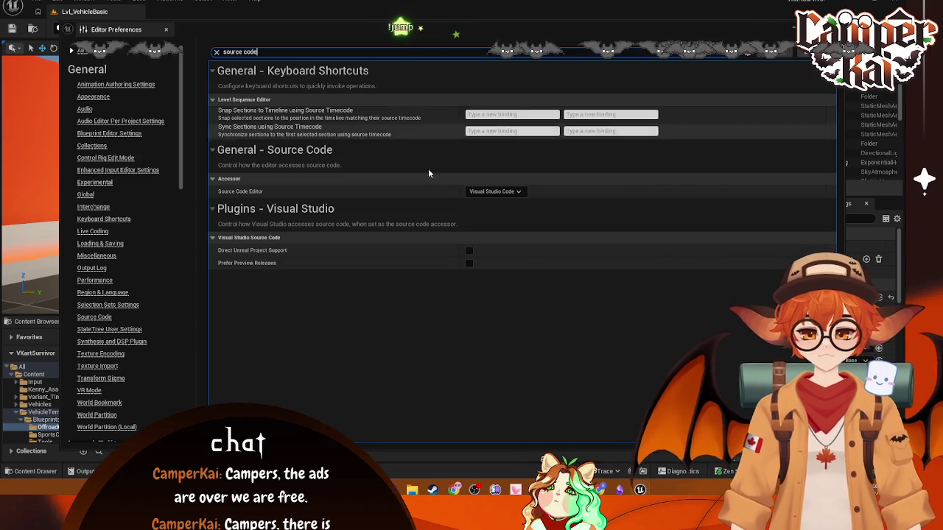
left_click(166, 30)
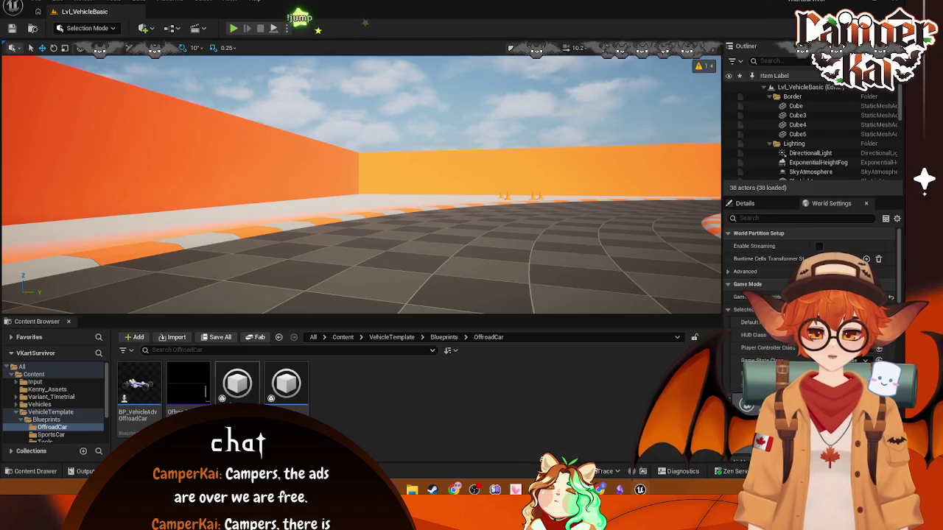
Step: Open BP_VehicleAdvOffroadCar's Viewport and select the wheel, kart-oobi body and vehicle mesh
double_click(139, 386)
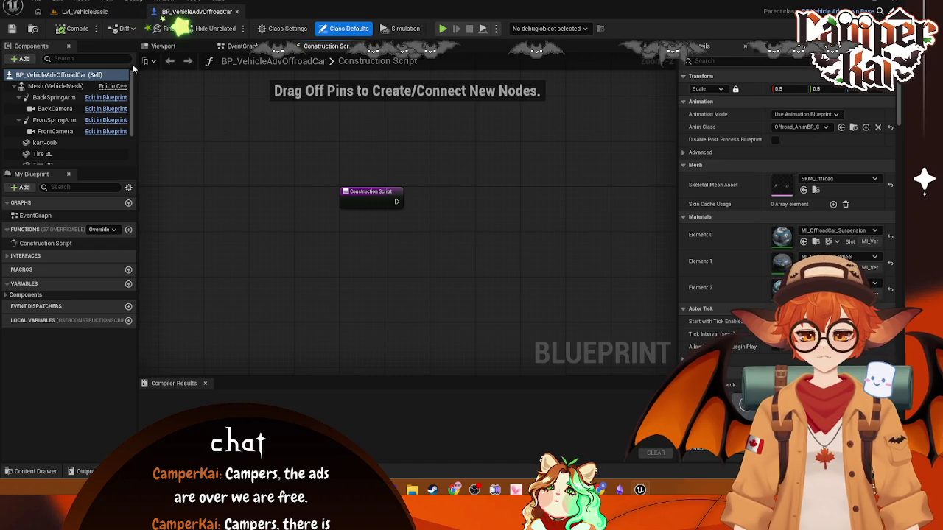
left_click(164, 45)
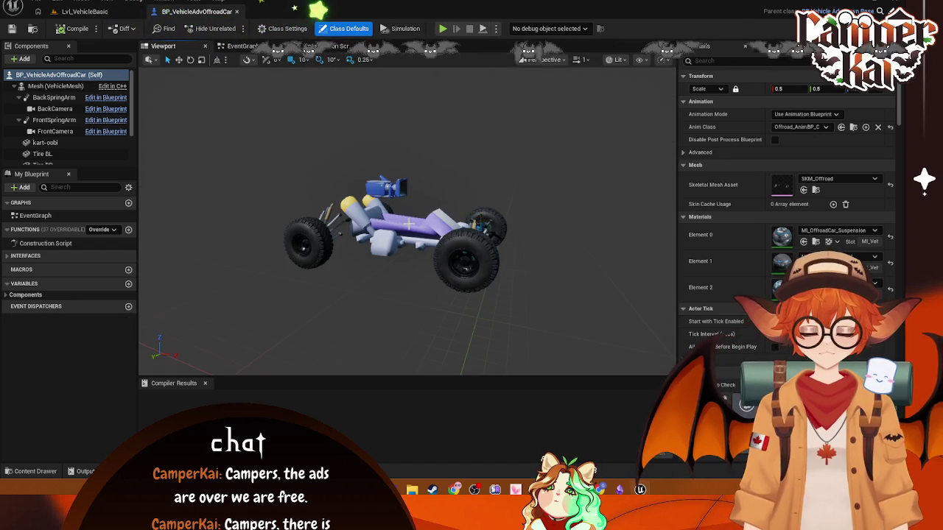
left_click(465, 244)
left_click(436, 236)
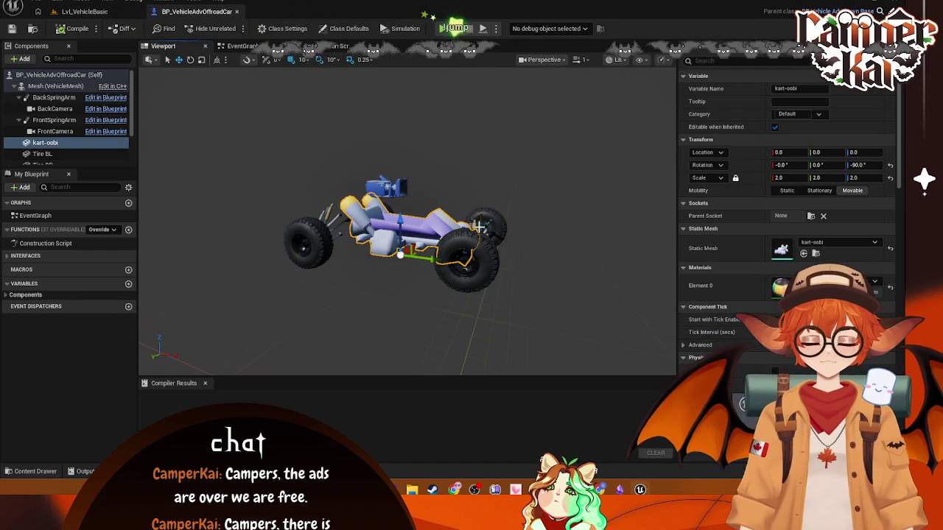
left_click(317, 234)
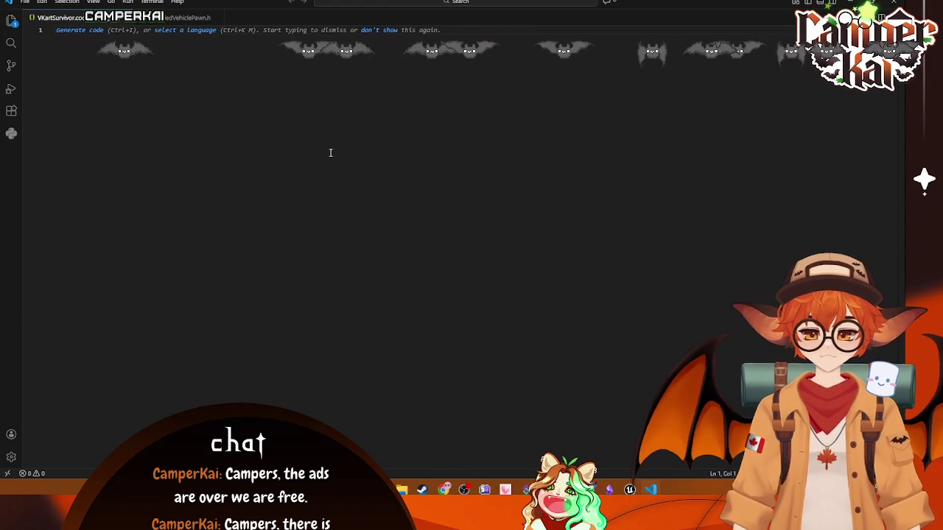
Step: Close the untitled VS Code editor without saving the workspace
left_click(177, 17)
left_click(125, 18)
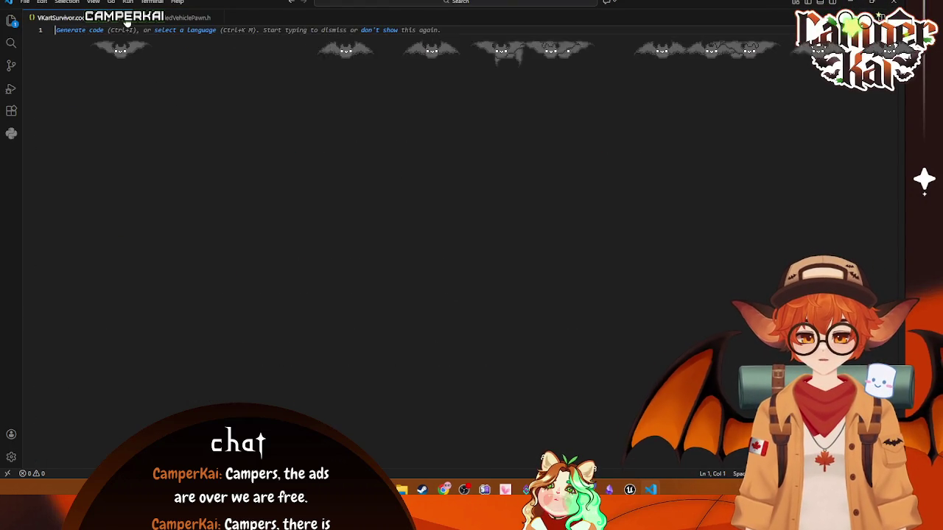
left_click(125, 19)
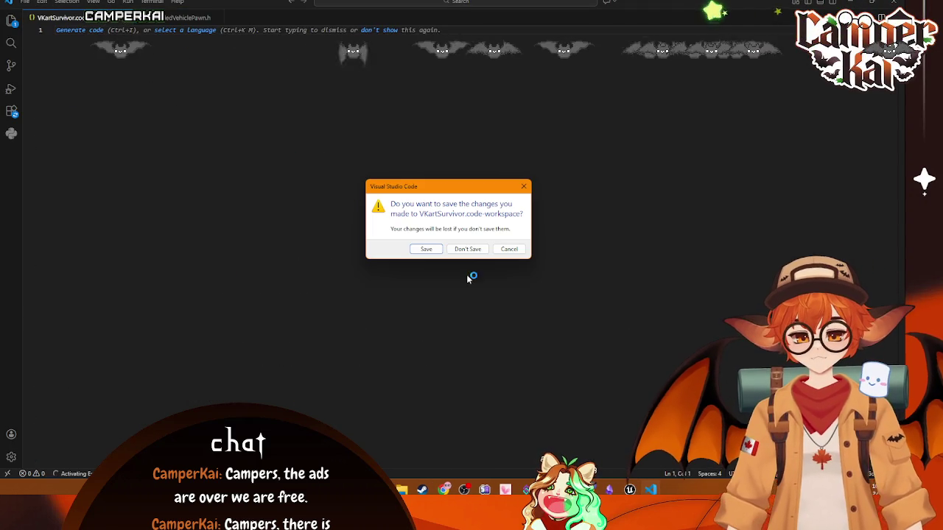
left_click(472, 250)
Step: Scroll WheeledVehiclePawn.h to the GetMesh accessor, then return to Unreal
scroll(280, 149, "down", 5)
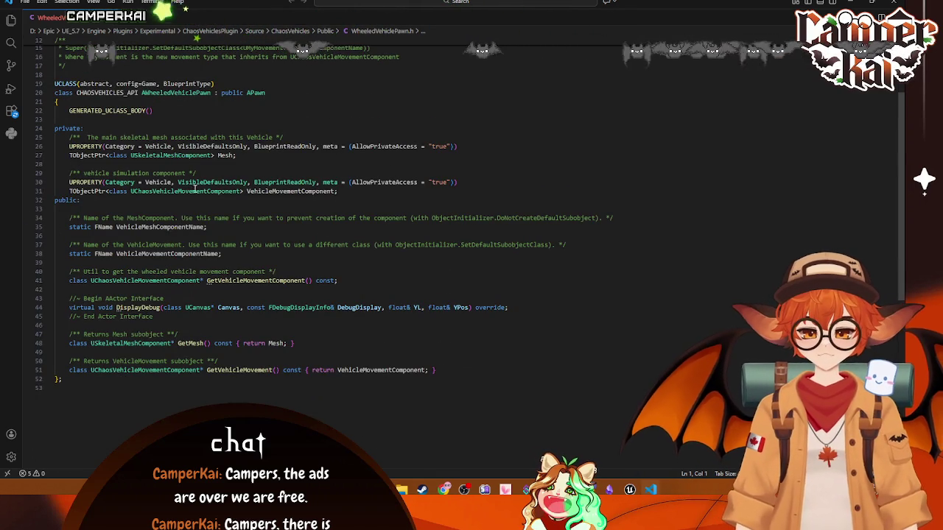
scroll(309, 310, "down", 1)
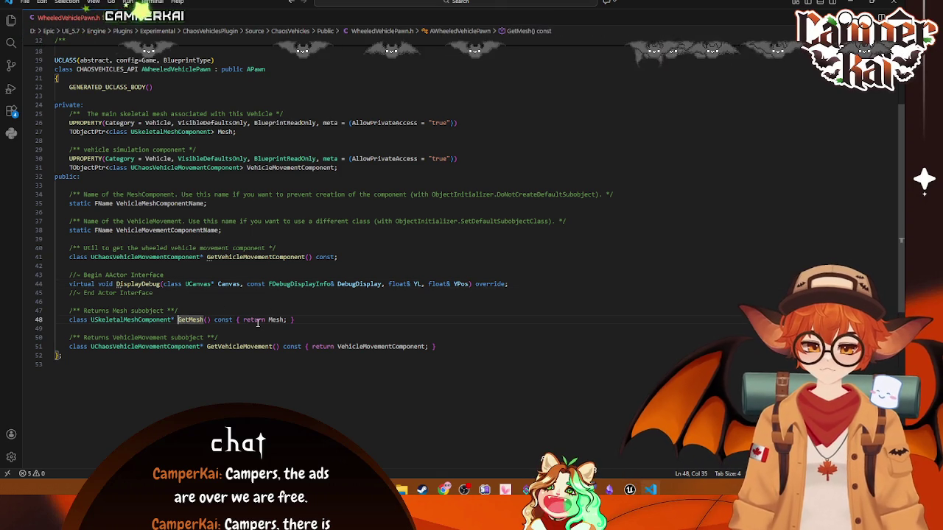
mouse_move(218, 340)
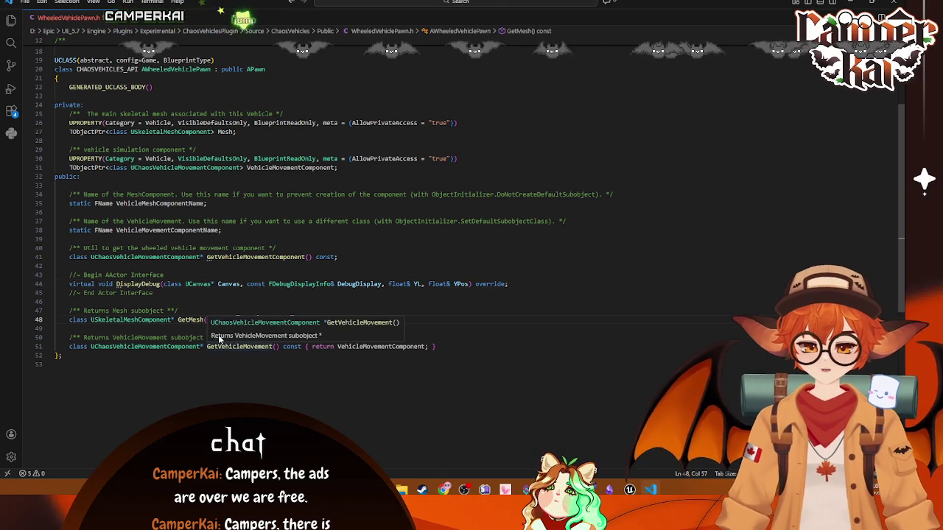
left_click(207, 380)
left_click(298, 320)
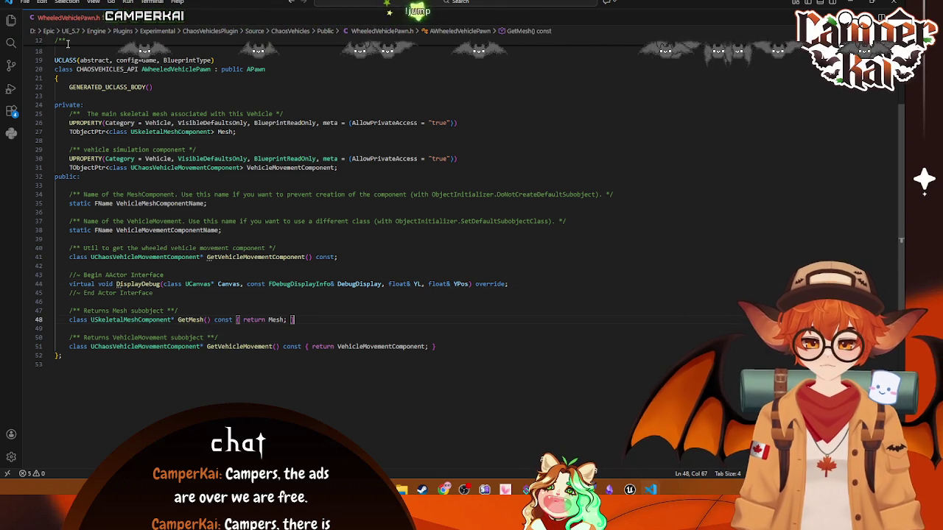
left_click(871, 4)
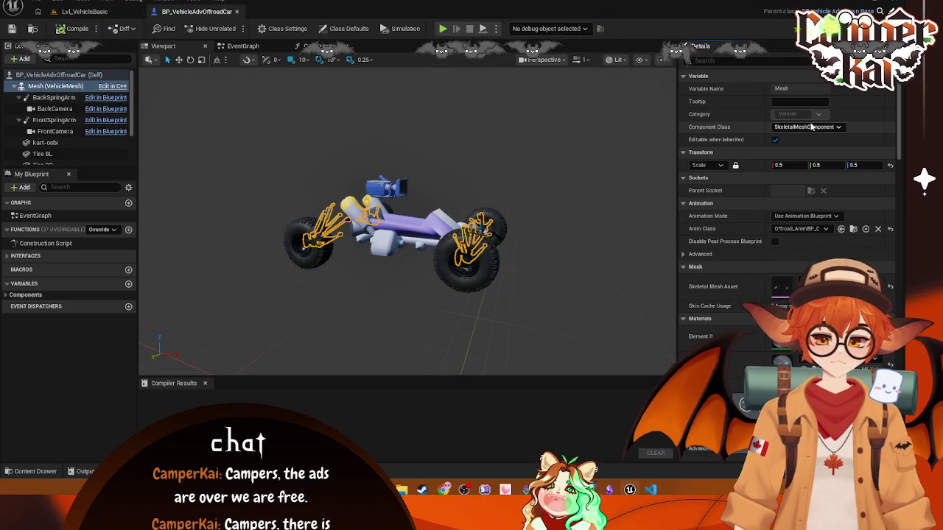
Step: Check the Mesh component's Component Class options and close the list unchanged
left_click(835, 128)
left_click(838, 128)
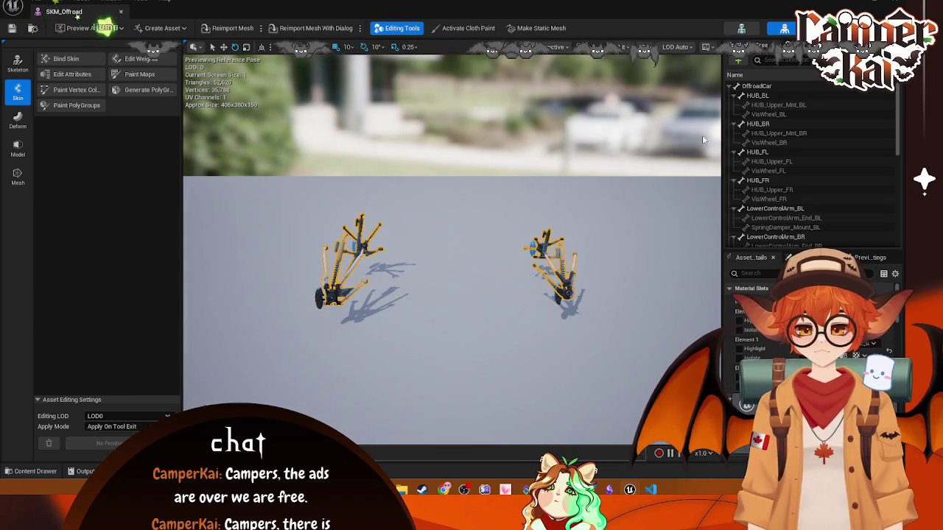
left_click(764, 87)
left_click(759, 95)
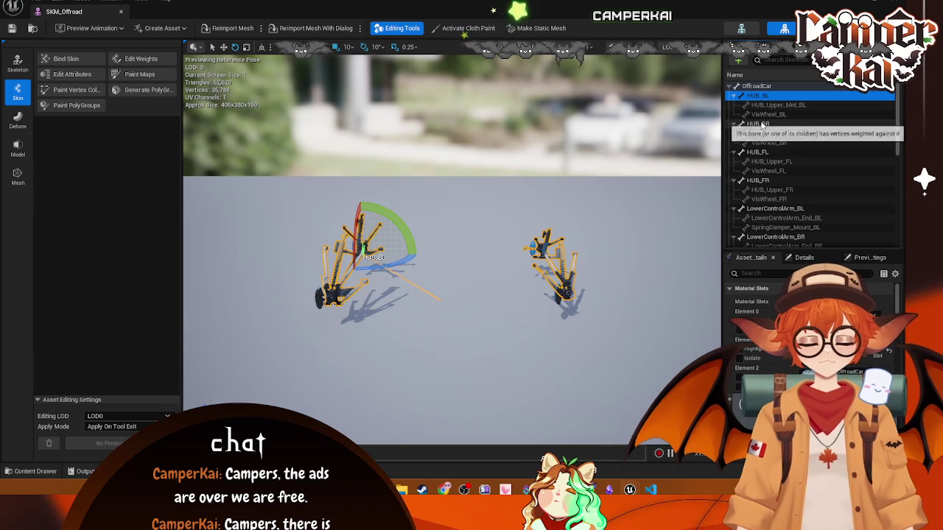
left_click(762, 123)
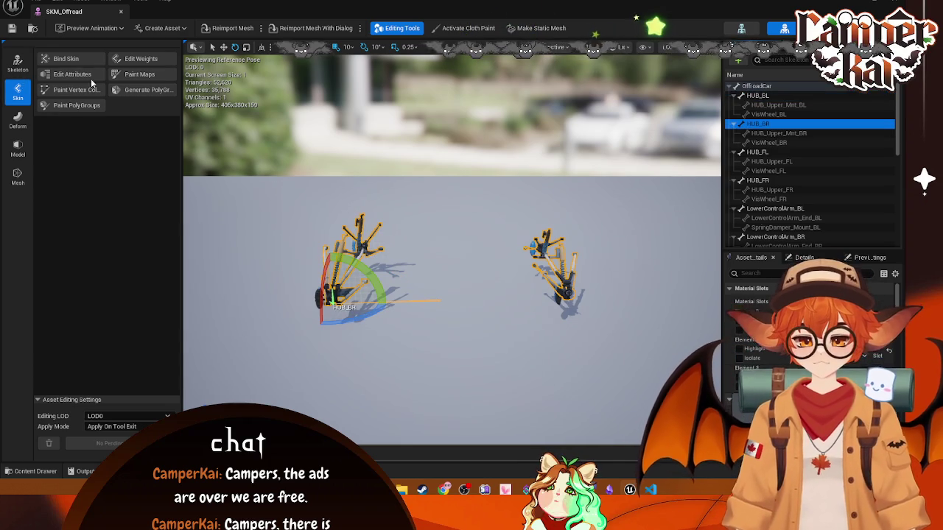
left_click(325, 299)
key("w")
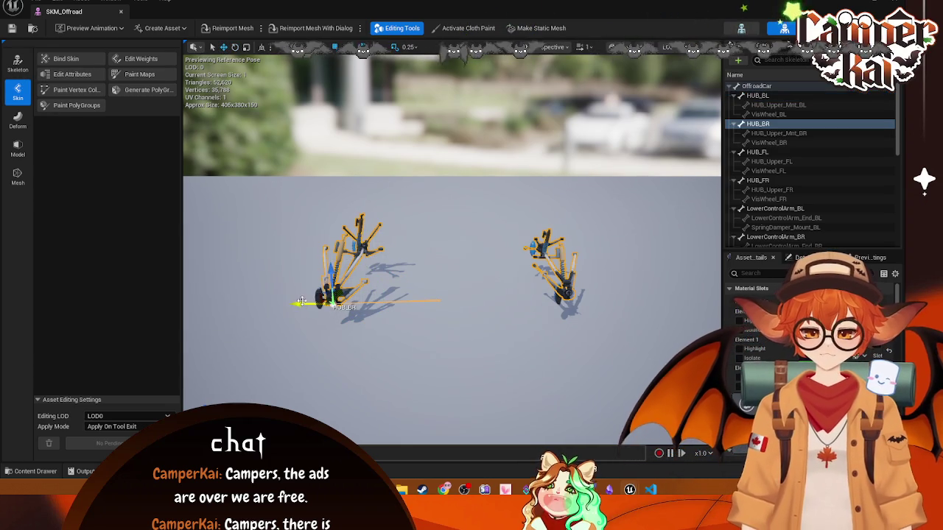
left_click_drag(301, 302, 387, 302)
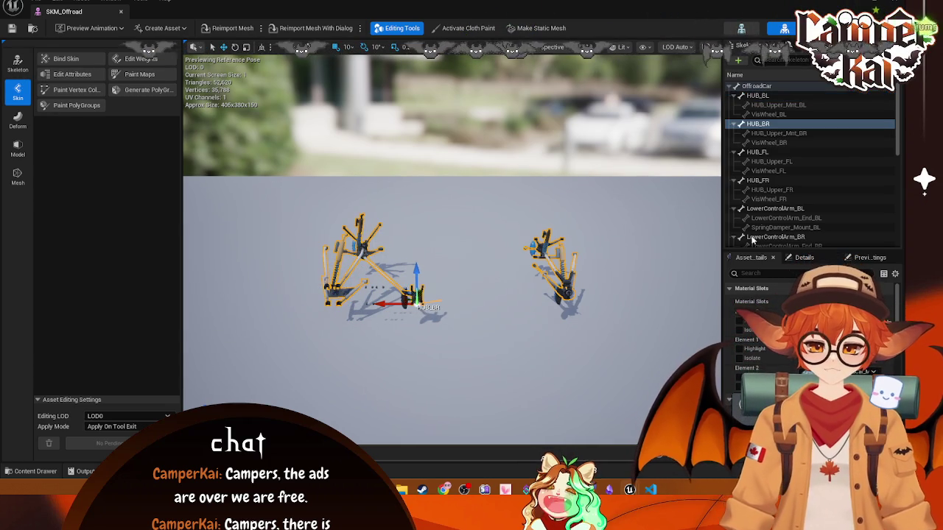
key("ctrl+z")
left_click(746, 98)
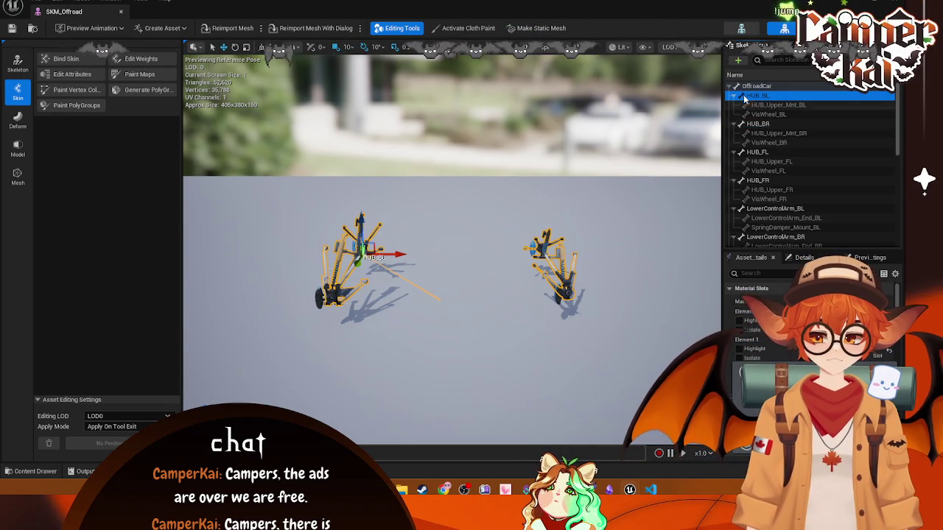
left_click(760, 180)
left_click(757, 152)
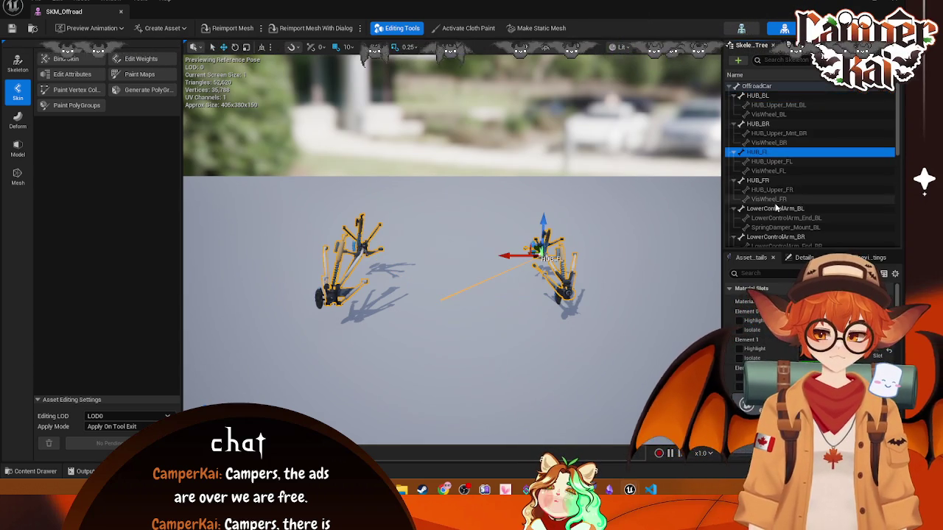
left_click(757, 97)
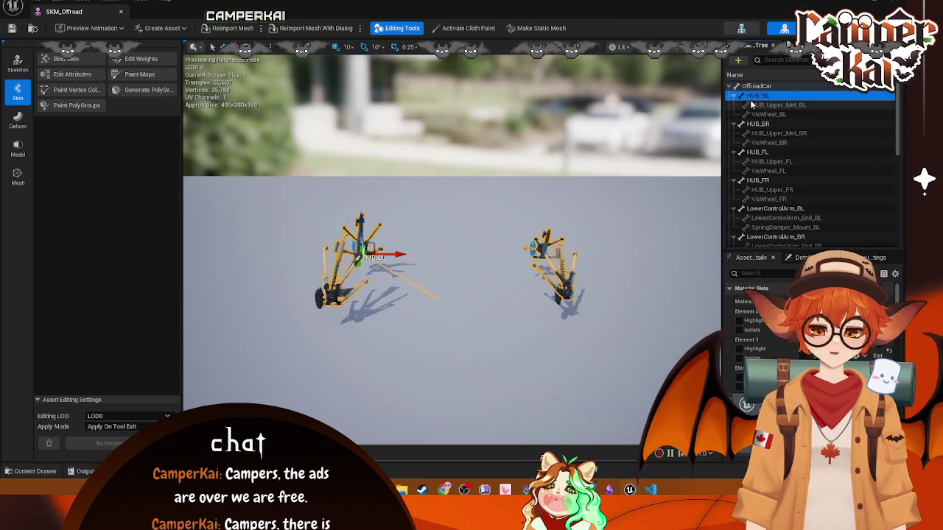
left_click(471, 206)
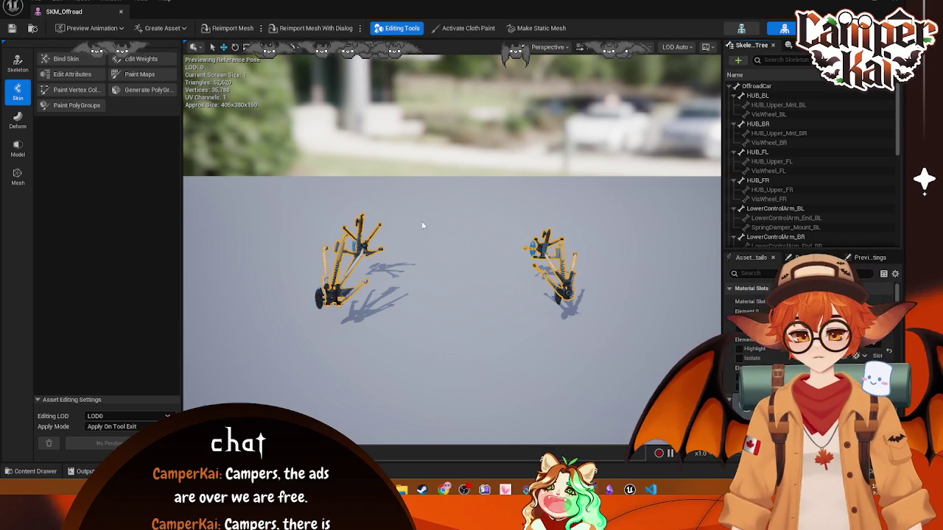
Step: Cycle through the Skeleton, Deform and Model modes in the SKM_Offroad editor
left_click(18, 63)
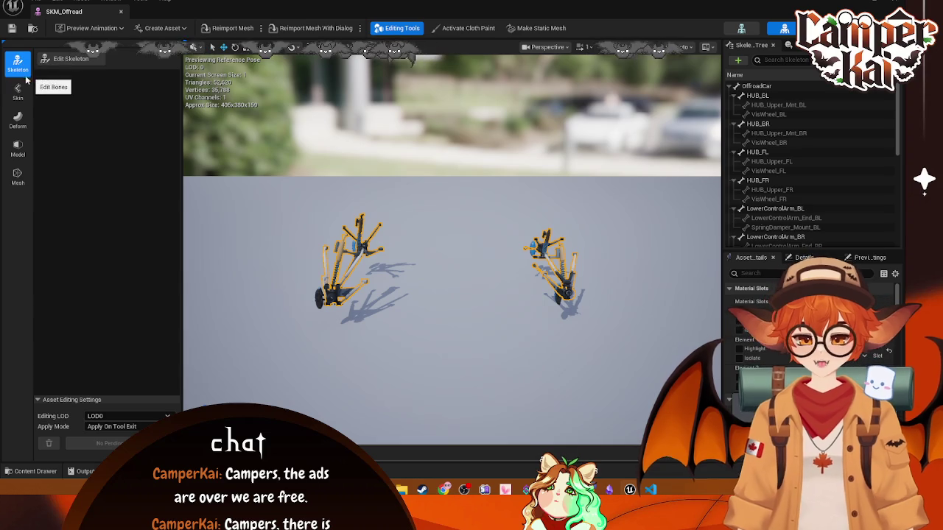
left_click(18, 120)
left_click(17, 149)
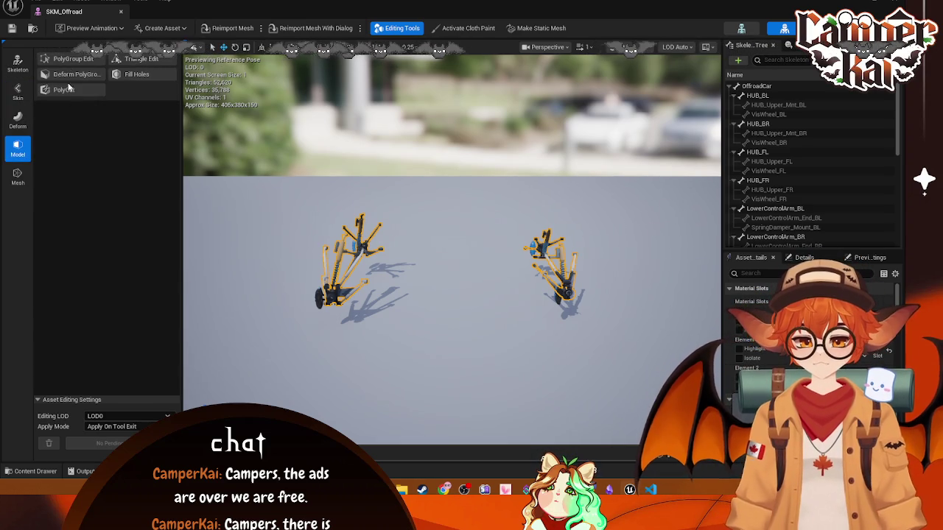
left_click(408, 189)
mouse_move(408, 190)
left_mouse_down()
mouse_move(434, 221)
mouse_move(173, 100)
left_mouse_up()
Step: Cancel a PolyGroup Edit, select the HUB_BL bone in Mesh mode, and close SKM_Offroad
left_click(73, 61)
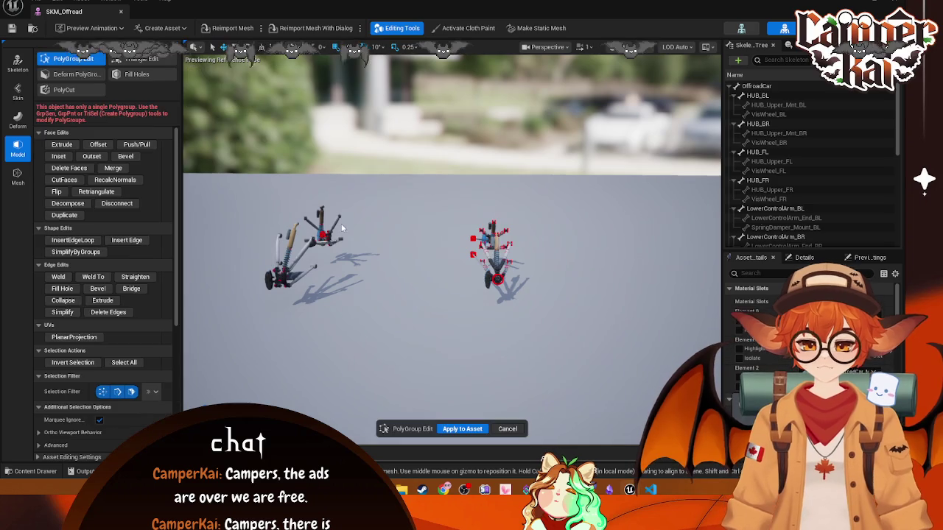
left_click_drag(353, 191, 214, 295)
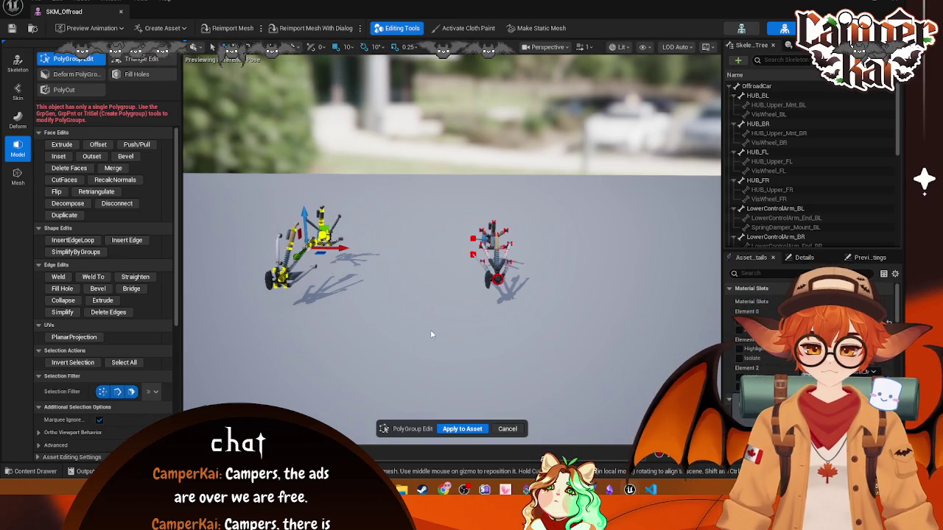
left_click(507, 429)
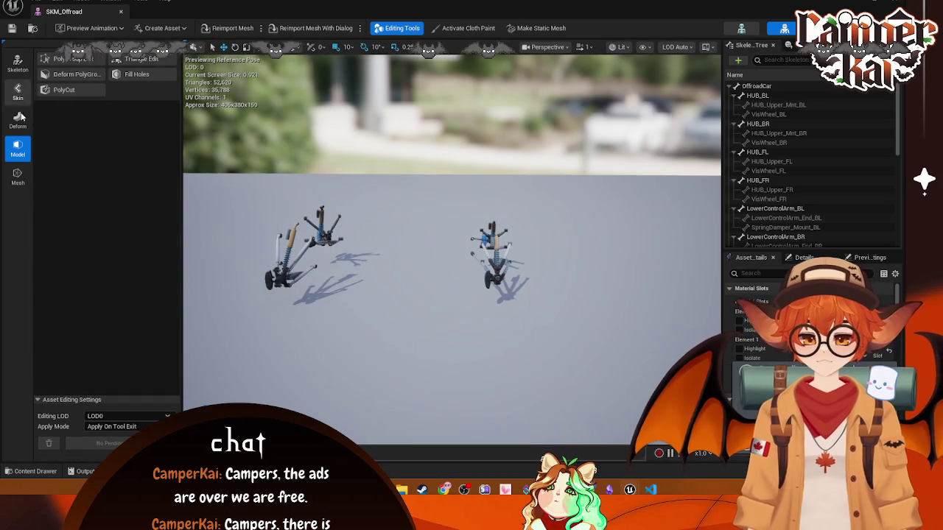
left_click(17, 174)
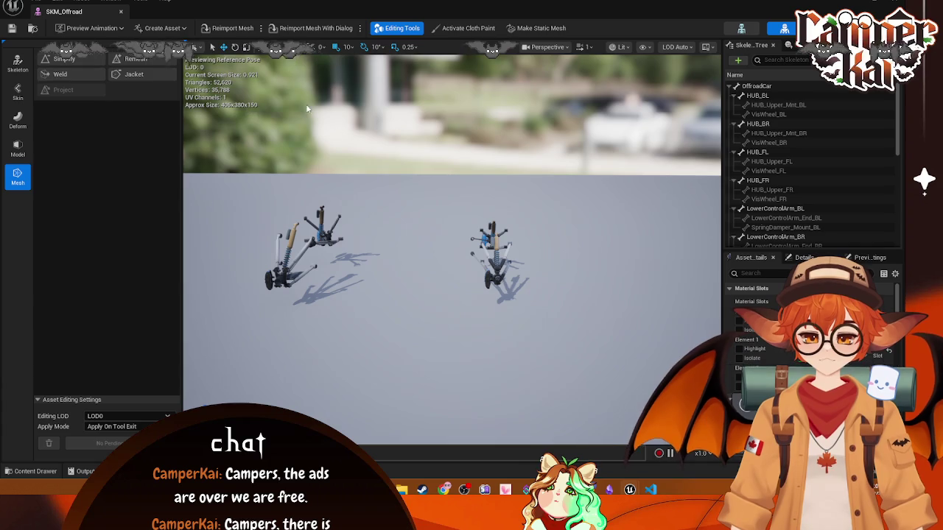
mouse_move(370, 172)
left_mouse_down()
mouse_move(324, 169)
mouse_move(357, 168)
left_mouse_up()
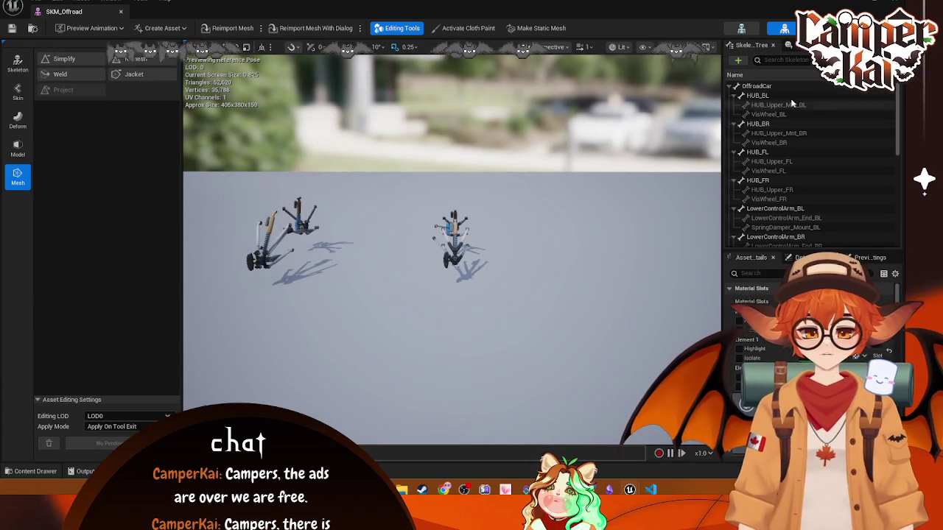
left_click(760, 96)
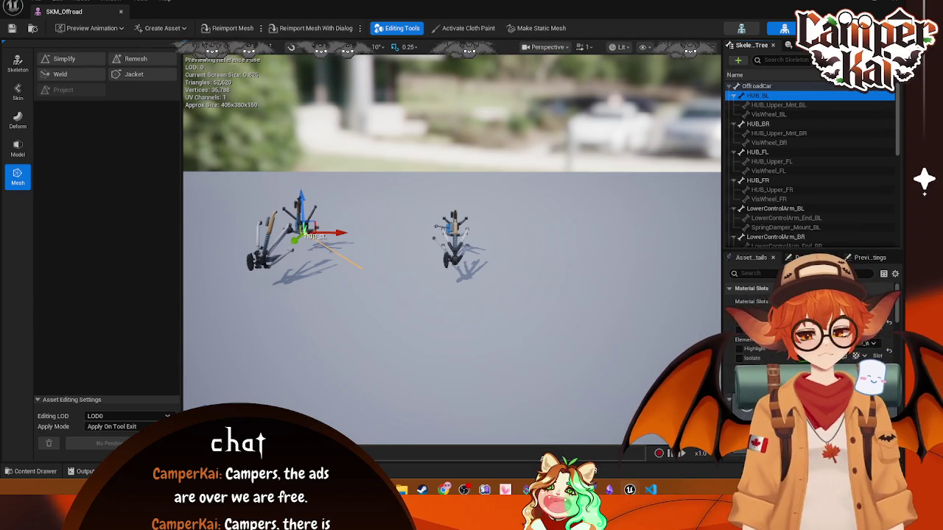
left_click(120, 13)
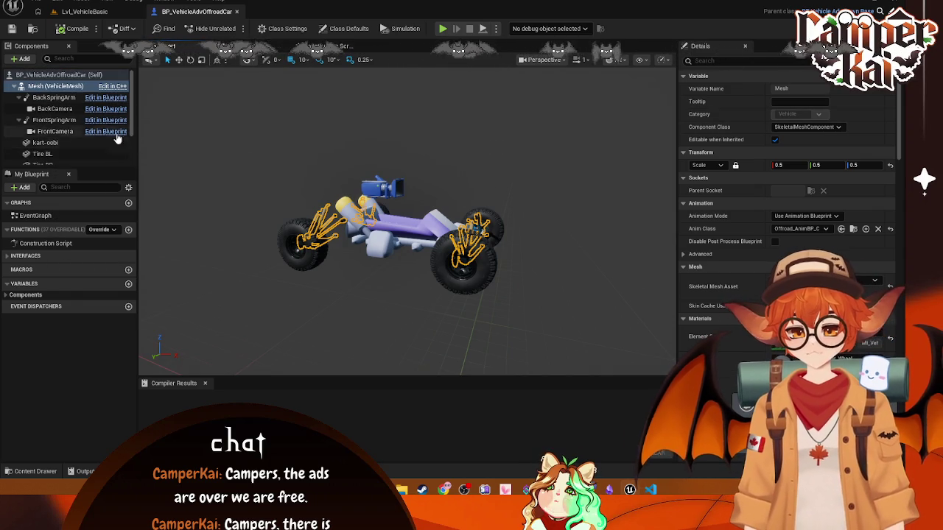
scroll(788, 221, "down", 5)
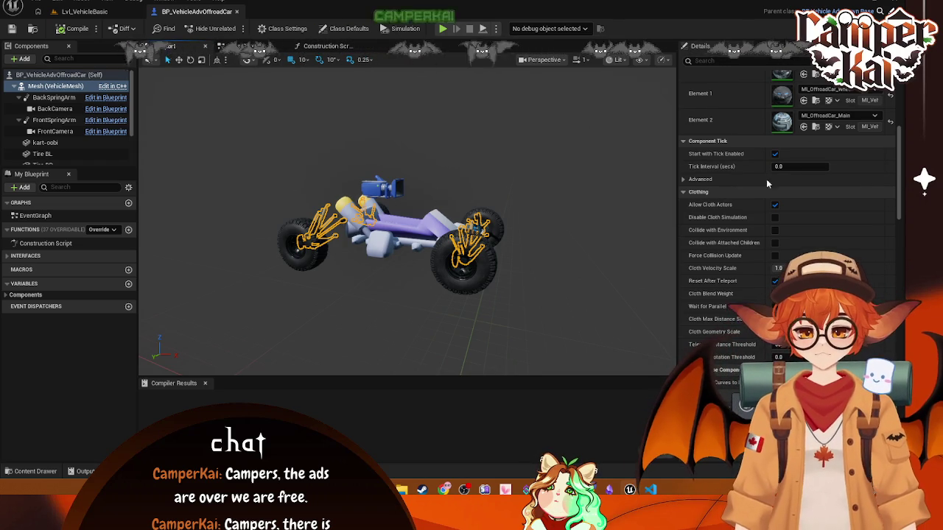
scroll(721, 185, "up", 5)
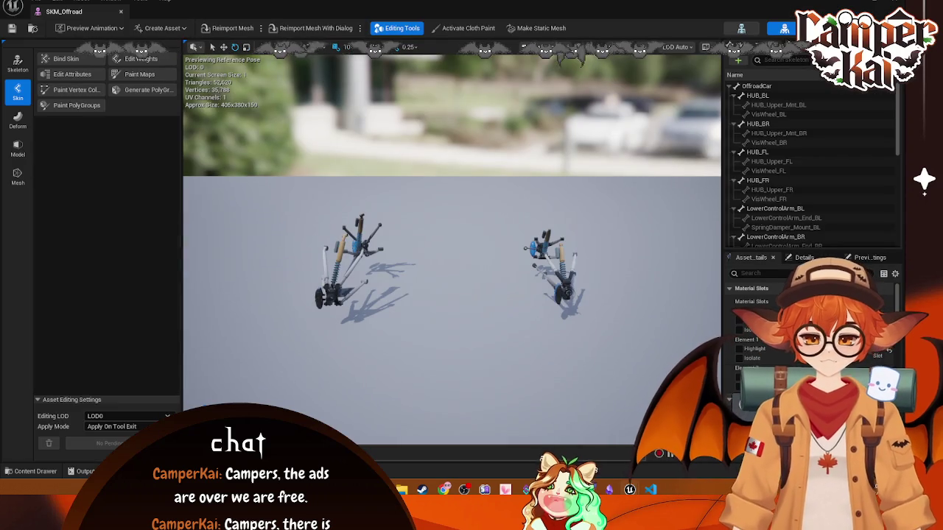
Step: Select the HUB_BL bone, test-move it right along X, then undo the move
left_click(360, 221)
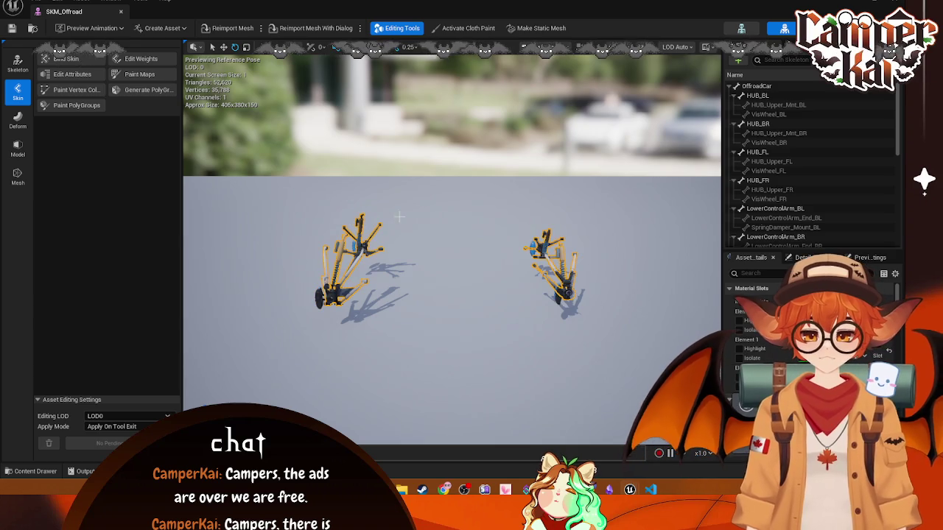
left_click(758, 95)
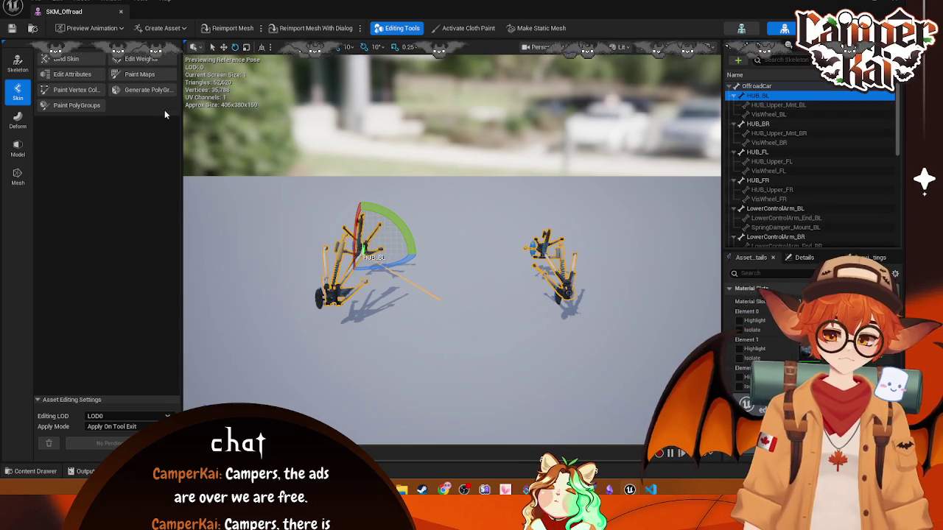
left_click(223, 47)
mouse_move(398, 252)
left_mouse_down()
mouse_move(490, 262)
mouse_move(448, 267)
left_mouse_up()
scroll(781, 206, "down", 10)
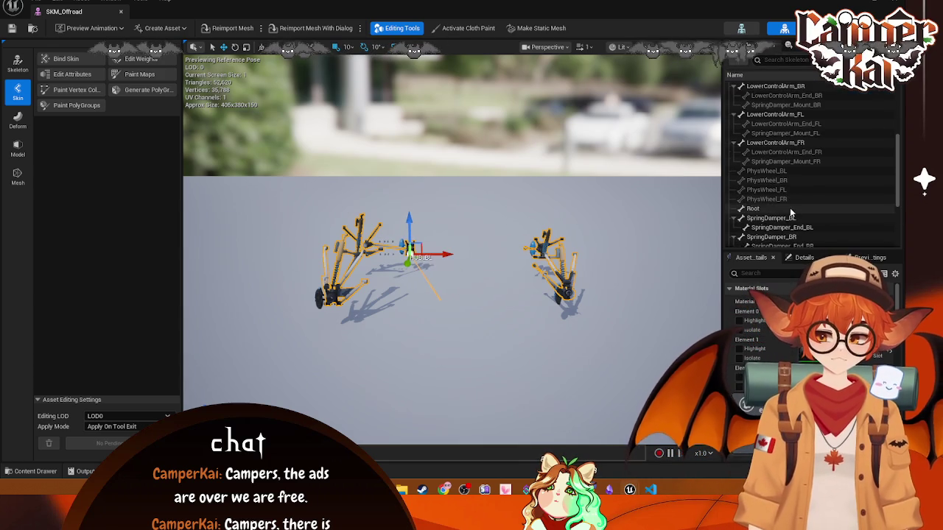
key("ctrl+z")
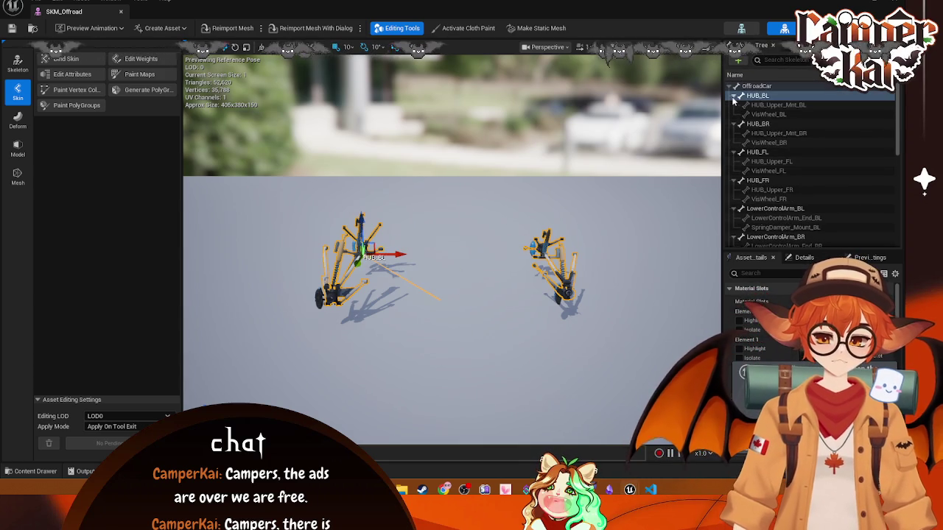
Step: Collapse the child bones of the HUB_BR/FL/FR and four LowerControlArm bones in the Skeleton Tree
left_click(734, 105)
left_click(734, 114)
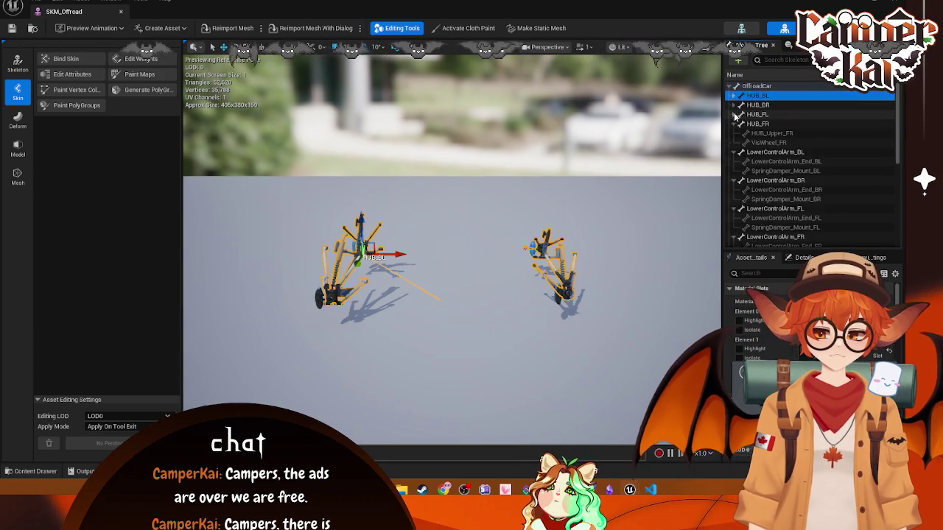
left_click(734, 124)
left_click(734, 133)
left_click(734, 142)
left_click(733, 152)
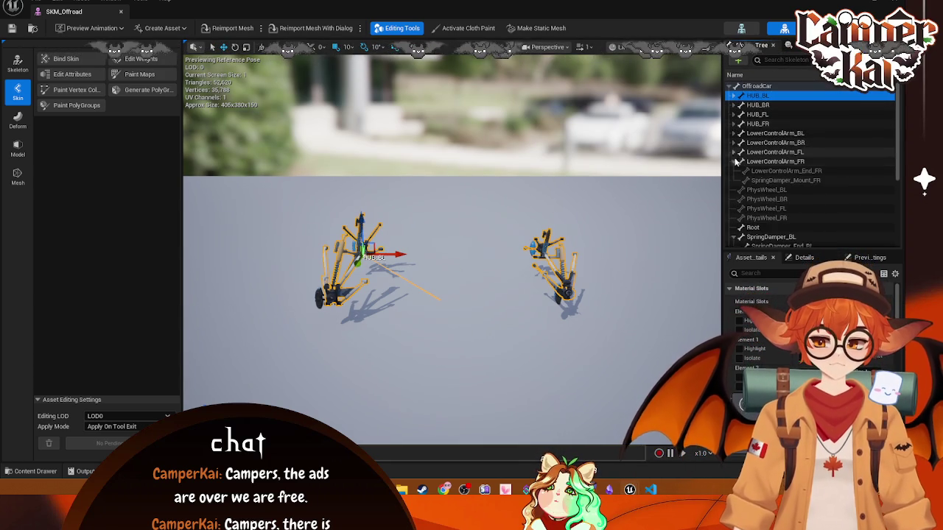
left_click(733, 161)
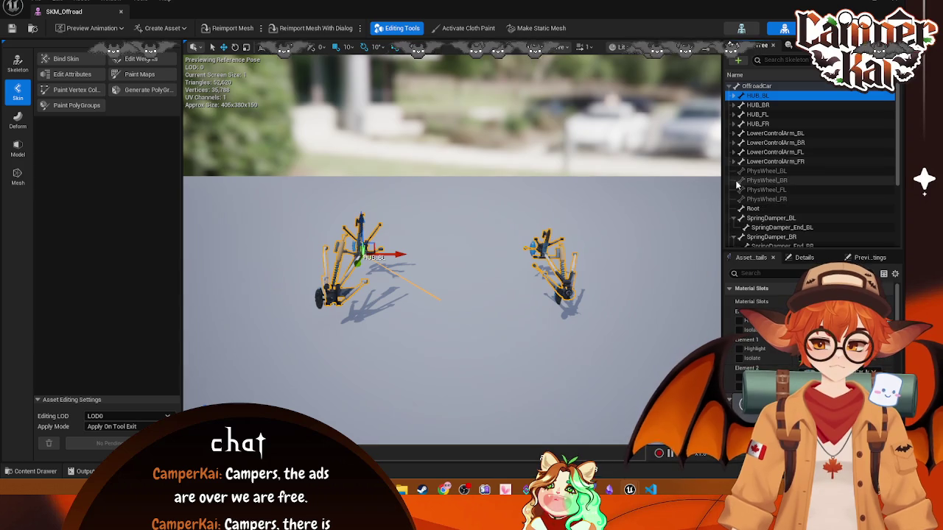
Step: Collapse the SpringDamper_BL/BR/FR and UpperControlArm_BL/BR/FL child bones
left_click(734, 218)
left_click(733, 227)
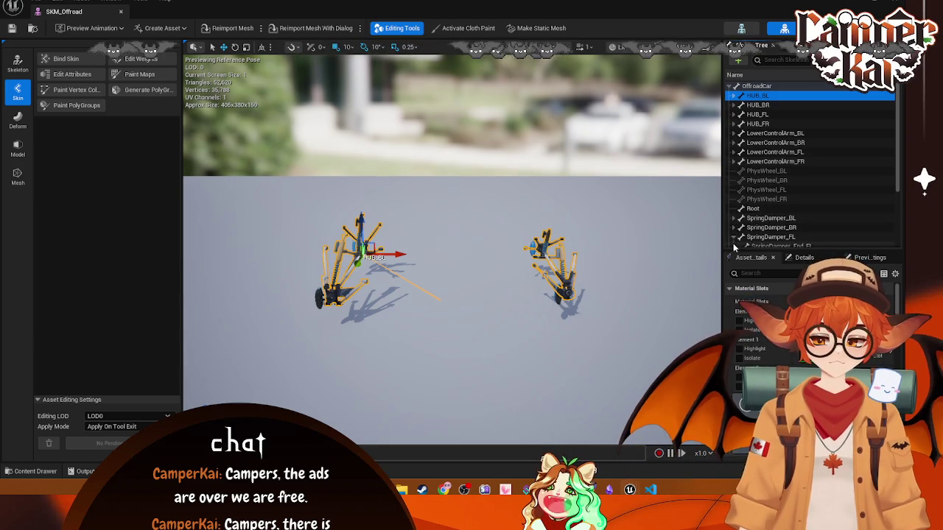
scroll(742, 237, "down", 2)
left_click(734, 202)
left_click(734, 211)
left_click(733, 219)
left_click(734, 231)
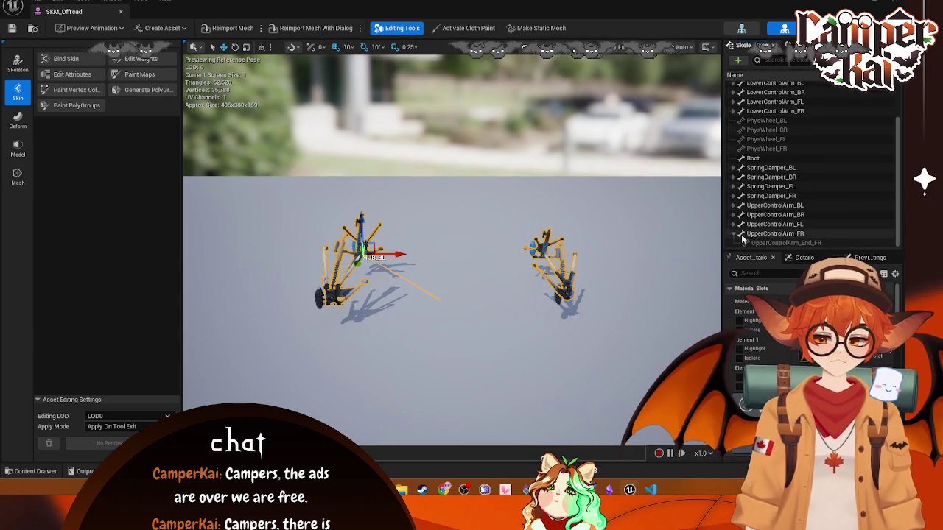
Step: Select UpperControlArm_FR and collapse the remaining SpringDamper and UpperControlArm child bones
left_click(794, 243, "ctrl")
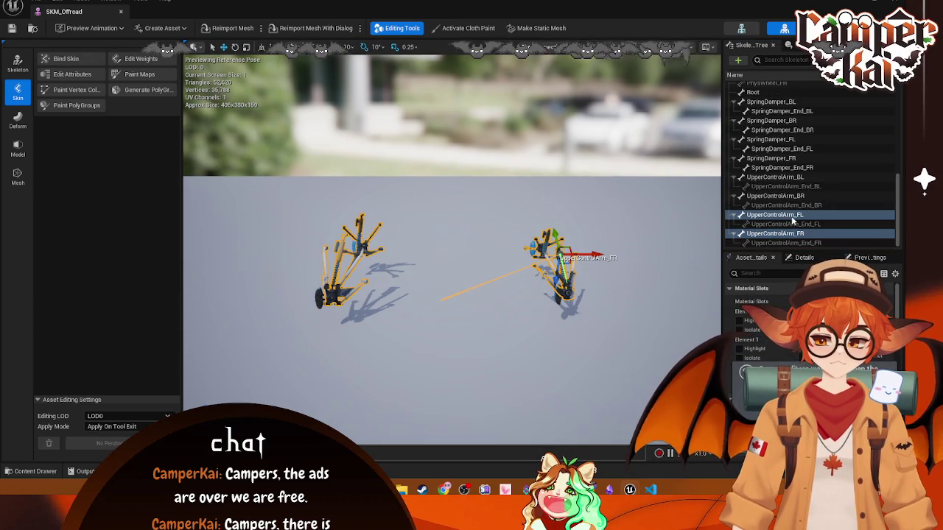
left_click(734, 215)
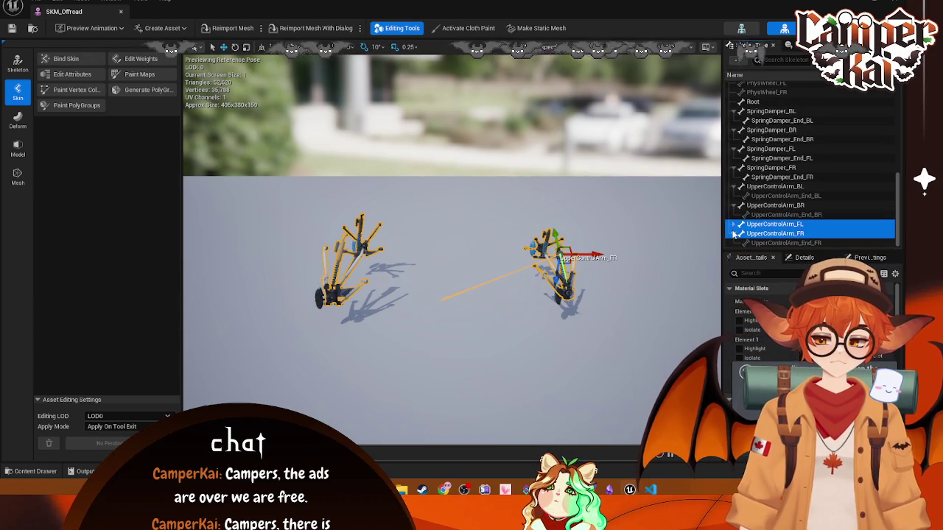
left_click(734, 130)
left_click(735, 120)
left_click(734, 149)
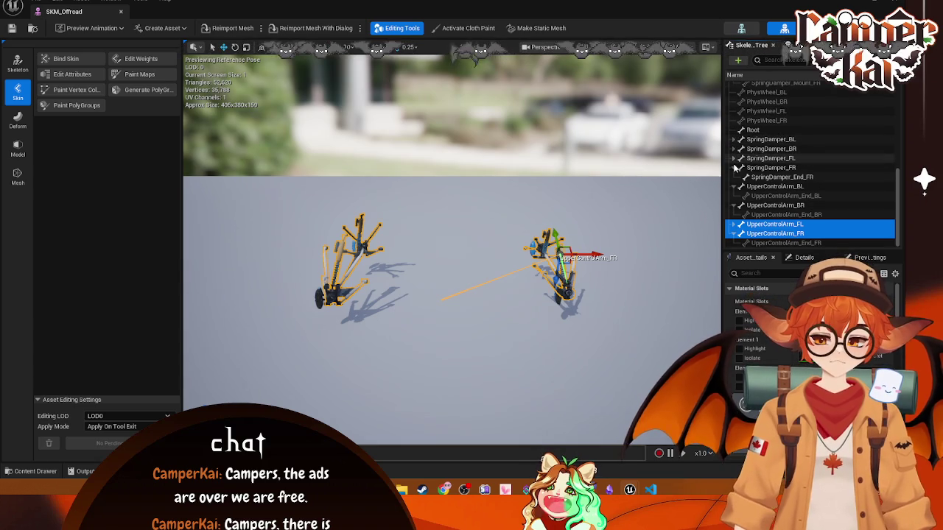
left_click(734, 168)
left_click(735, 186)
left_click(735, 206)
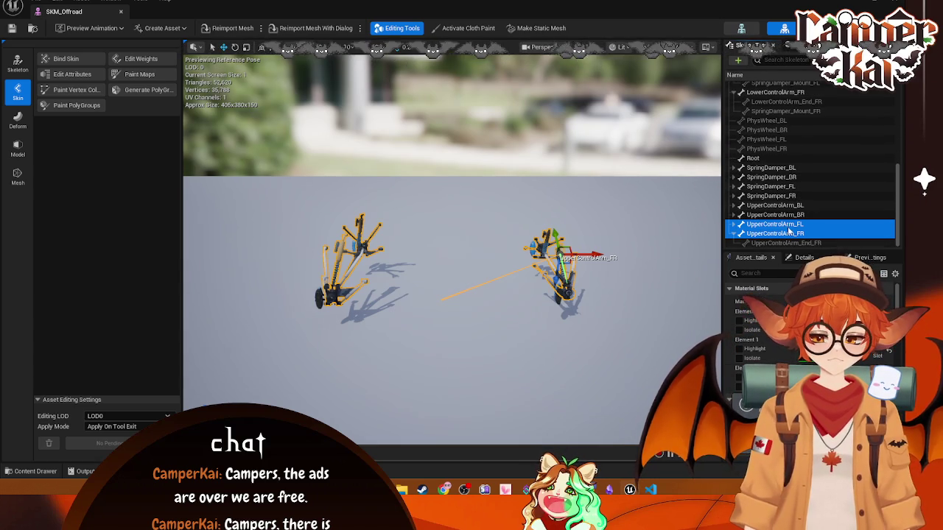
Step: Show UpperControlArm_FR's properties, test-move the bone left along X, and undo
left_click(804, 257)
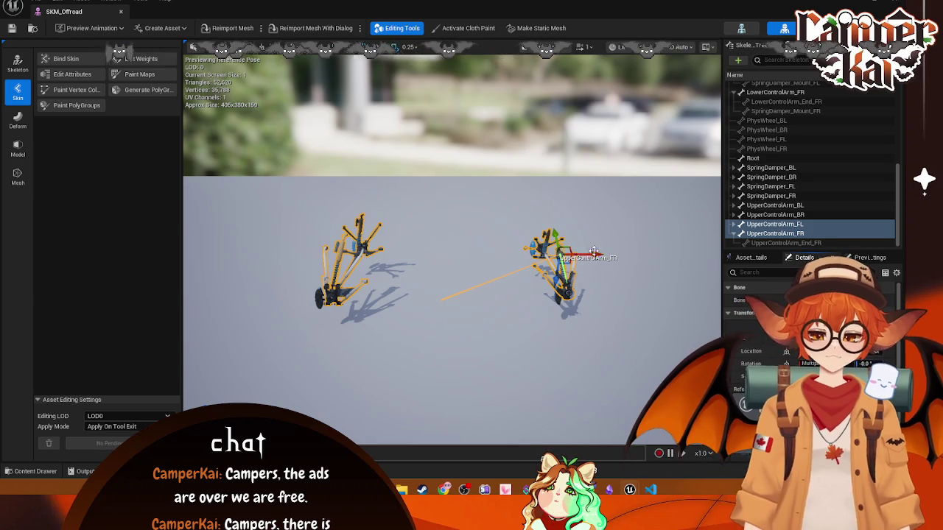
left_click_drag(593, 251, 519, 256)
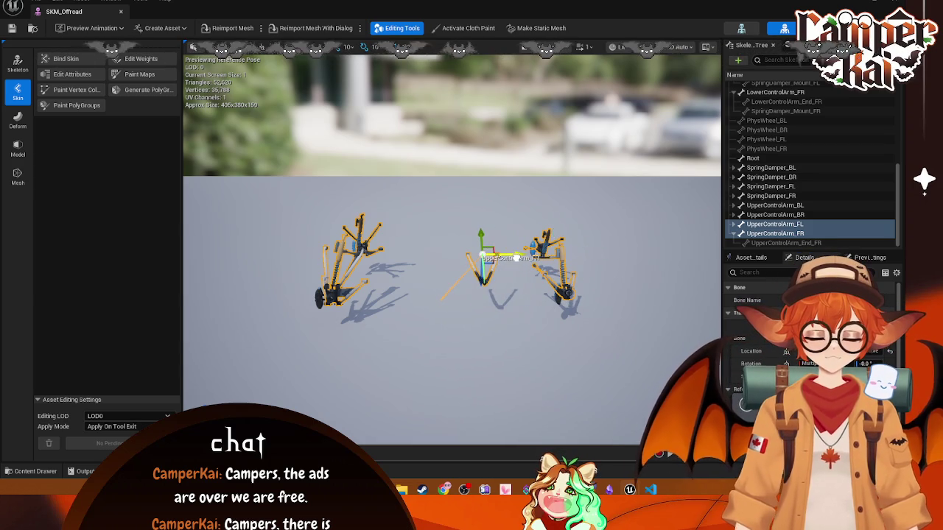
key("ctrl+z")
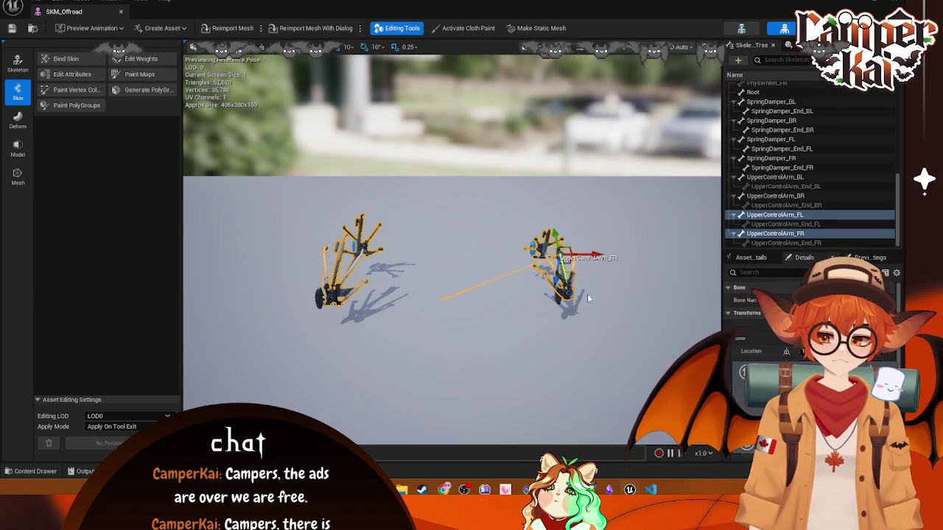
Step: Select both the UpperControlArm_FL and UpperControlArm_FR bones, then clear the selection and orbit the preview
left_click(772, 216)
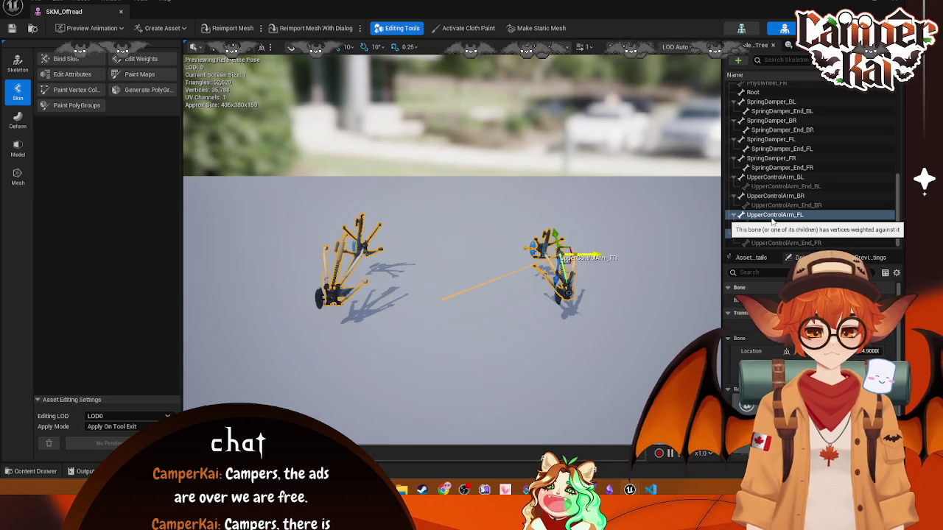
left_click(773, 233, "ctrl")
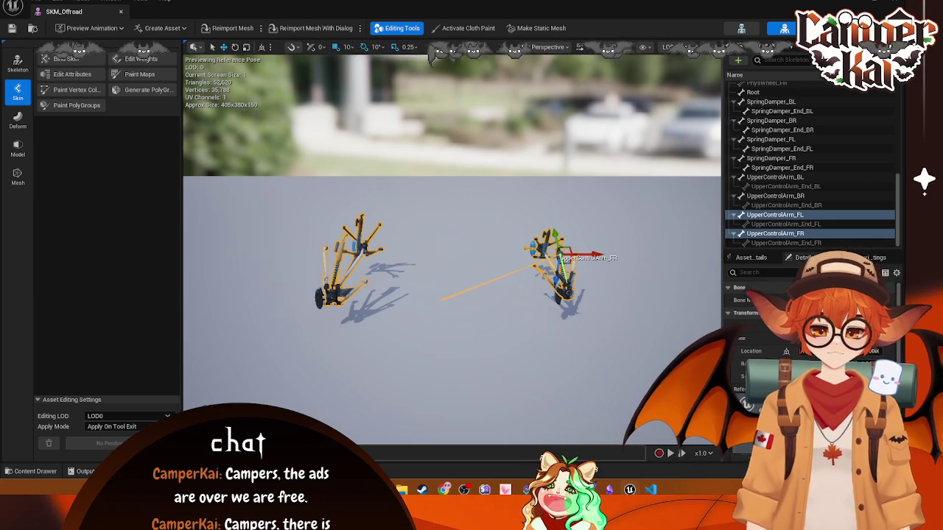
left_click(595, 219)
left_click_drag(595, 218, 518, 153)
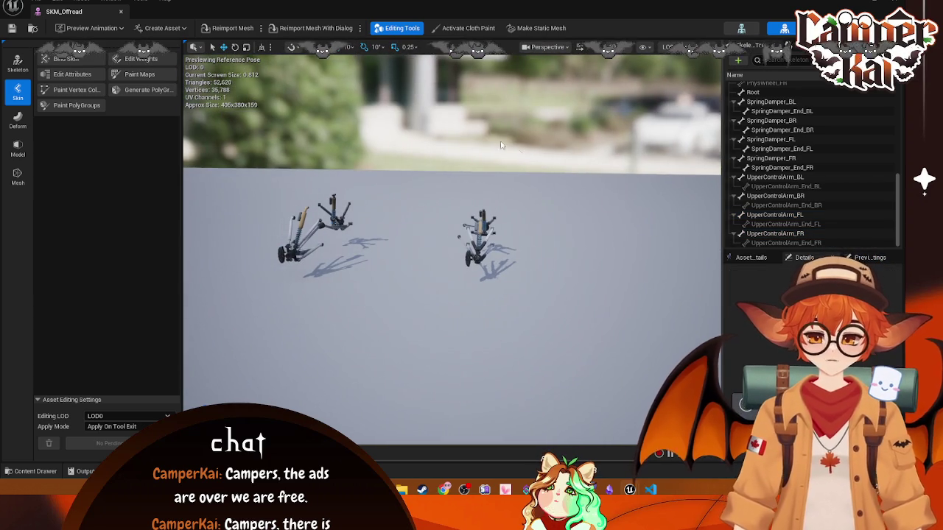
mouse_move(538, 187)
left_mouse_down()
mouse_move(508, 178)
mouse_move(531, 184)
left_mouse_up()
scroll(804, 131, "up", 5)
scroll(805, 131, "up", 2)
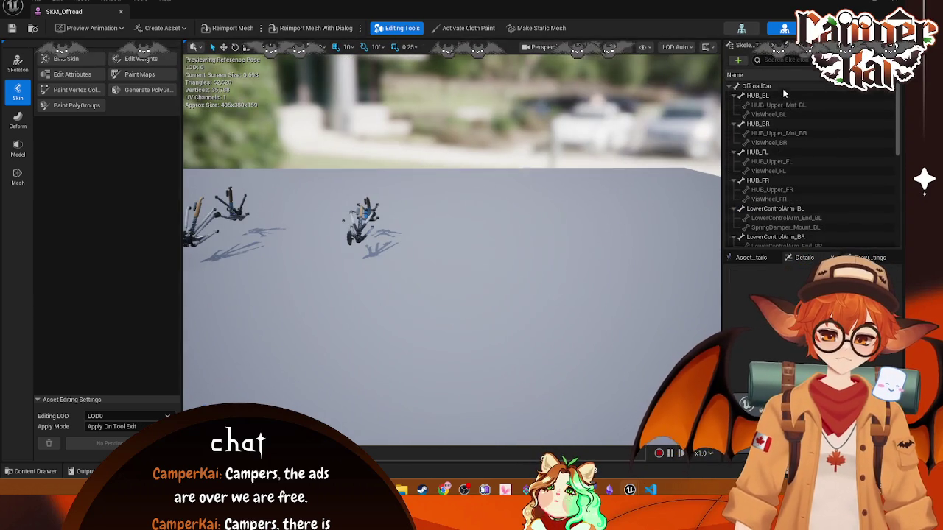
left_click(770, 45)
left_click(746, 46)
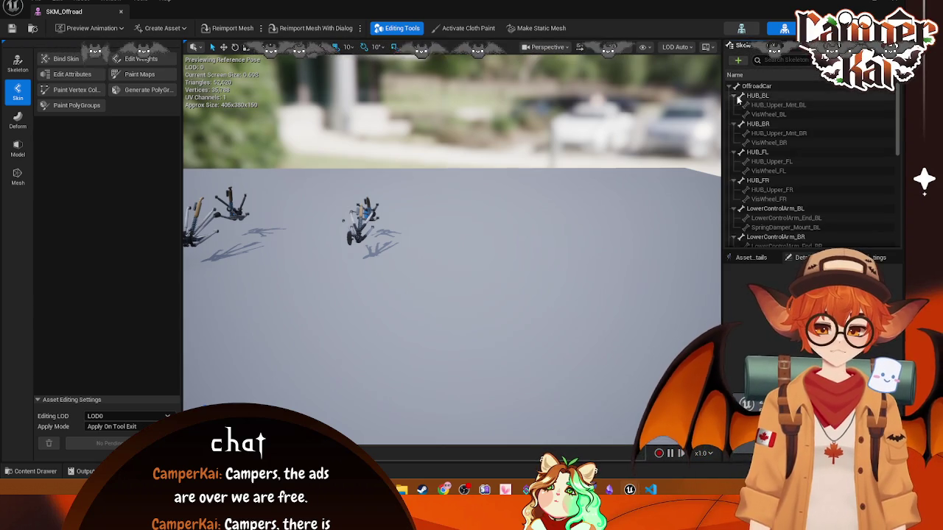
left_click(734, 96)
left_click(735, 105)
left_click(735, 115)
left_click(734, 124)
left_click(734, 133)
left_click(734, 143)
left_click(734, 152)
left_click(734, 161)
left_click(734, 218)
left_click(735, 227)
scroll(773, 229, "down", 2)
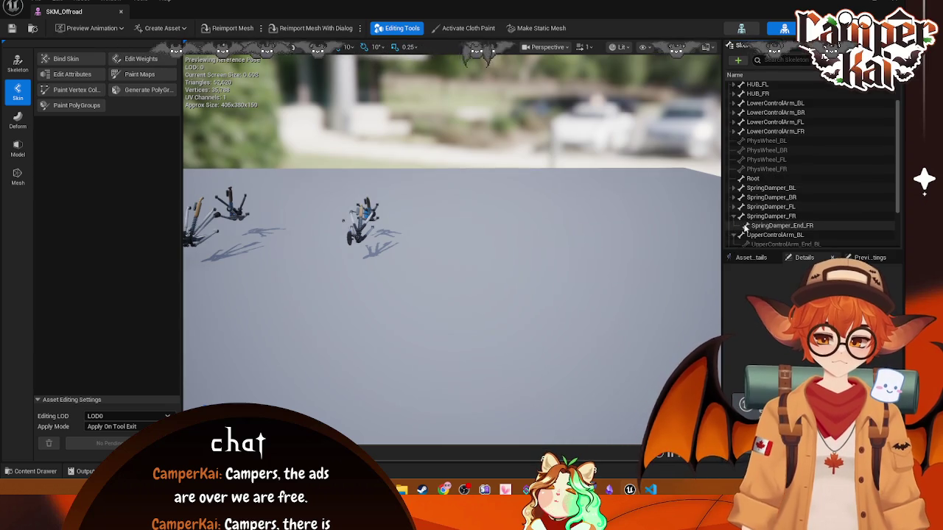
scroll(761, 228, "down", 2)
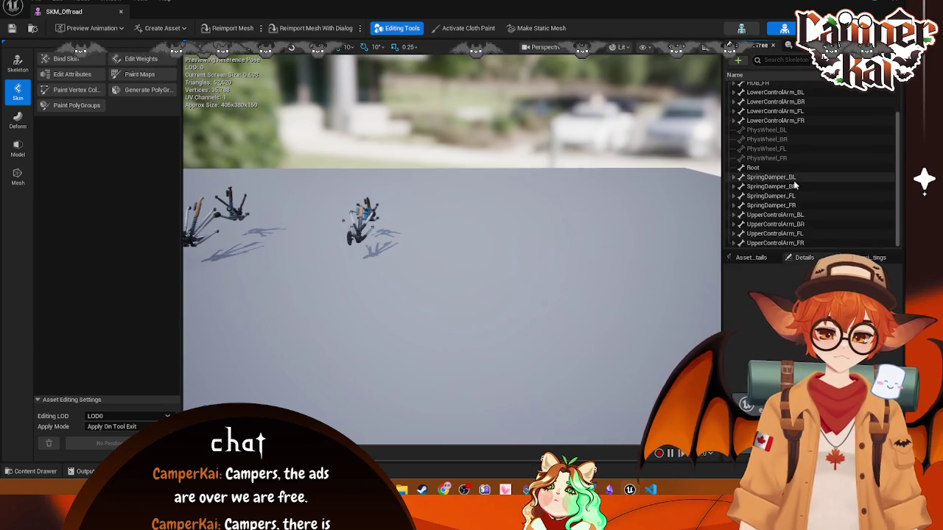
left_click_drag(783, 180, 794, 111)
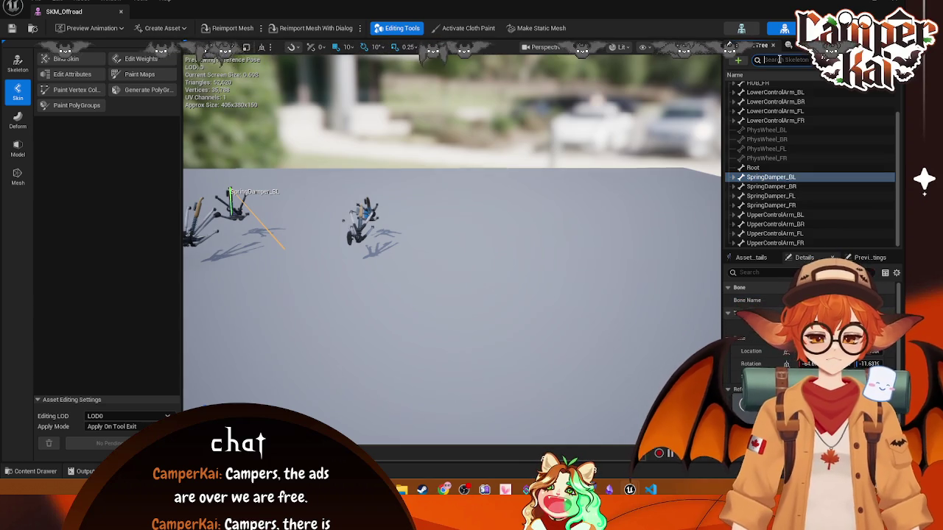
type("BL")
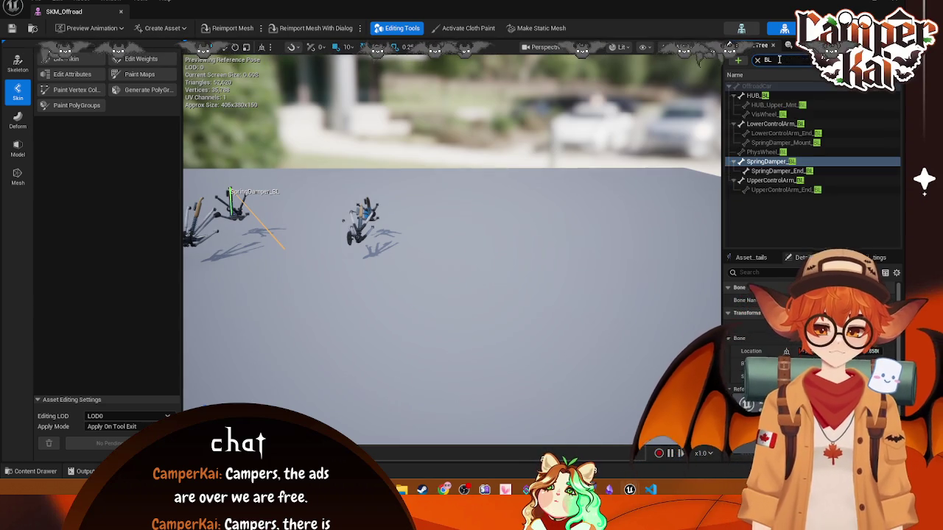
left_click(733, 95)
left_click(733, 105)
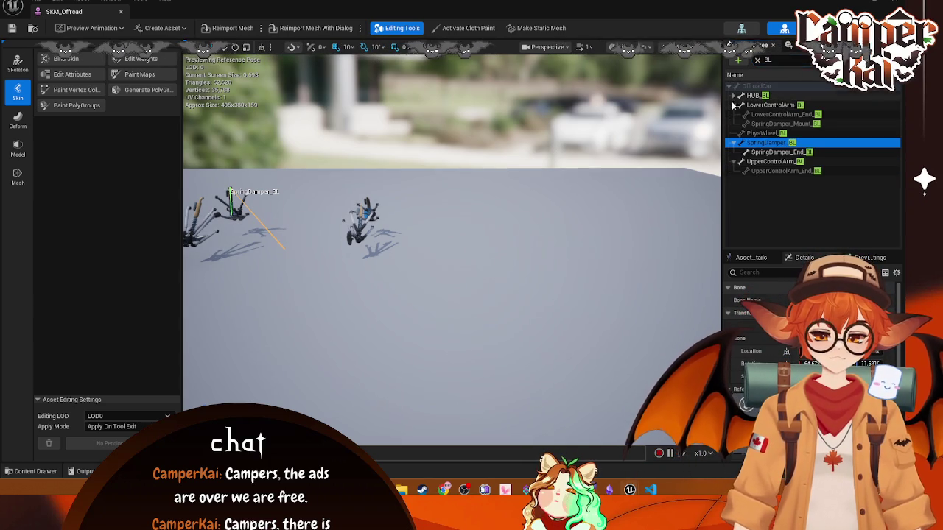
left_click(733, 124)
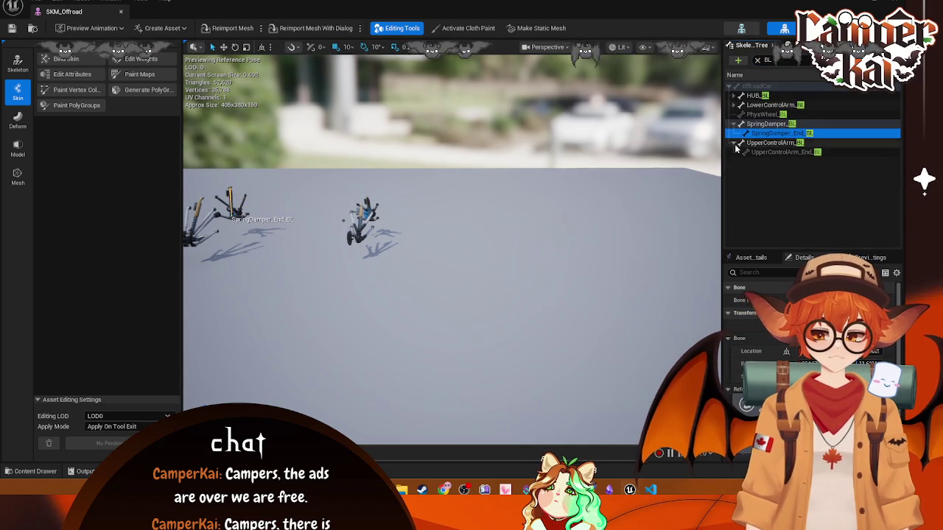
left_click(733, 133)
left_click(748, 97)
left_click(774, 135, "shift")
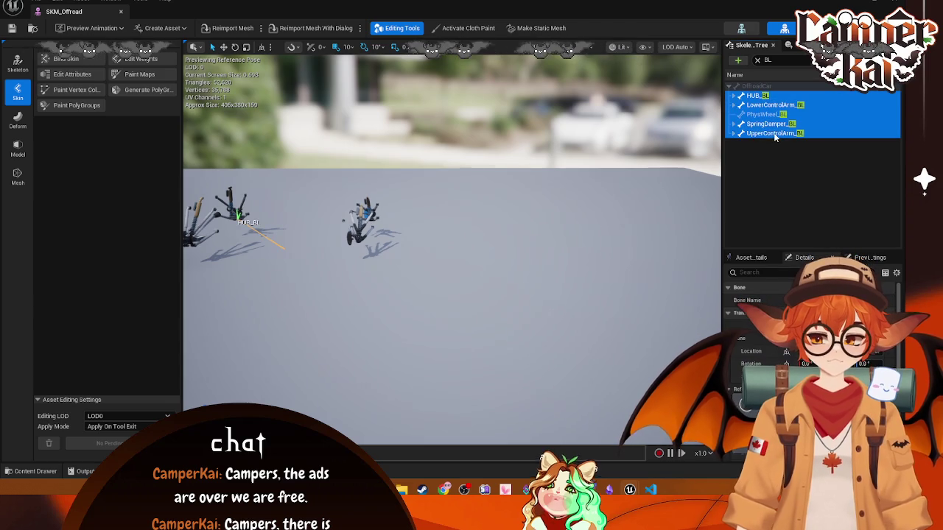
left_click(225, 48)
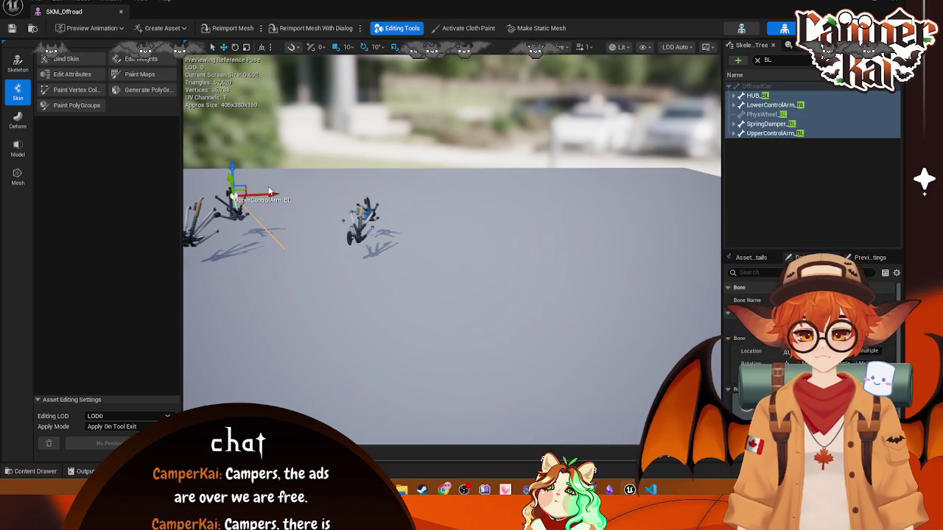
mouse_move(272, 190)
left_mouse_down()
mouse_move(337, 195)
mouse_move(326, 207)
left_mouse_up()
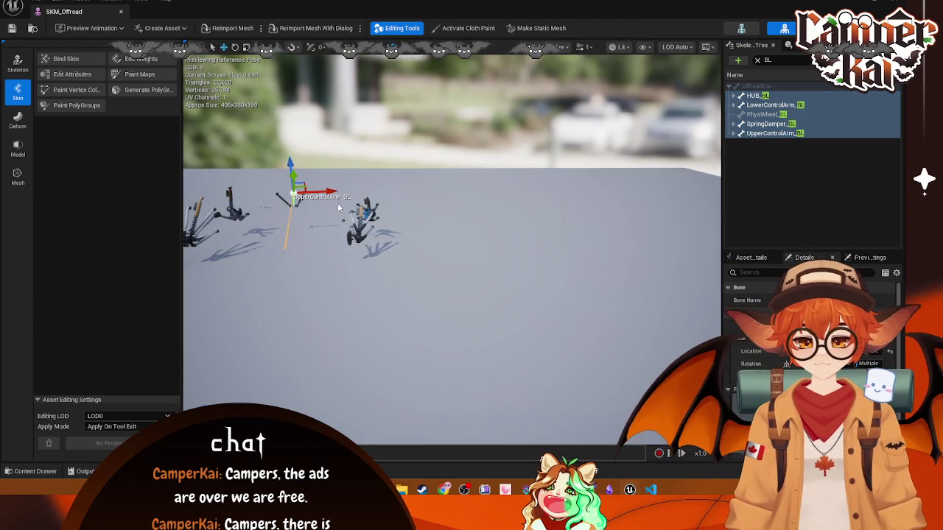
key("ctrl+z")
left_click(757, 60)
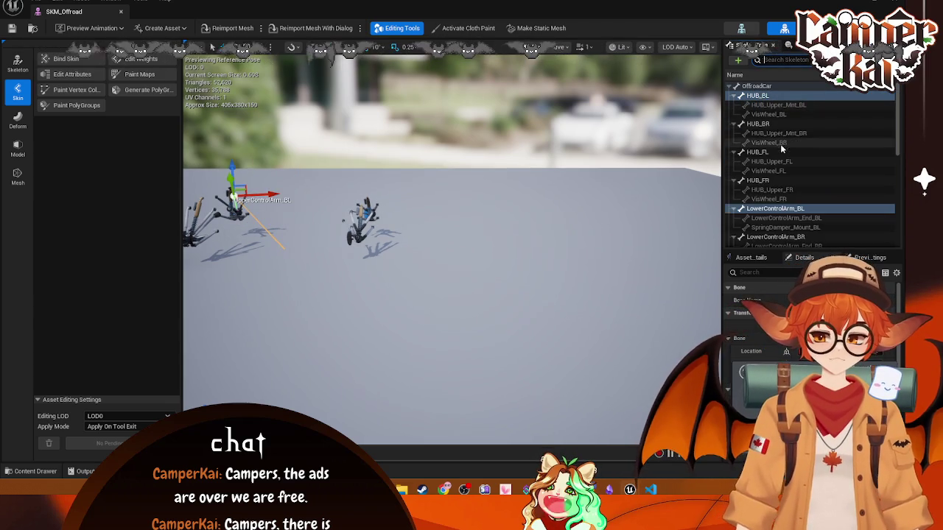
left_click(741, 96)
left_click(740, 105)
left_click(740, 114)
left_click(741, 124)
left_click(740, 133)
left_click(740, 142)
left_click(740, 152)
left_click(753, 209)
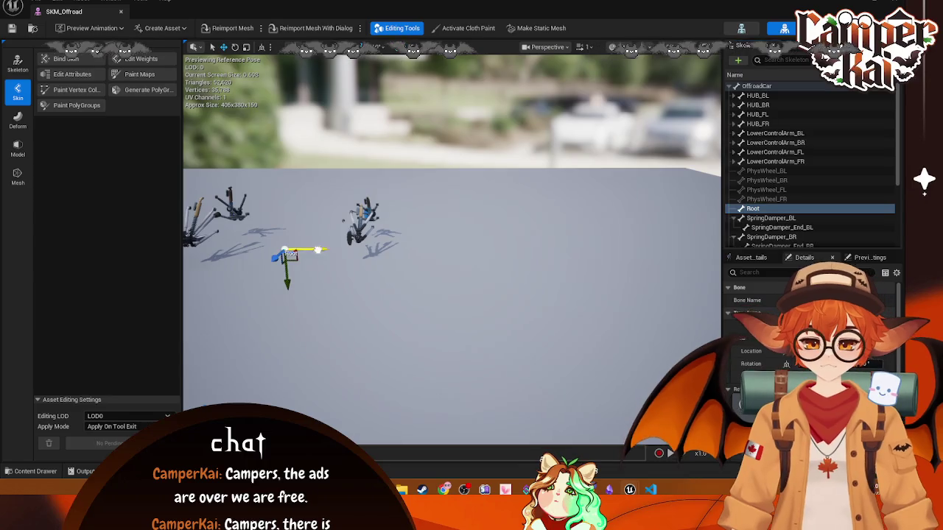
key("ctrl+z")
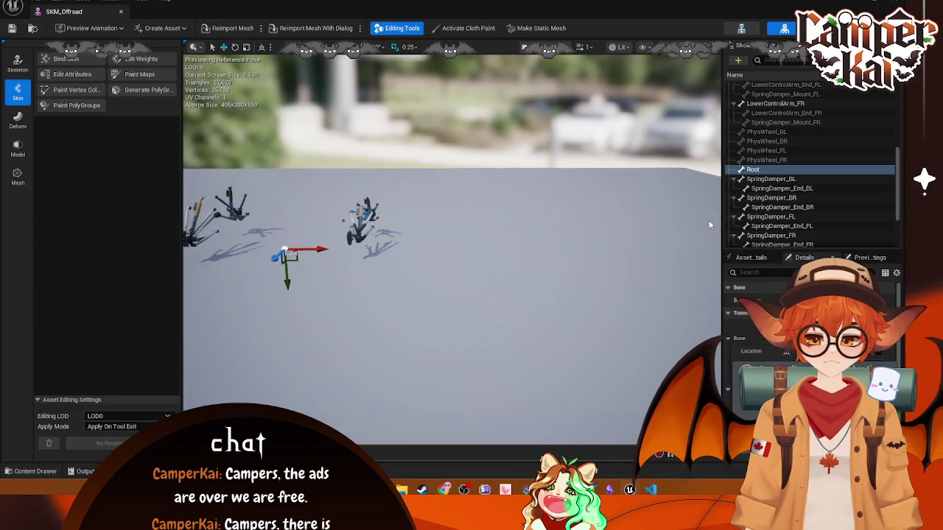
left_click(121, 12)
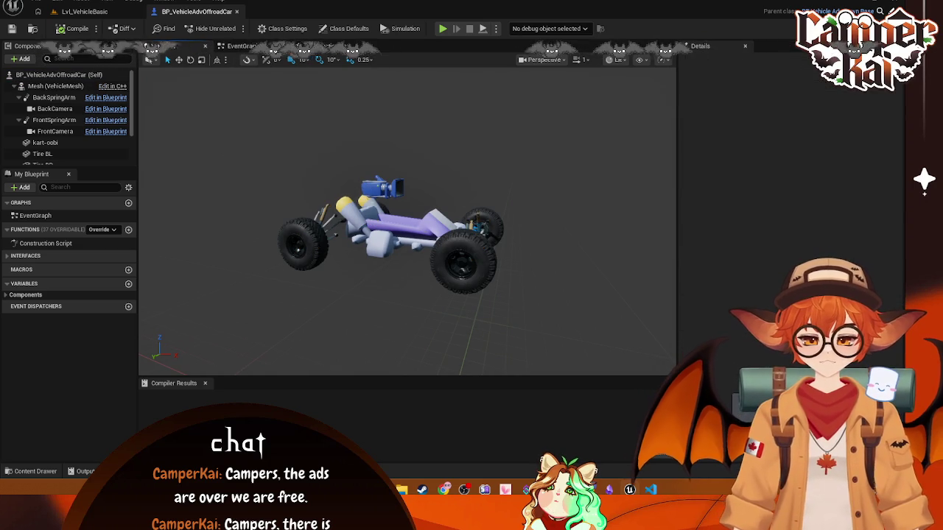
Step: Close the offroad car blueprint and open VehicleTemplate > Blueprints > BP_VehicleAdvPawnBase
left_click(237, 12)
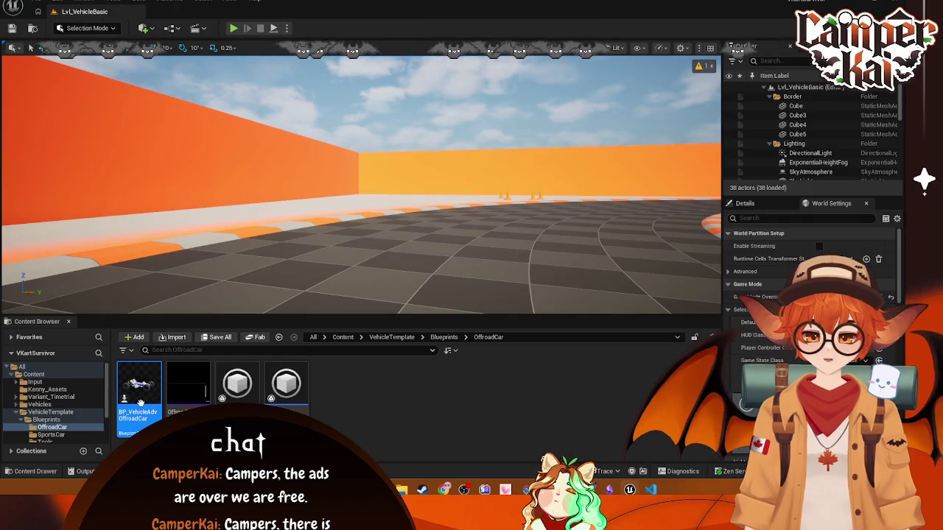
left_click(46, 442)
scroll(52, 420, "down", 1)
left_click(50, 398)
left_click(48, 404)
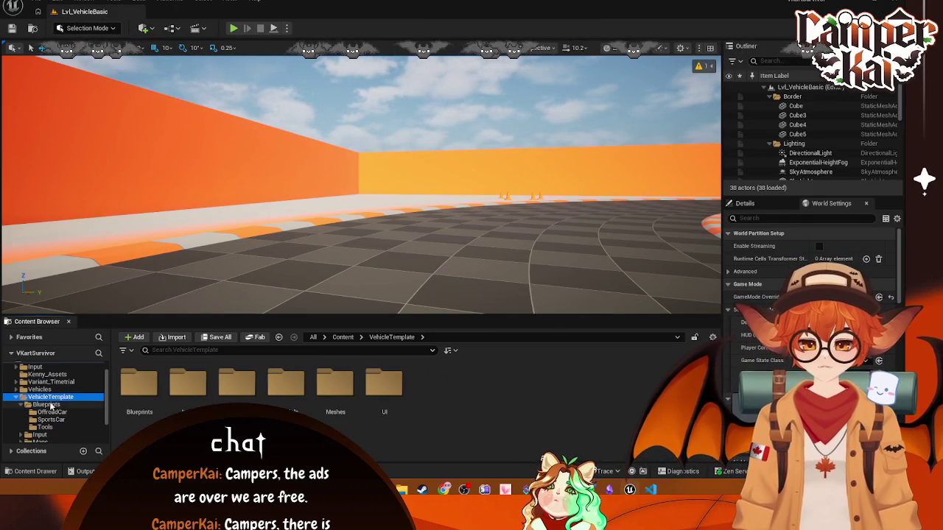
left_click(390, 395)
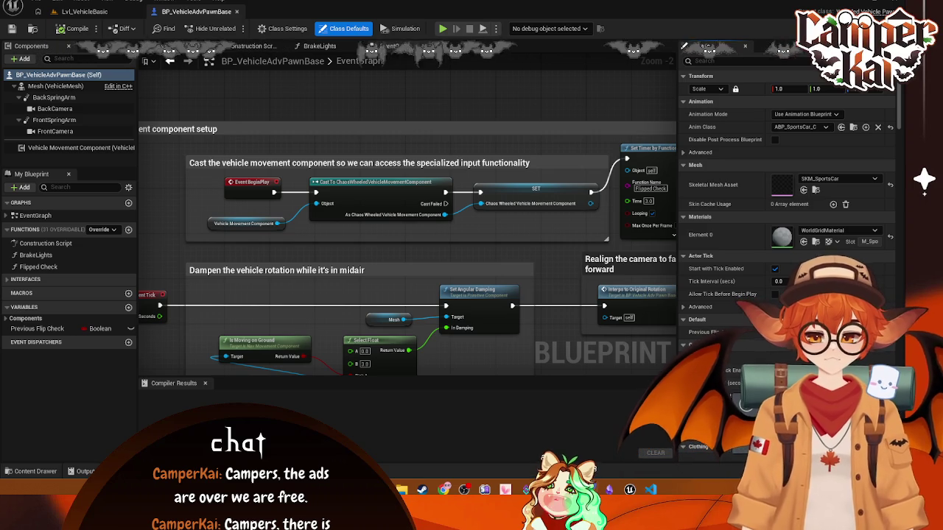
Step: Move the base-class comment above Movement component setup and look over the event graph
scroll(466, 290, "down", 3)
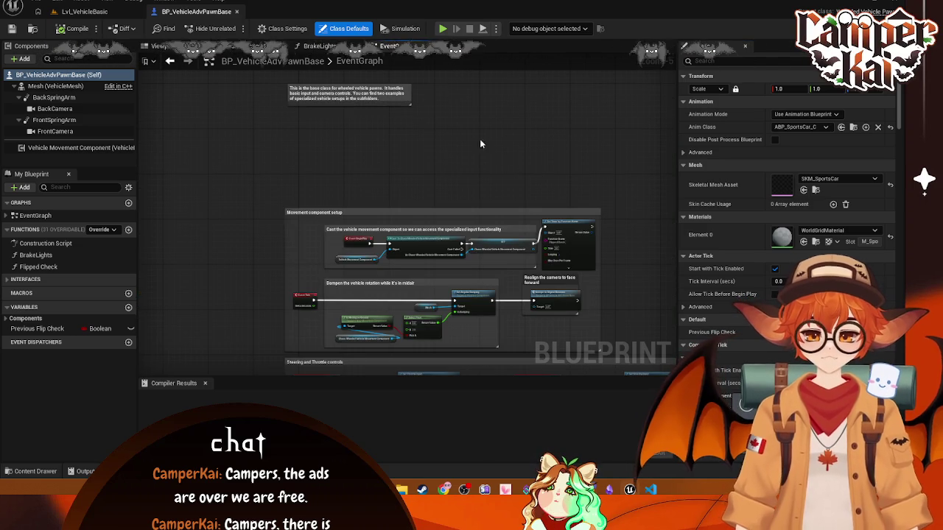
left_click_drag(379, 94, 377, 187)
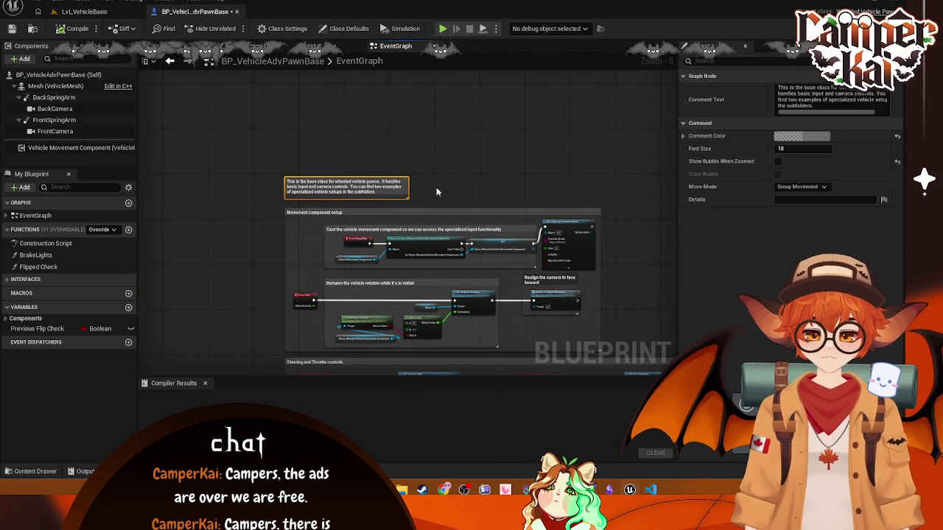
left_click(524, 191)
scroll(524, 191, "up", 2)
scroll(485, 197, "down", 2)
scroll(487, 151, "up", 1)
scroll(472, 146, "down", 3)
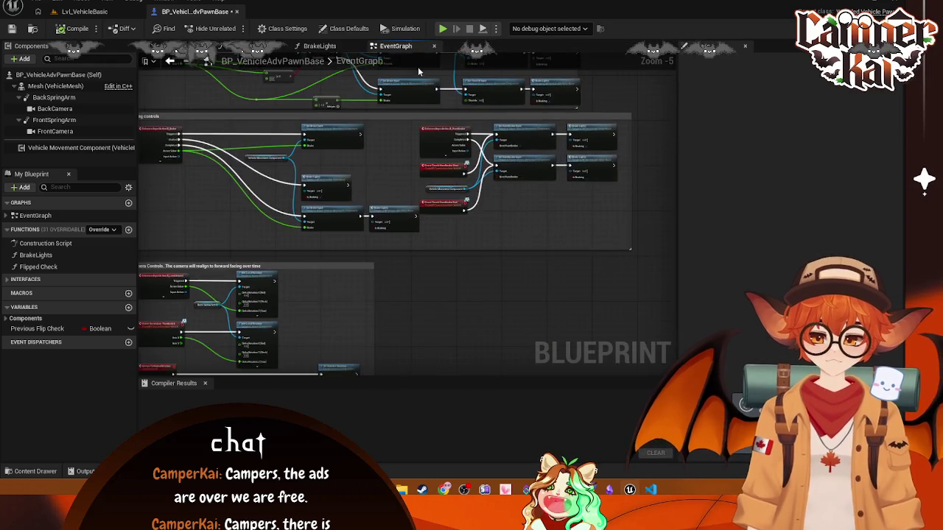
scroll(394, 164, "up", 5)
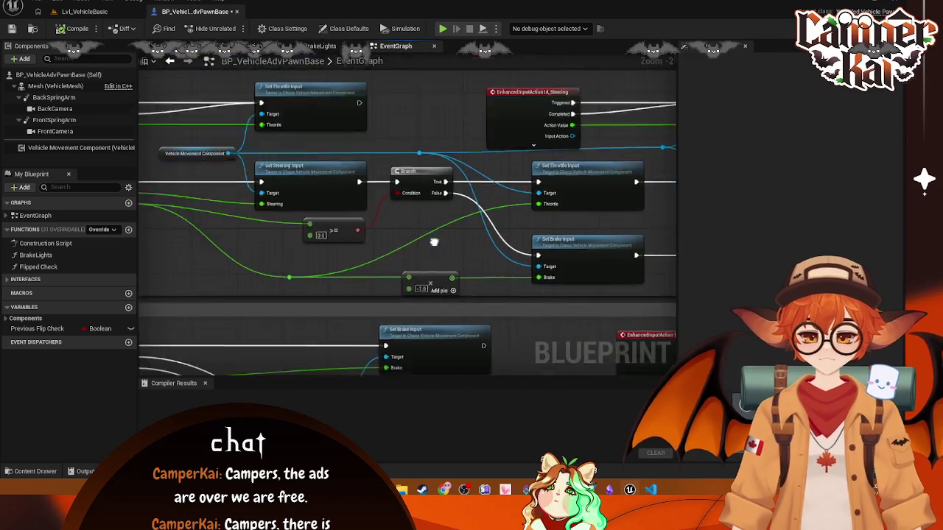
scroll(579, 365, "down", 3)
scroll(385, 222, "up", 2)
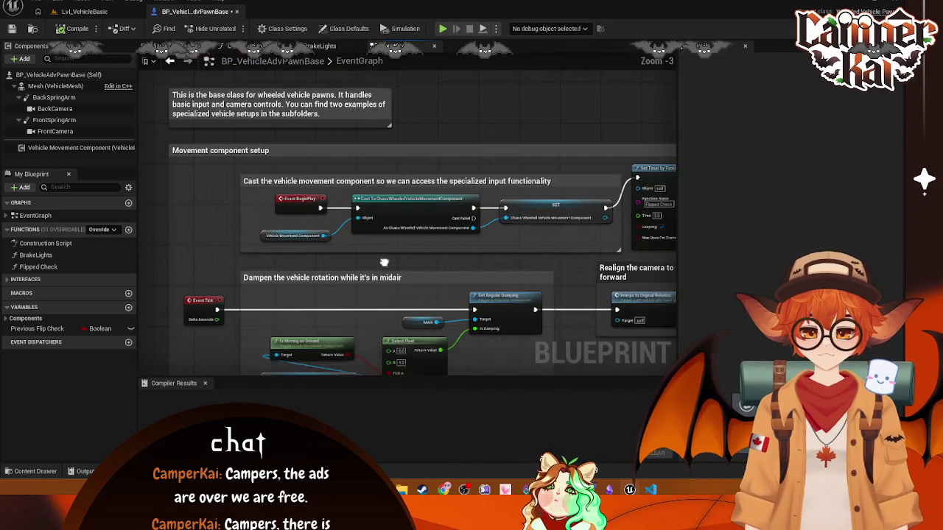
left_click_drag(384, 223, 393, 248)
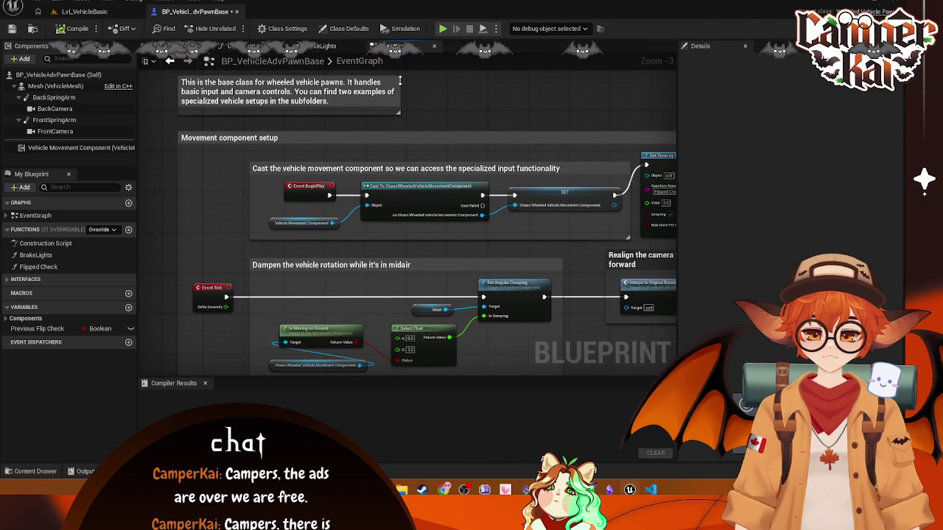
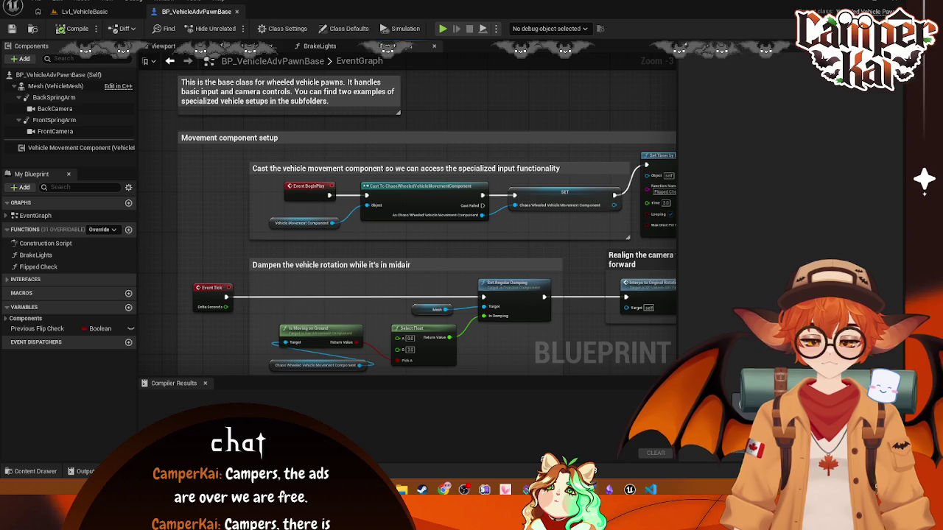
Step: Set the VehicleMesh Skeletal Mesh Asset to None after trying SKM_Offroad and SKM_SportsCar
left_click(161, 47)
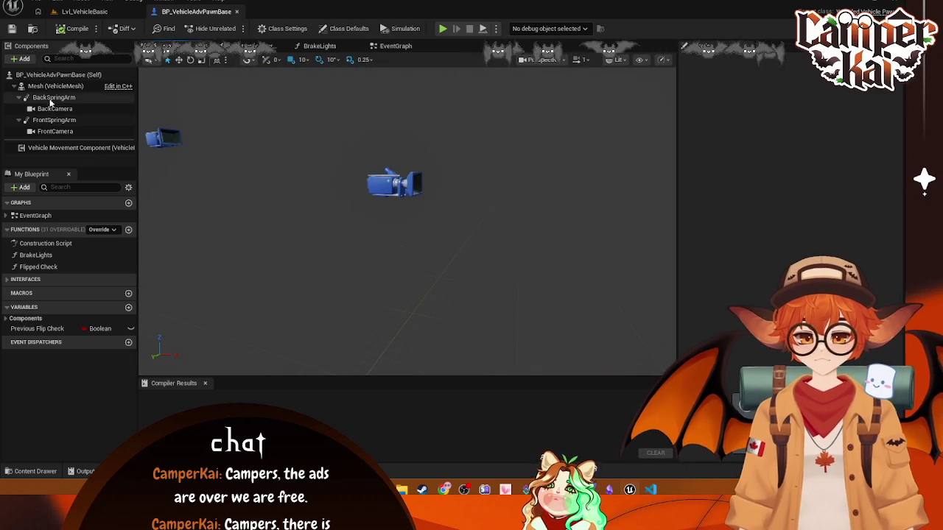
left_click(49, 86)
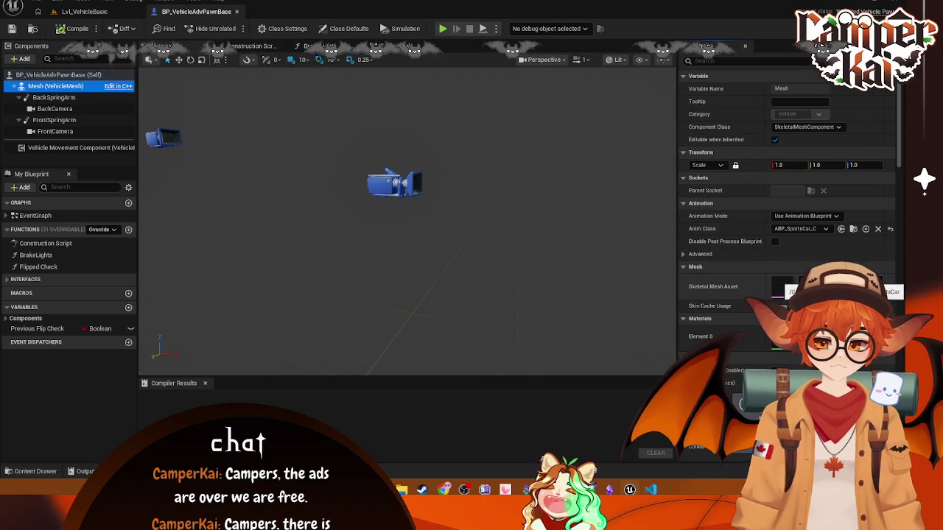
left_click(832, 287)
left_click(818, 165)
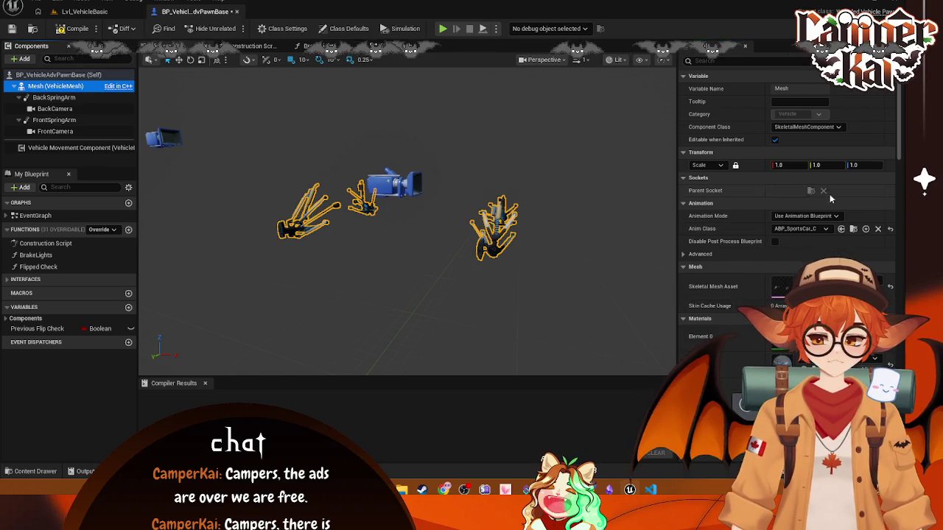
left_click(832, 286)
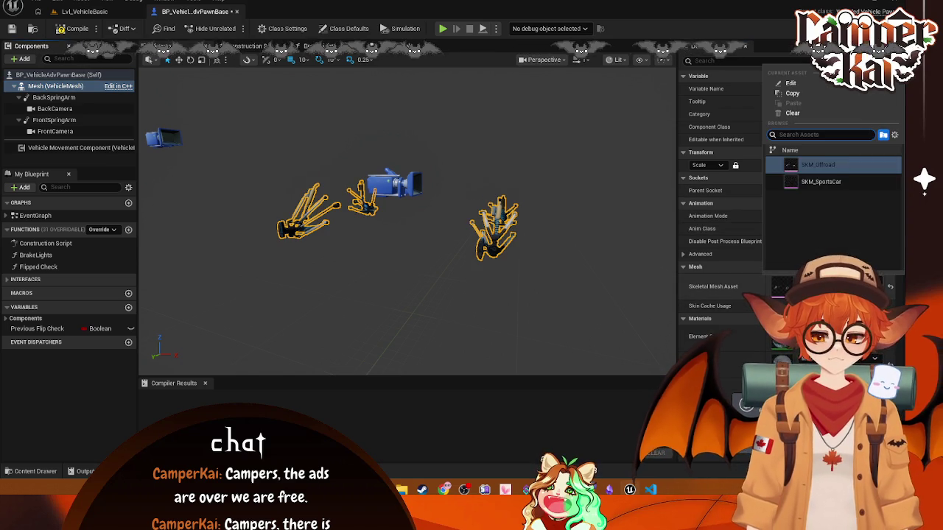
left_click(821, 182)
left_click(832, 286)
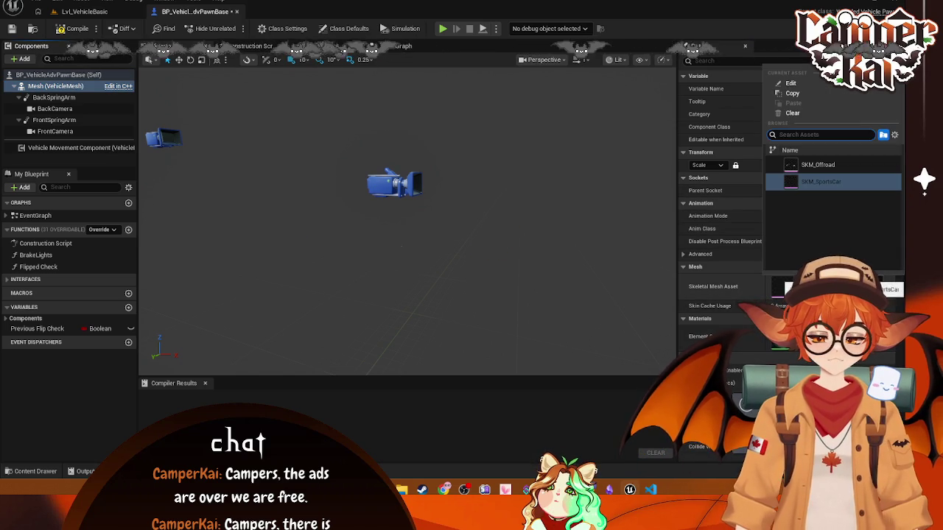
left_click(821, 236)
Step: Collapse the mesh properties and bring up the Kenny_Assets kart parts in the Content Drawer
left_click(684, 268)
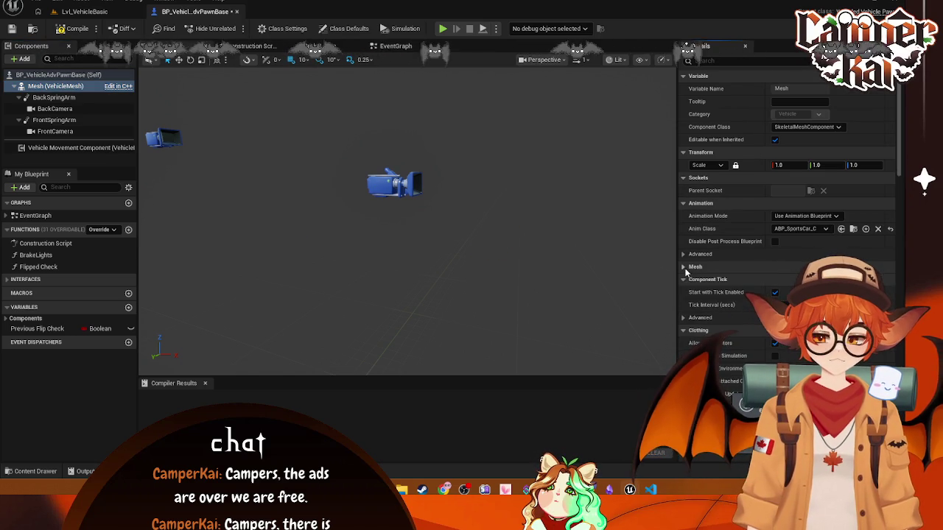
left_click(374, 236)
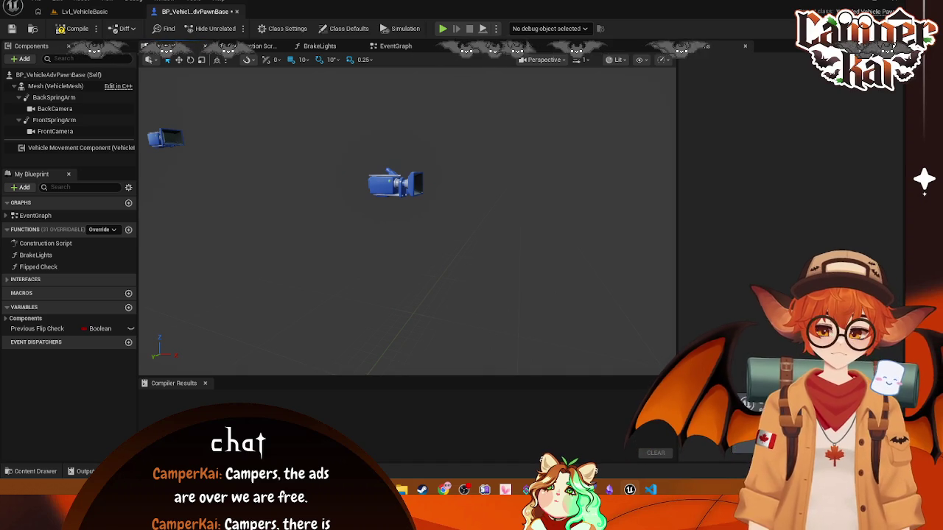
left_click(26, 472)
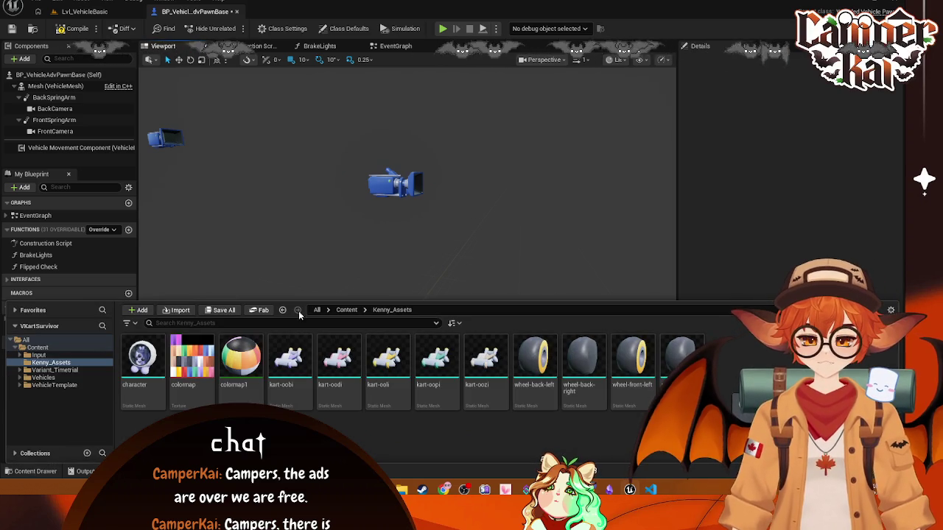
Step: Dock the Content Browser and enlarge the viewport above it
left_click(876, 310)
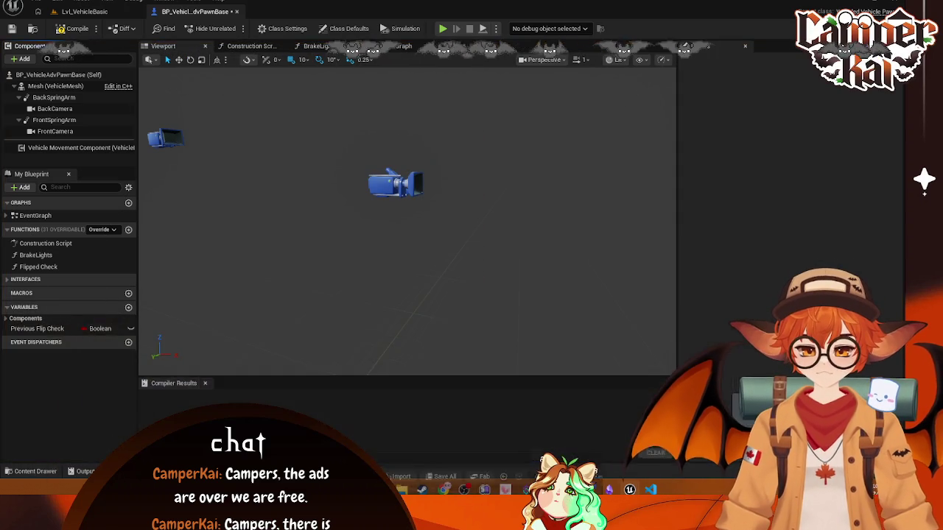
left_click(29, 472)
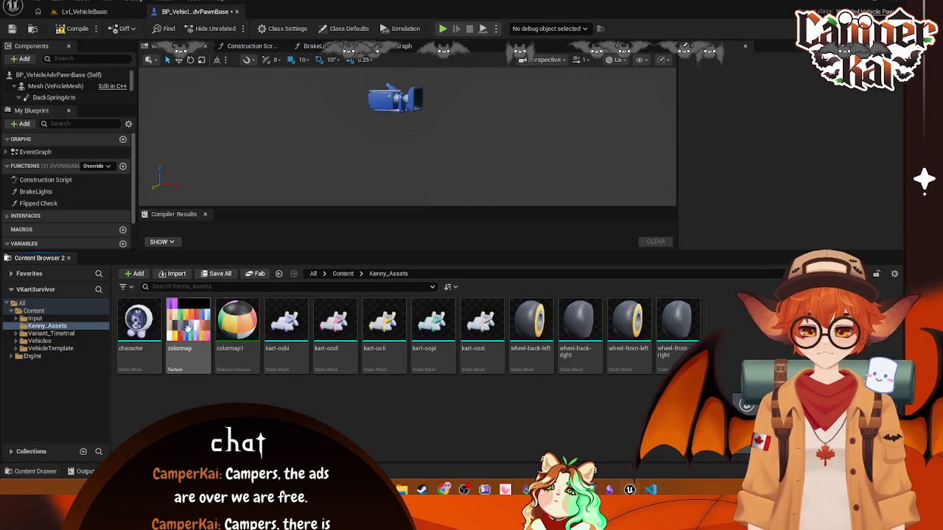
mouse_move(256, 252)
left_mouse_down()
mouse_move(259, 385)
mouse_move(270, 315)
left_mouse_up()
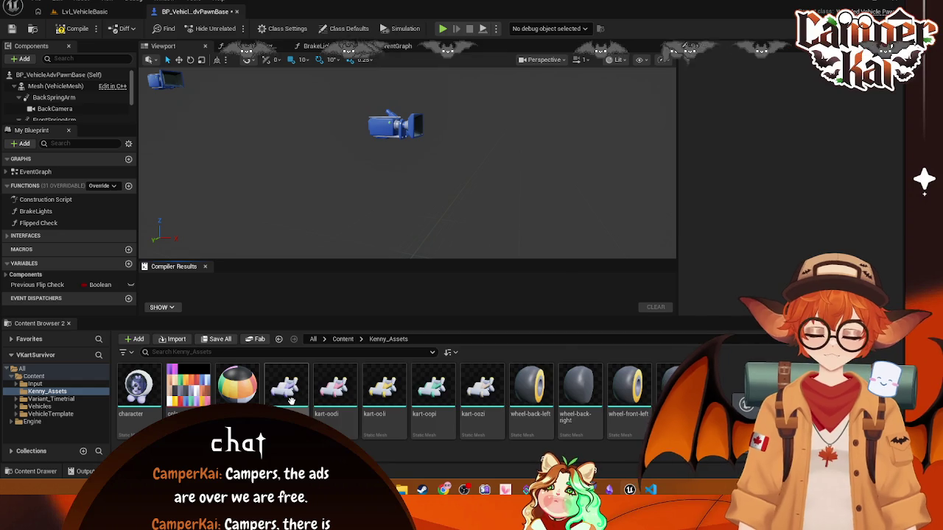
Step: Add the kart-oobi mesh to the pawn and set its scale to 2.0
left_click_drag(286, 386, 324, 196)
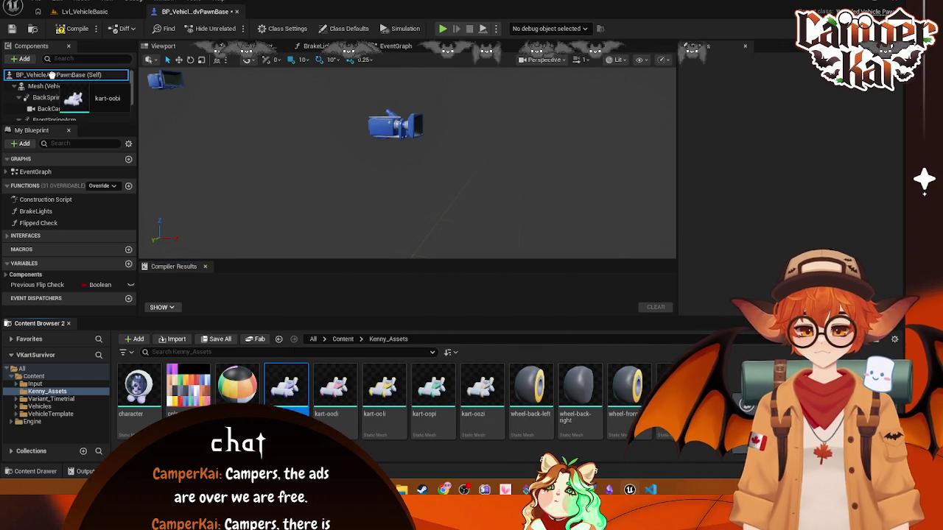
left_click(787, 178)
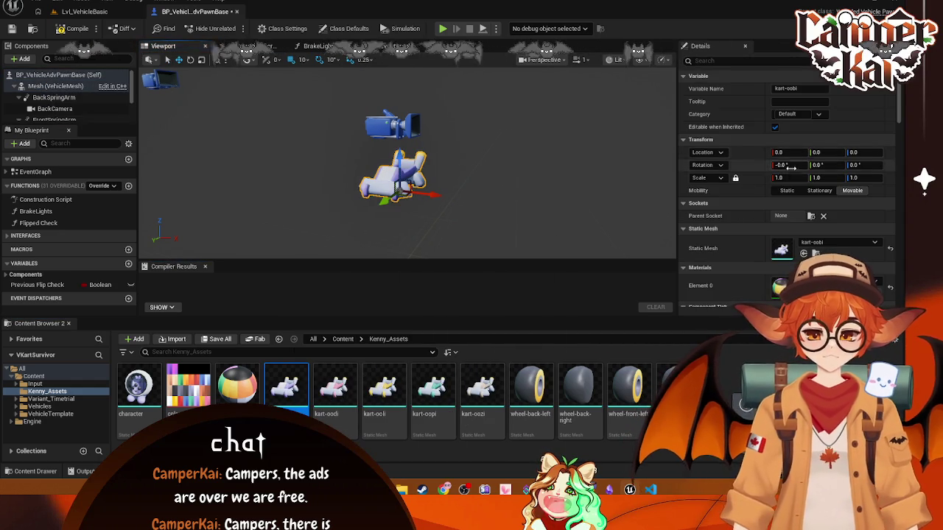
type("3")
key("Return")
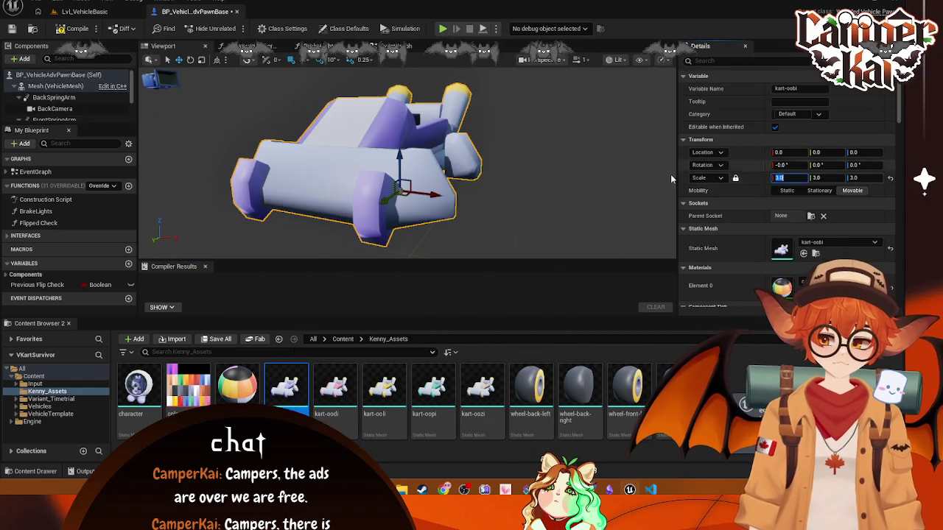
type("2")
key("Return")
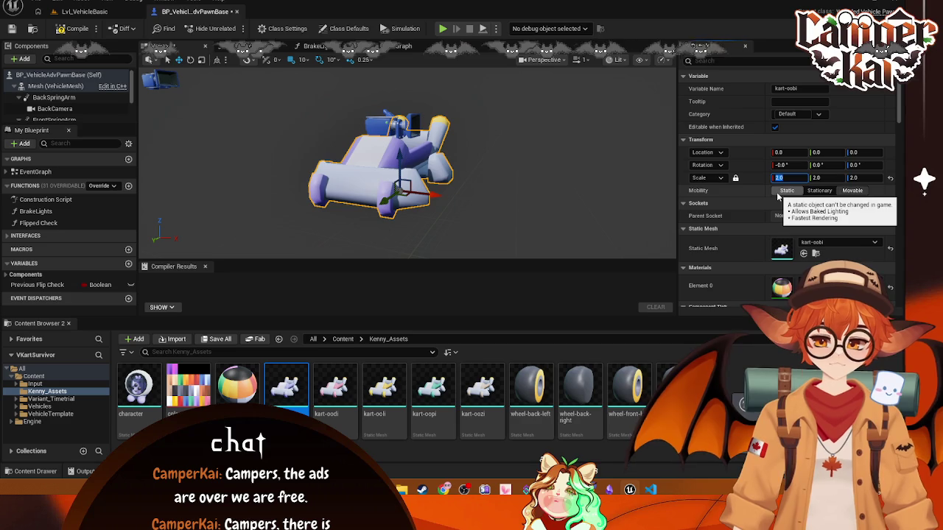
Step: Keep the kart at Location Z 0, yaw it -90°, and compile the blueprint
left_click(861, 152)
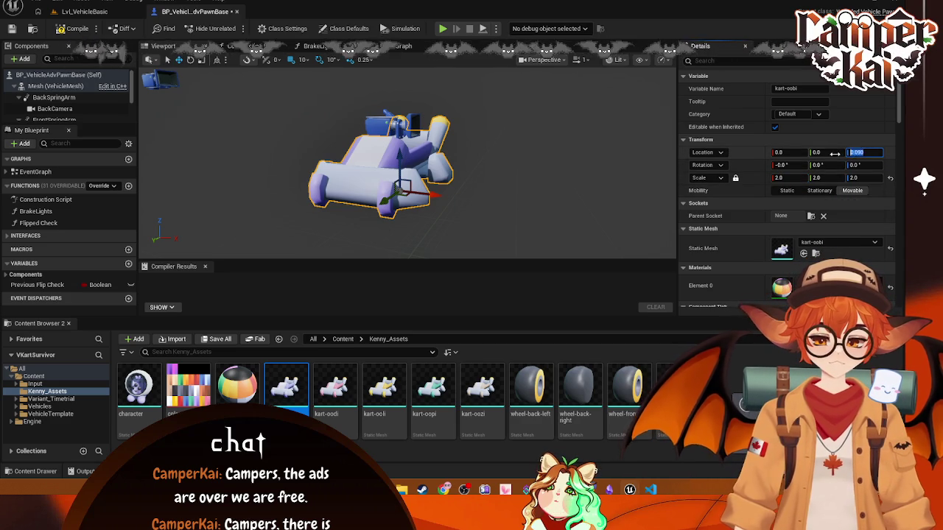
type("90")
key("Return")
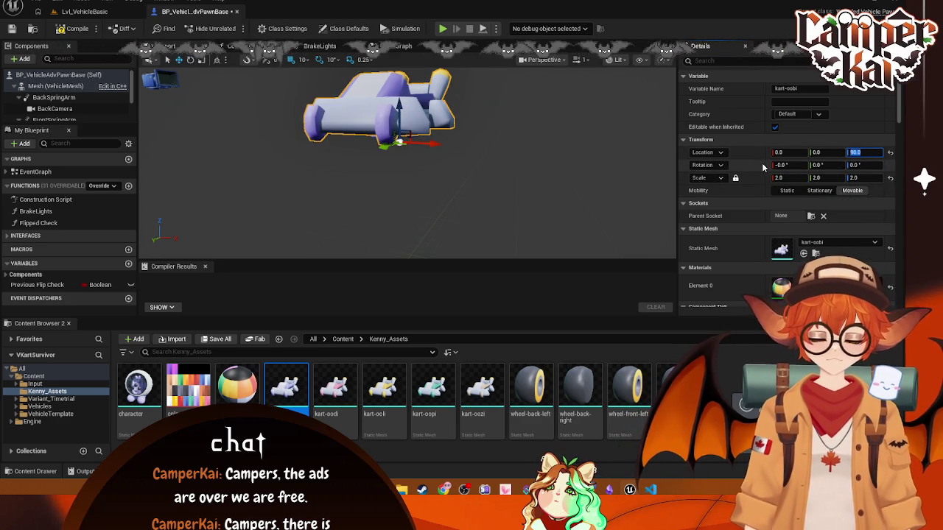
left_click(862, 152)
key("ctrl+x")
left_click(863, 165)
key("ctrl+v")
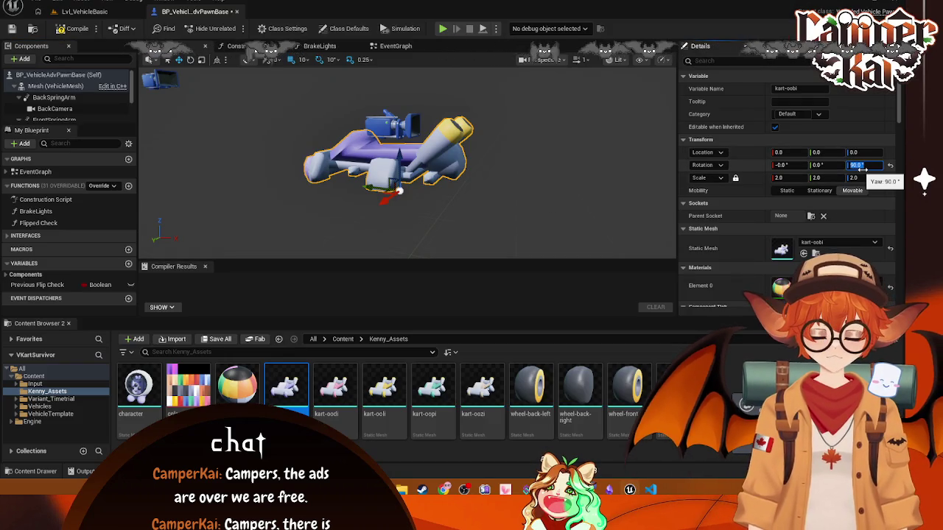
type("90")
key("Return")
left_click(443, 73)
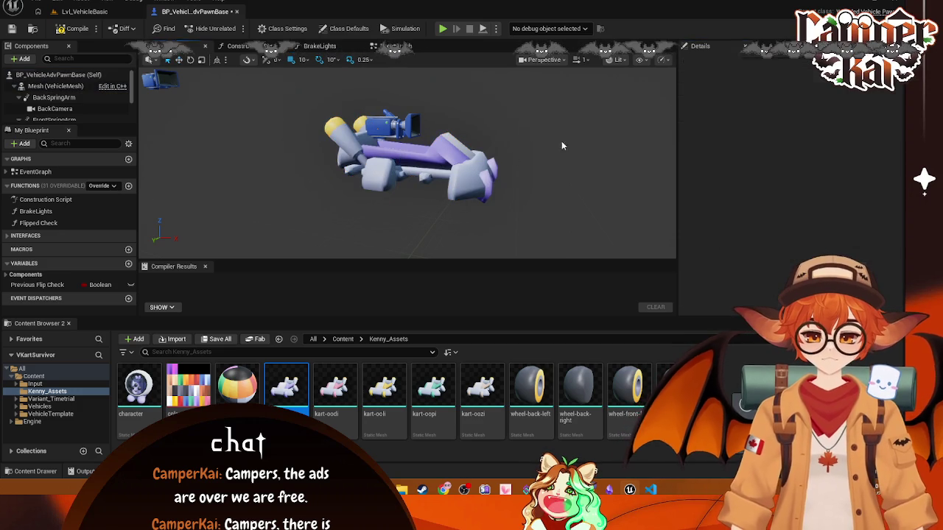
left_click(80, 31)
left_click(321, 127)
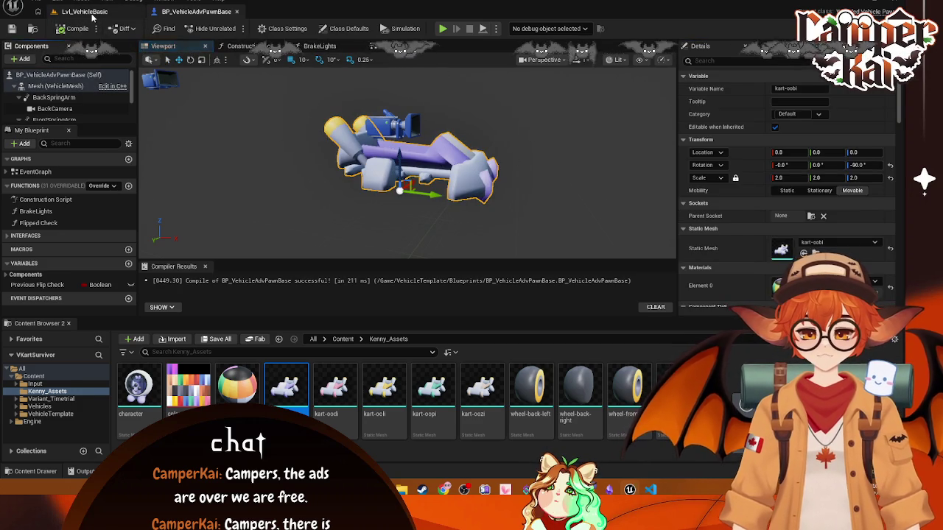
Step: Make BP_VehicleAdvPawnBase the Default Pawn Class in Lvl_VehicleBasic and play-test the kart
left_click(83, 11)
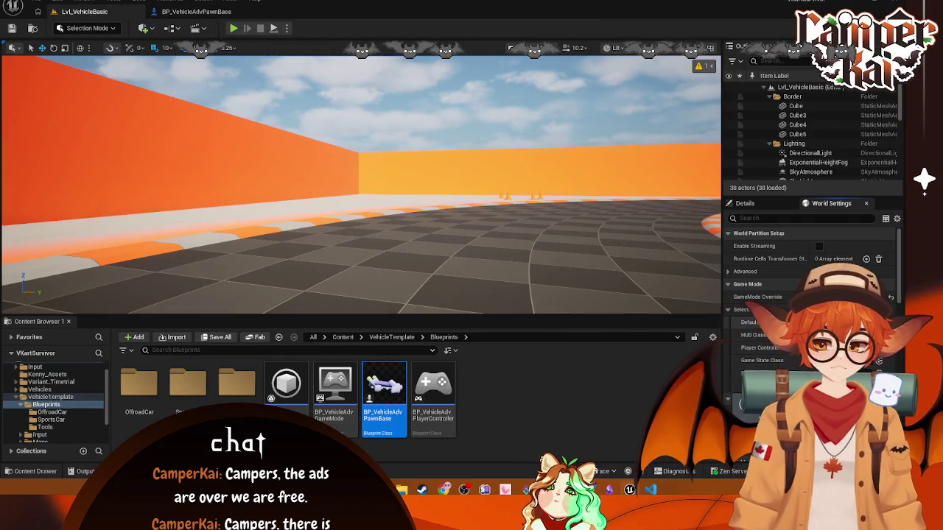
left_click(832, 322)
left_click(842, 215)
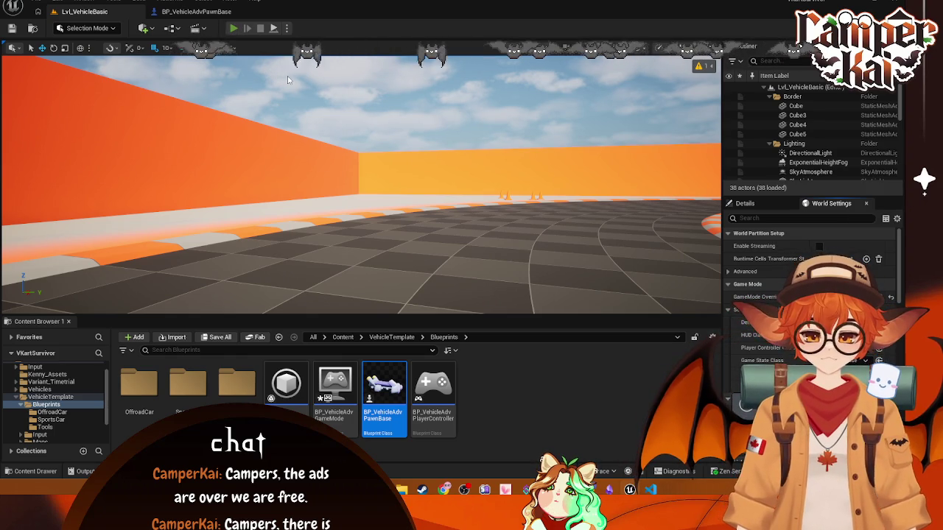
left_click(234, 28)
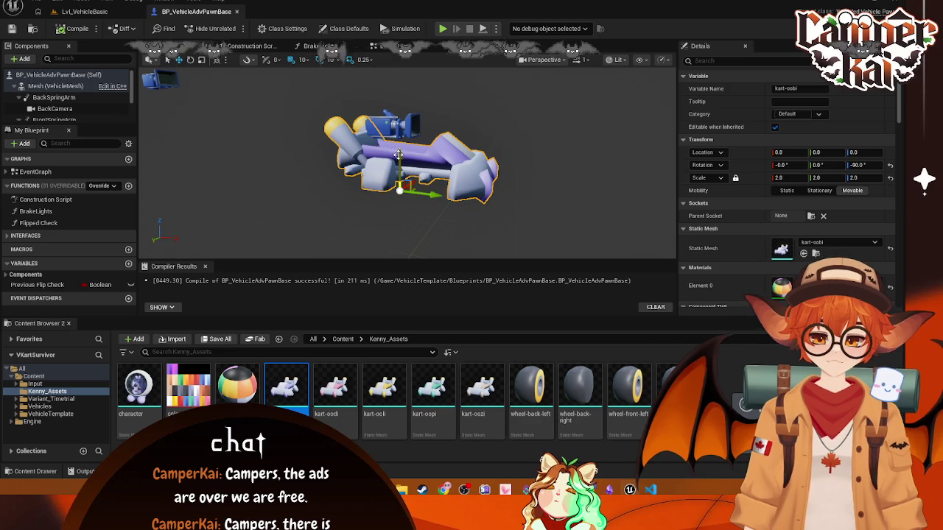
Step: Lower the kart-oobi body to Z -30 and inspect the FrontCamera and FrontSpringArm components
left_click_drag(397, 155, 398, 169)
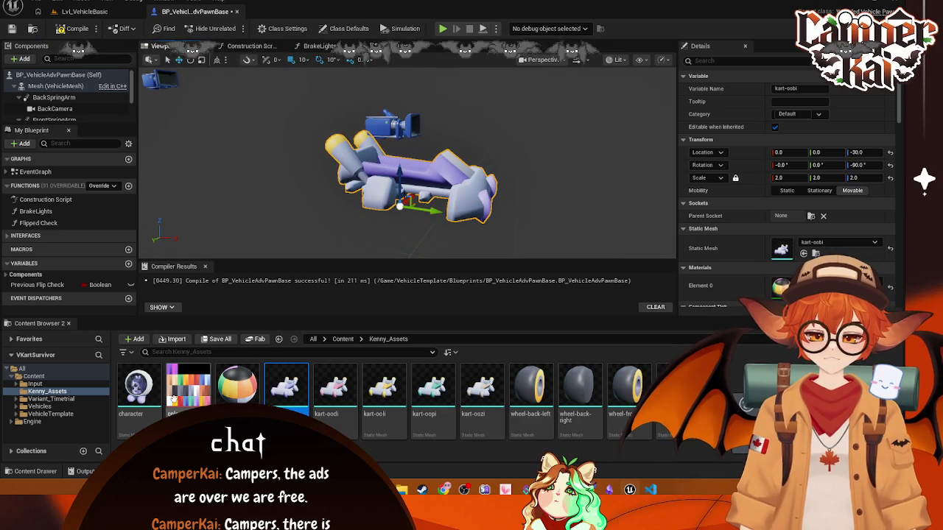
left_click(386, 129)
scroll(79, 100, "down", 1)
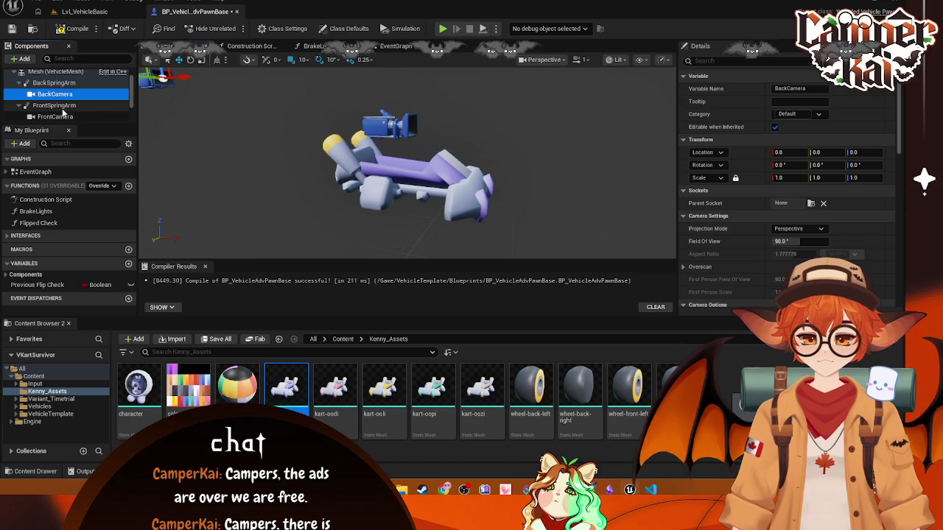
left_click(57, 116)
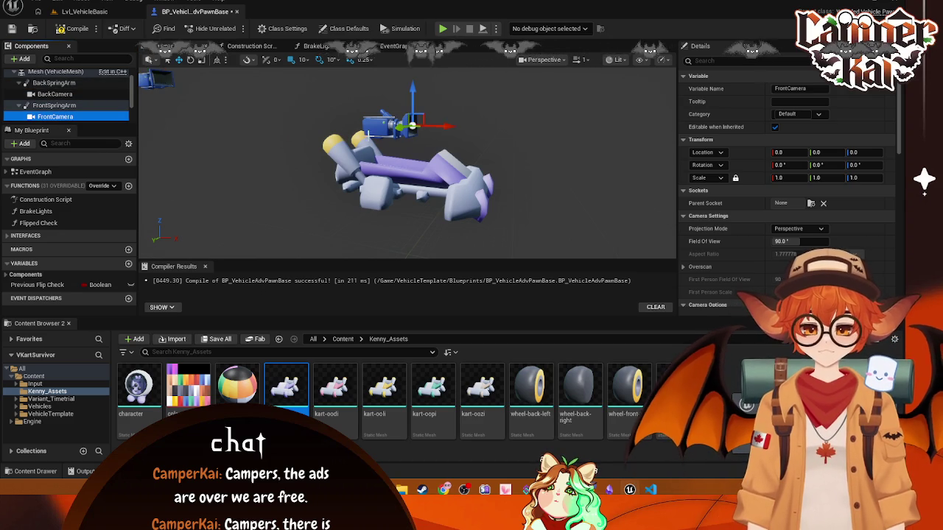
scroll(73, 110, "down", 1)
left_click(58, 90)
left_click(27, 90)
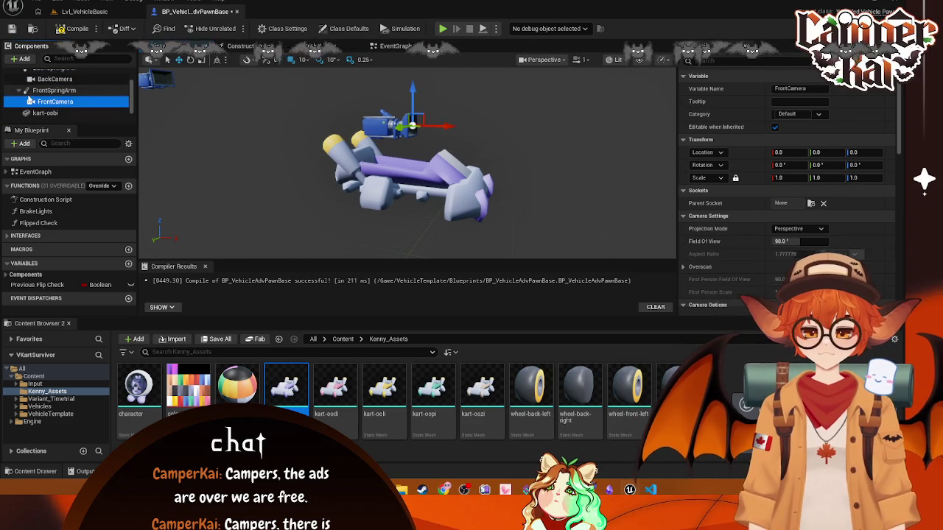
left_click(44, 100)
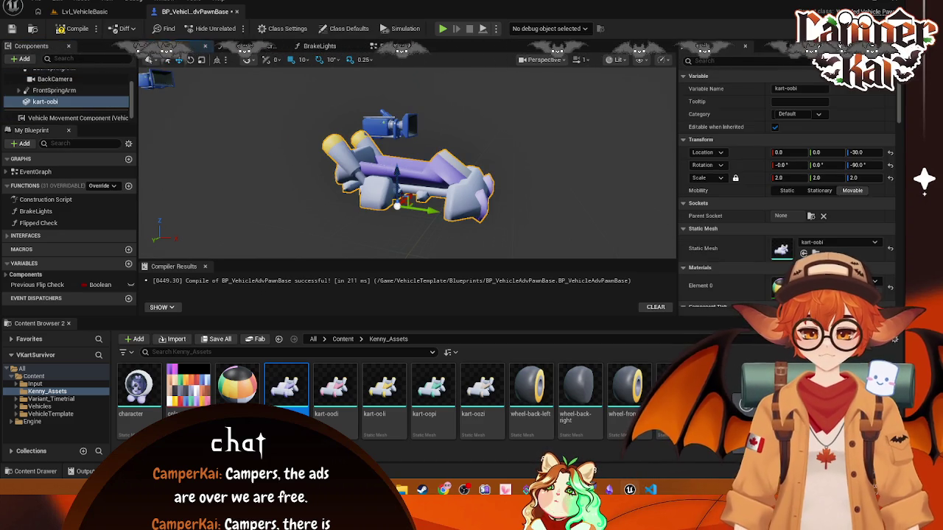
Step: Add the wheel-back-left mesh to the pawn, attached under the front spring arm
left_click(385, 125)
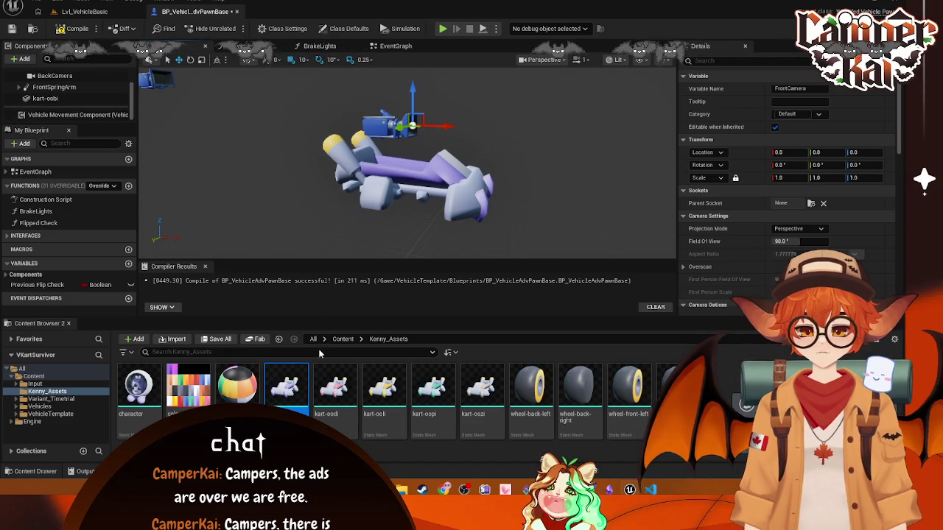
mouse_move(537, 412)
mouse_move(537, 412)
left_mouse_down()
mouse_move(412, 195)
mouse_move(422, 196)
mouse_move(69, 86)
mouse_move(74, 96)
mouse_move(56, 99)
left_mouse_up()
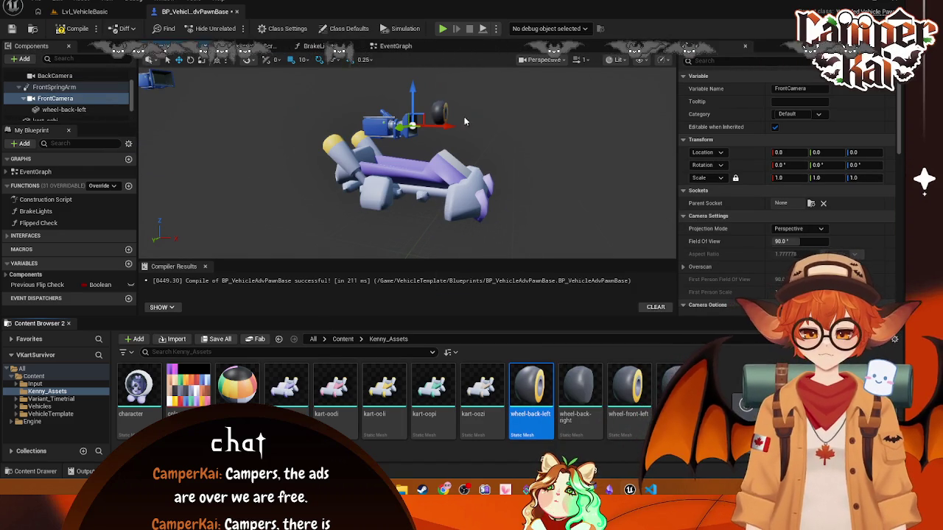
Step: Yaw the FrontCamera to -90° and frame it in the viewport
left_click(854, 165)
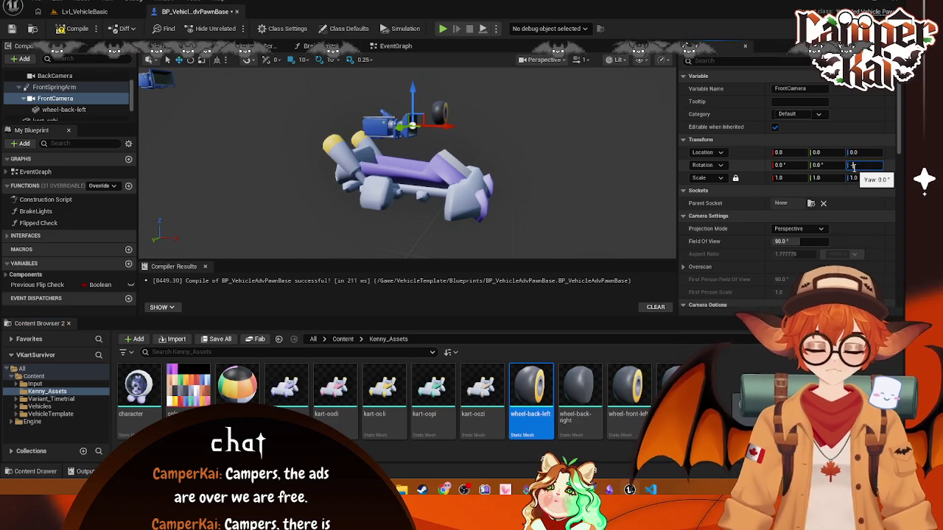
type("-90")
key("Return")
left_click_drag(508, 188, 509, 173)
key("f")
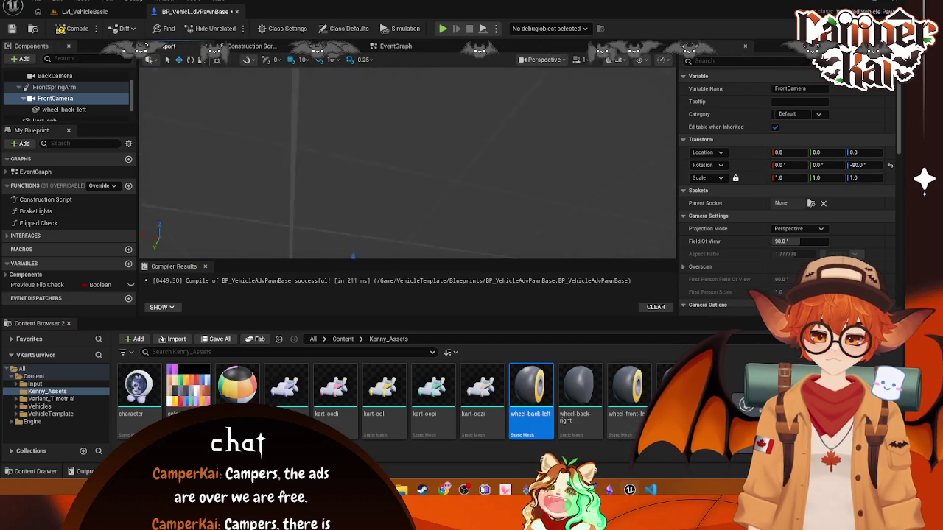
key("f")
Step: Try the wheel-back-left at scale 2, then return it to scale 1.0
left_click_drag(49, 109, 45, 119)
scroll(464, 177, "down", 3)
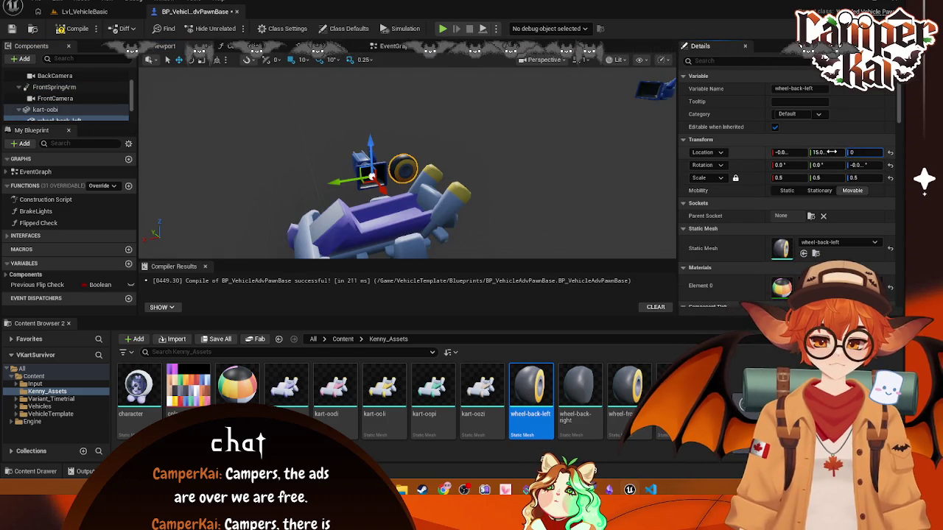
left_click(521, 222)
left_click_drag(521, 222, 413, 175)
left_click(383, 158)
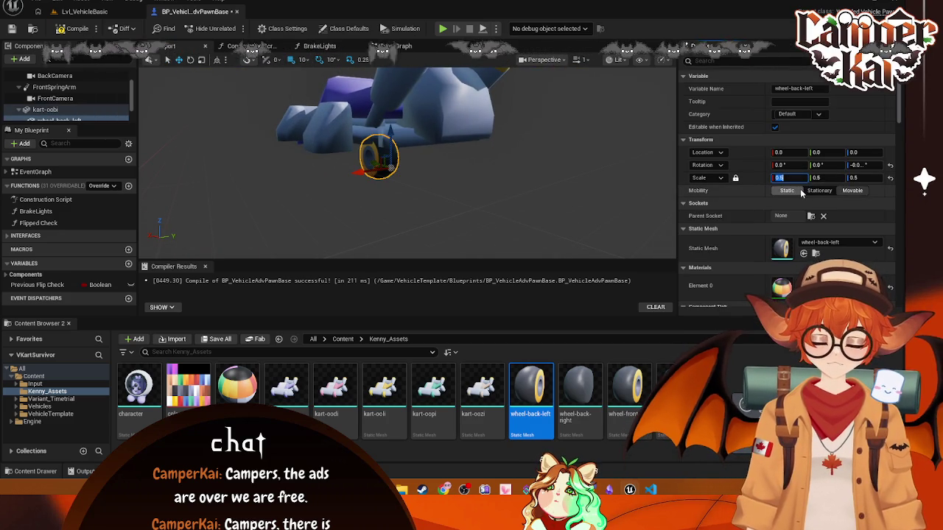
type("2")
key("Return")
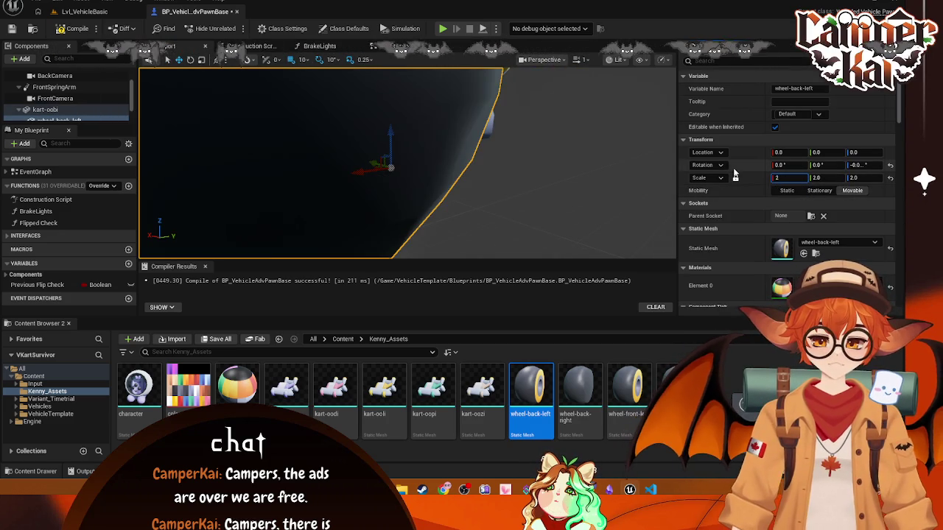
left_click(570, 185)
scroll(570, 184, "down", 5)
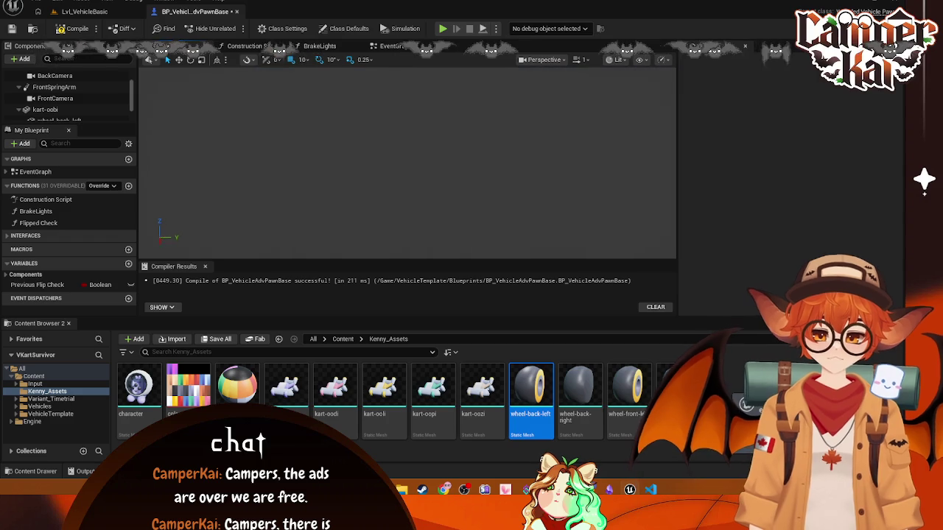
left_click(438, 184)
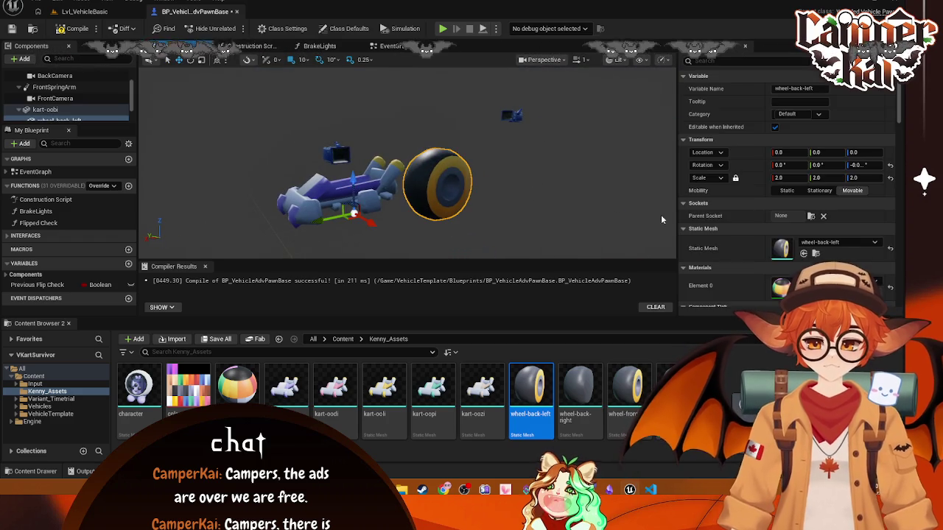
key("Return")
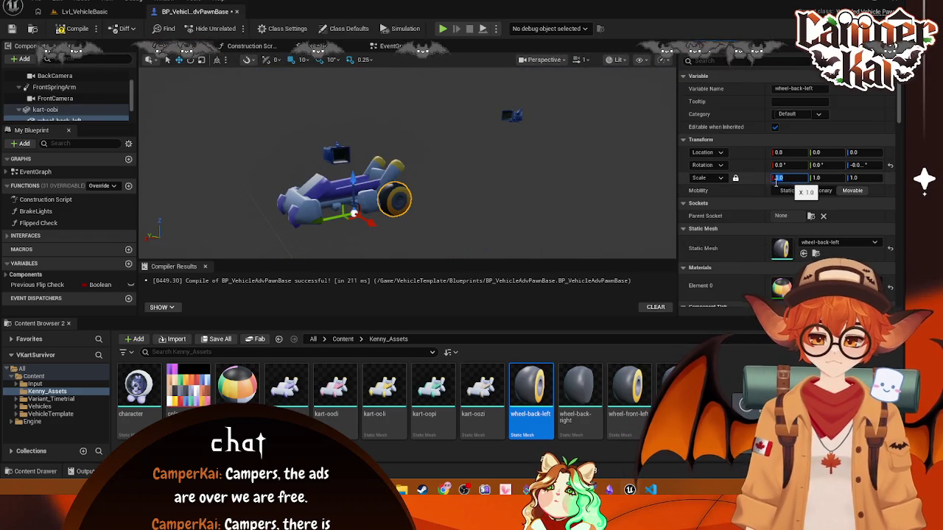
Step: Attach wheel-back-right, wheel-front-right and wheel-front-left under the kart-oobi body
mouse_move(412, 184)
left_mouse_down()
mouse_move(433, 198)
mouse_move(327, 226)
mouse_move(335, 250)
mouse_move(513, 189)
left_mouse_up()
mouse_move(580, 397)
left_mouse_down()
mouse_move(567, 383)
mouse_move(140, 221)
mouse_move(43, 109)
left_mouse_up()
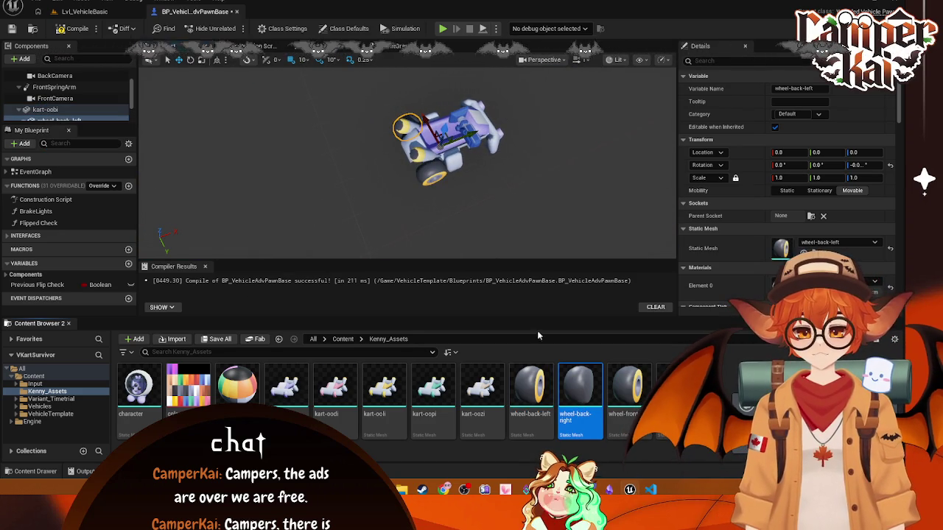
mouse_move(668, 390)
left_mouse_down()
mouse_move(84, 130)
mouse_move(66, 99)
mouse_move(64, 157)
mouse_move(51, 110)
left_mouse_up()
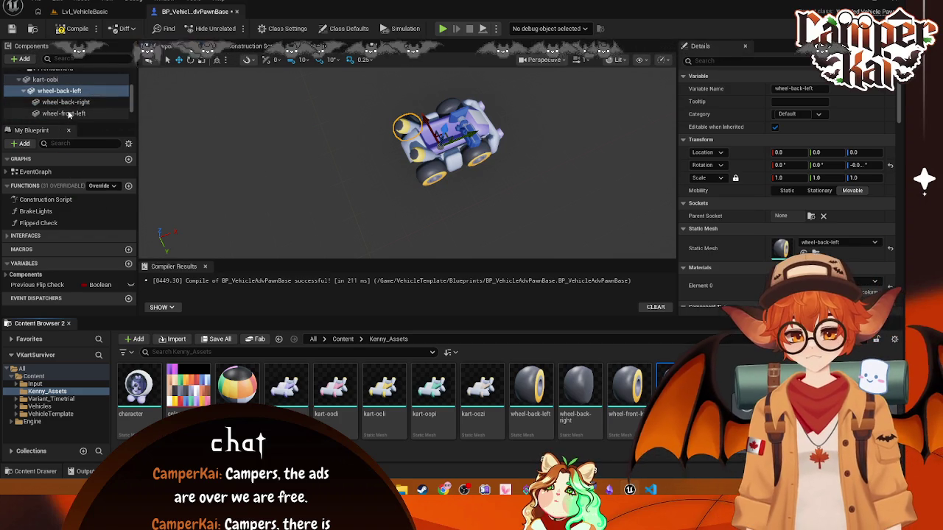
left_click(72, 118, "ctrl")
scroll(81, 109, "up", 1)
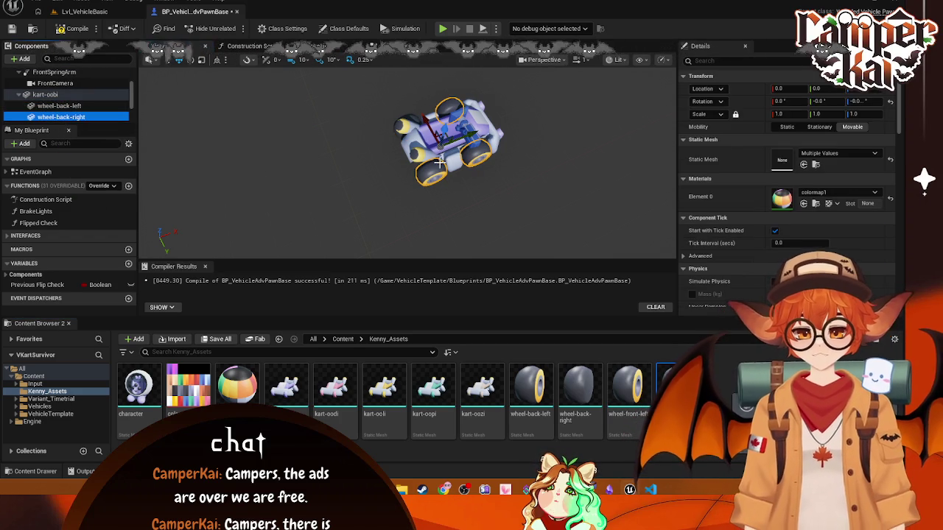
left_click(587, 192)
left_click_drag(586, 192, 537, 117)
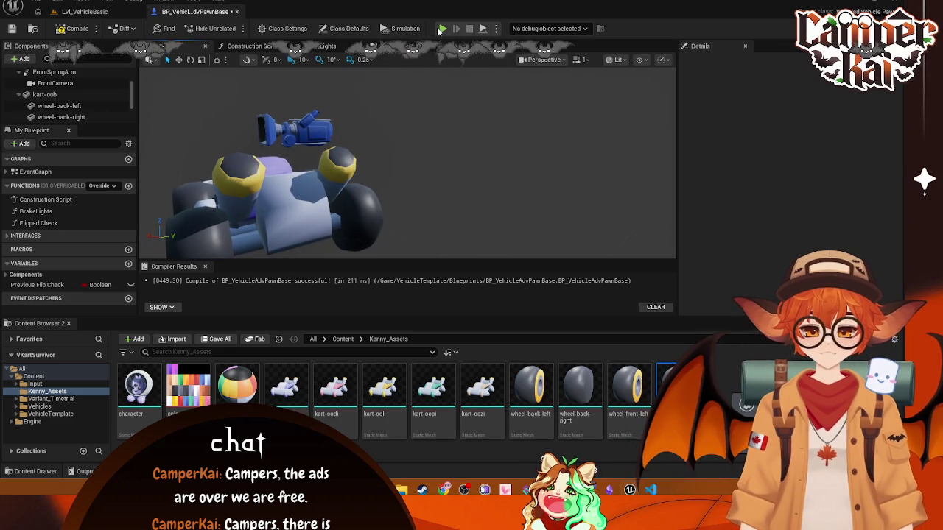
Step: Play-test the four-wheeled kart, then add the Kenney character mesh as a kart component
left_click(443, 29)
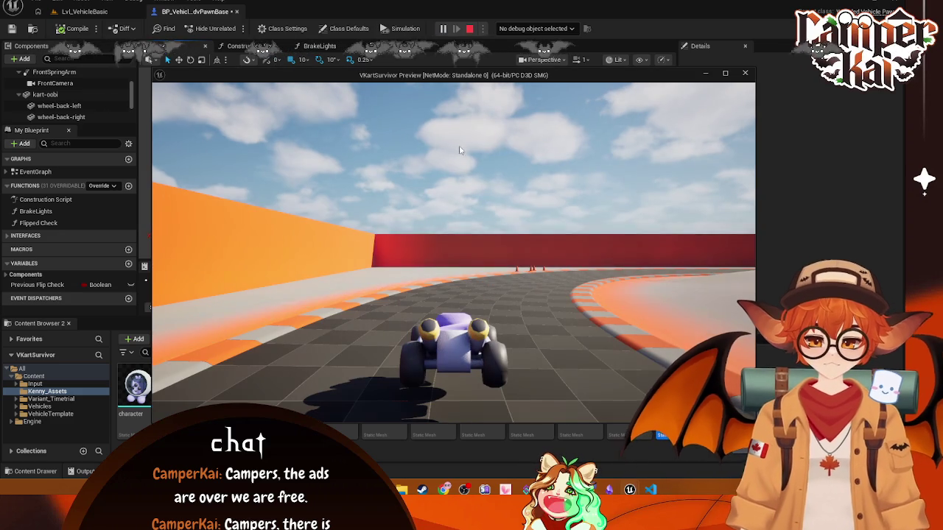
left_click(470, 29)
mouse_move(139, 386)
left_mouse_down()
mouse_move(148, 368)
mouse_move(77, 129)
mouse_move(73, 82)
left_mouse_up()
mouse_move(380, 185)
left_mouse_down()
mouse_move(442, 184)
mouse_move(471, 169)
mouse_move(442, 184)
mouse_move(406, 180)
left_mouse_up()
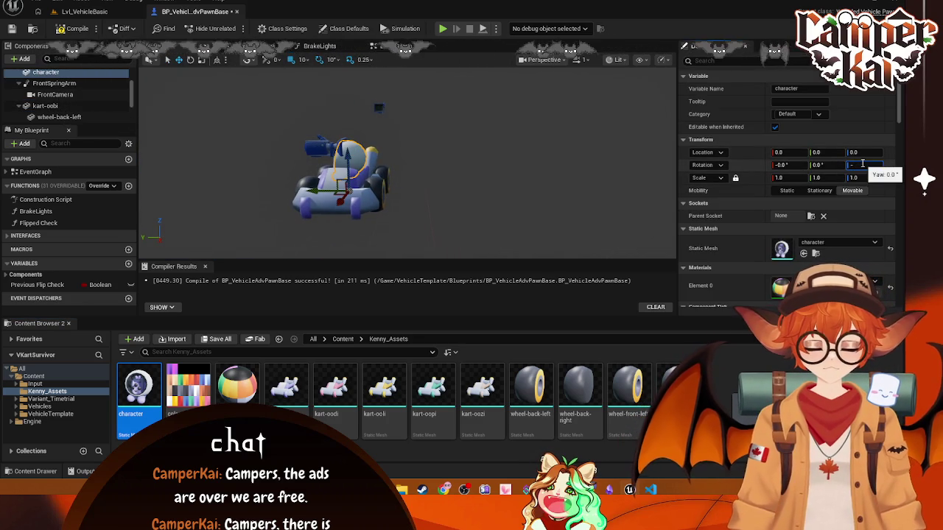
Step: Scale the character mesh to 2.0 and drag it down into the kart
left_click(405, 216)
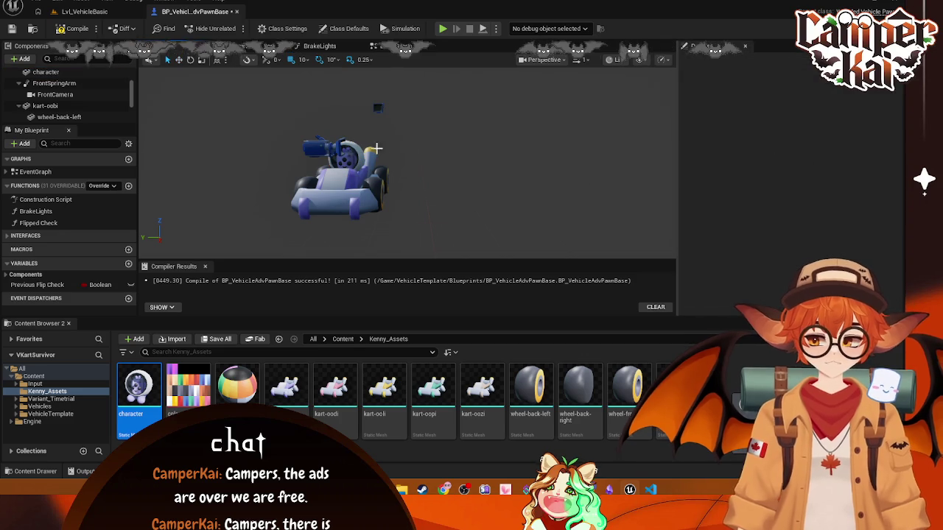
left_click(345, 154)
left_click(781, 177)
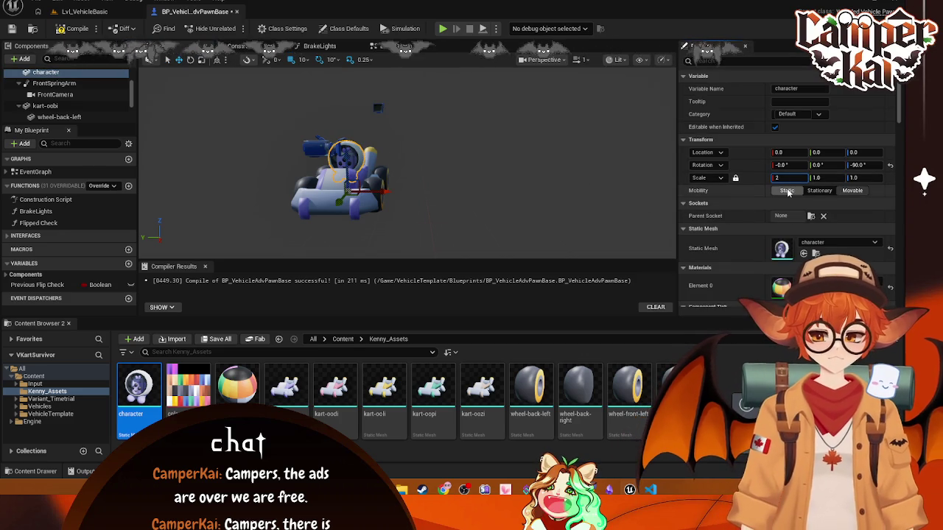
type("2")
key("Return")
left_click(479, 161)
mouse_move(479, 160)
left_mouse_down()
mouse_move(479, 176)
mouse_move(309, 143)
left_mouse_up()
left_click(308, 130)
mouse_move(292, 201)
left_mouse_down()
mouse_move(346, 225)
mouse_move(471, 220)
left_mouse_up()
Step: Return the FrontCamera yaw to 0° and play-test the kart with the character aboard
left_click(545, 160)
left_click_drag(409, 131, 246, 193)
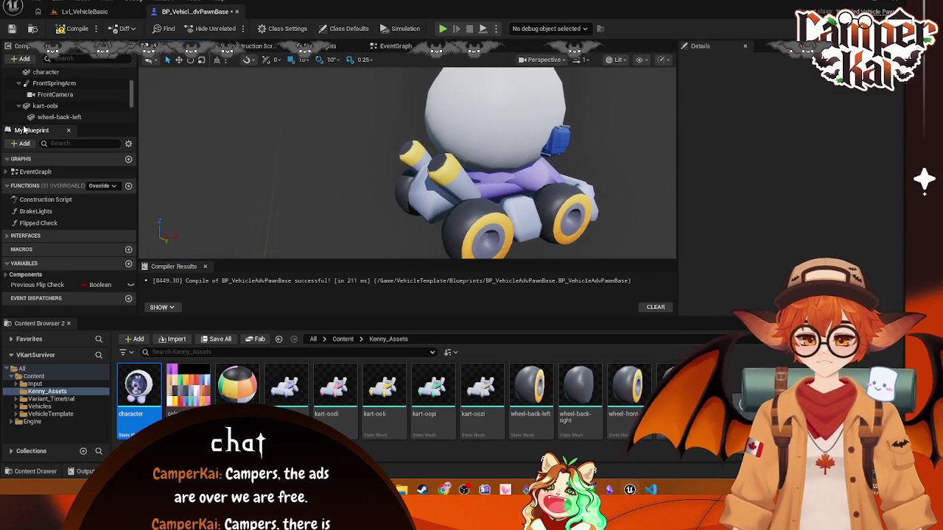
scroll(70, 114, "up", 1)
left_click(551, 144)
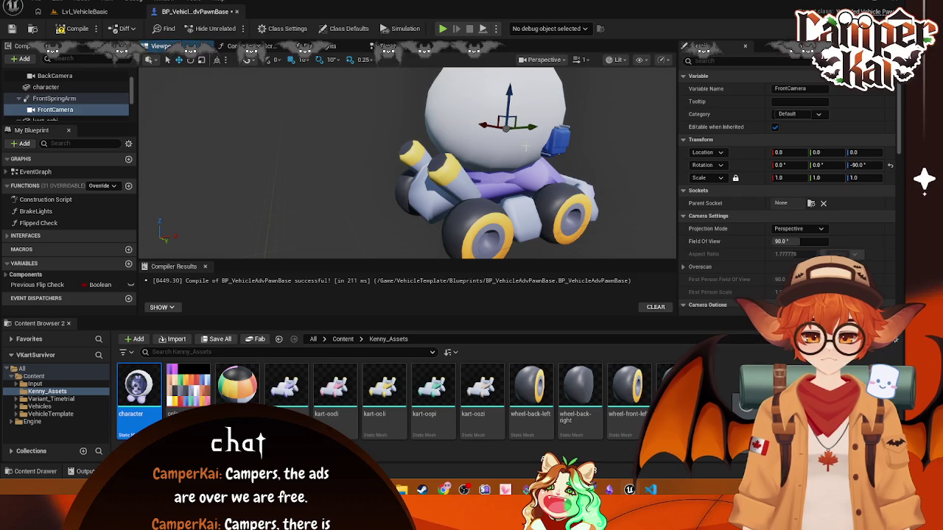
scroll(75, 106, "down", 1)
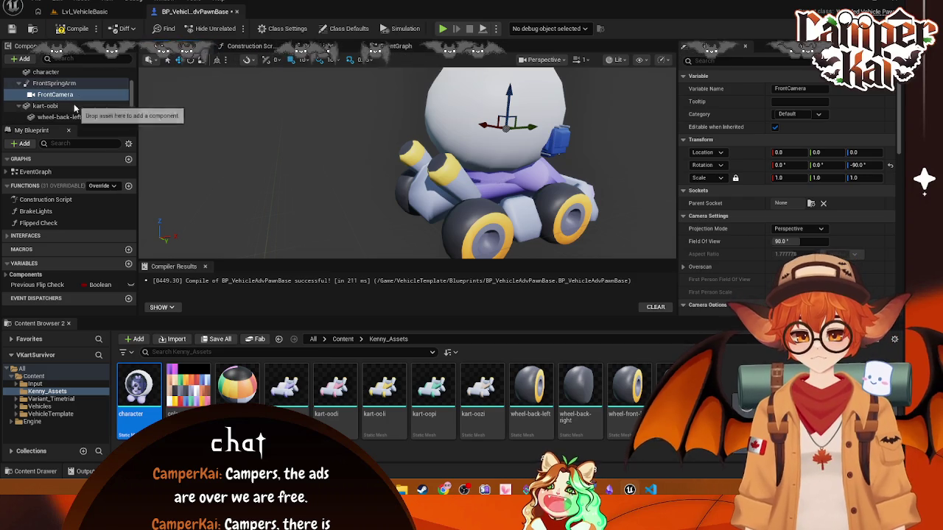
type("0")
left_click(857, 164)
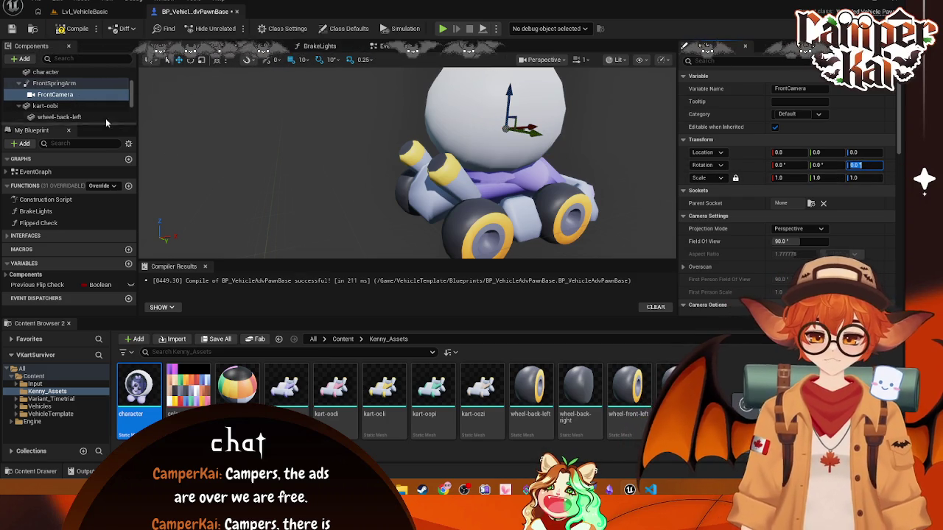
left_click(59, 92)
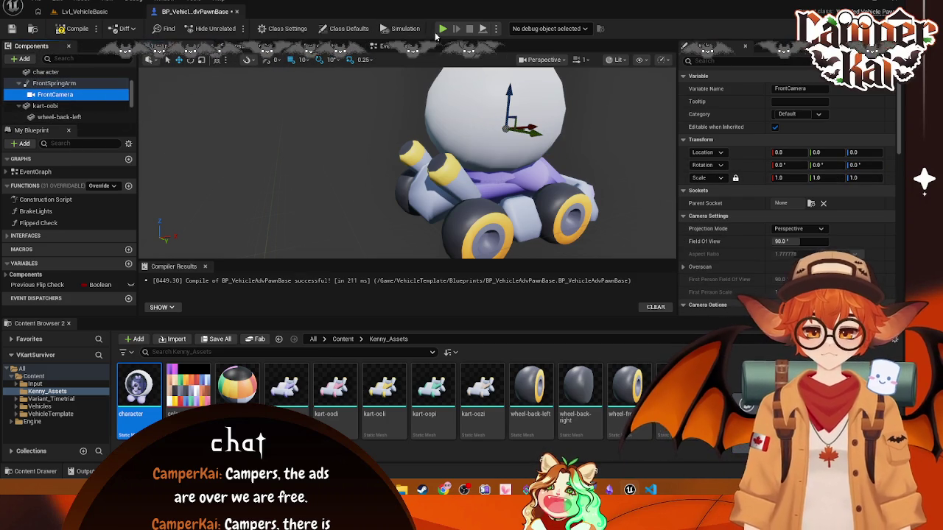
left_click(443, 28)
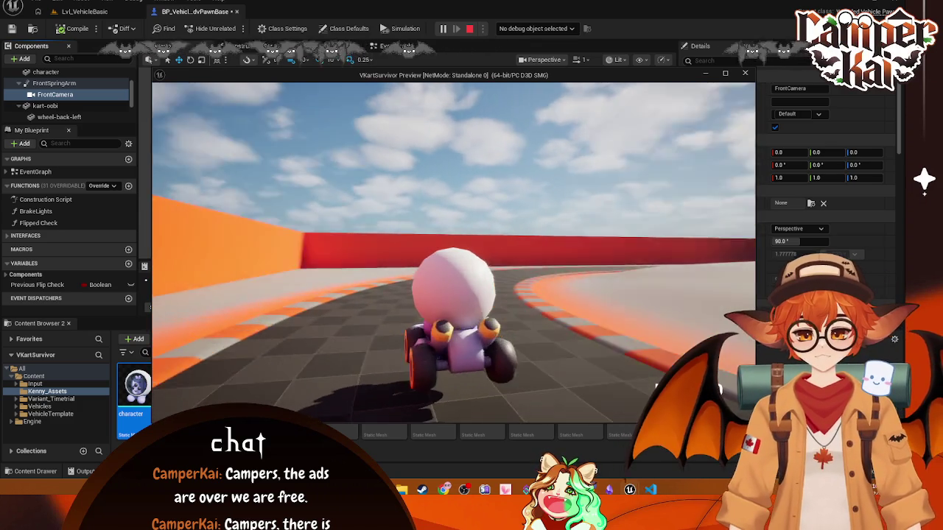
key("Escape")
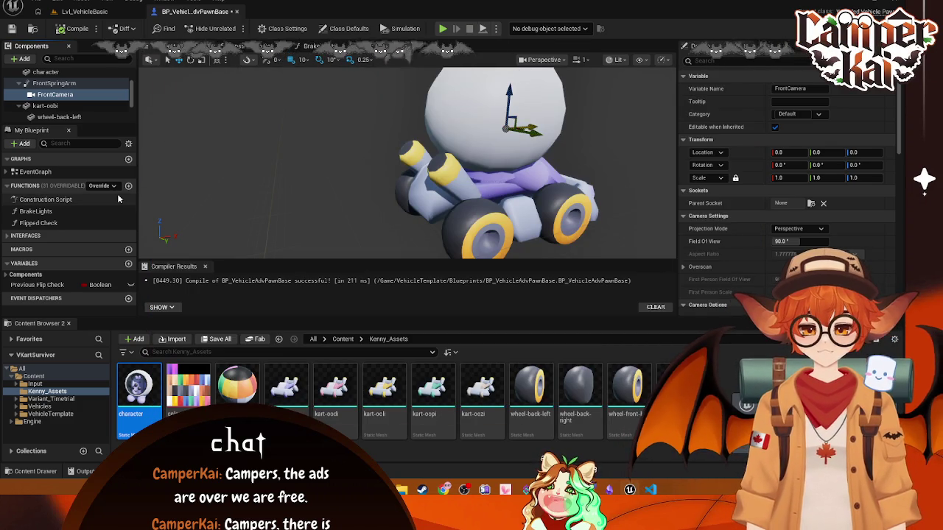
Step: Parent the character under kart-oobi, reset the body scale to 1.0, and play-test
scroll(51, 96, "down", 2)
scroll(78, 110, "up", 5)
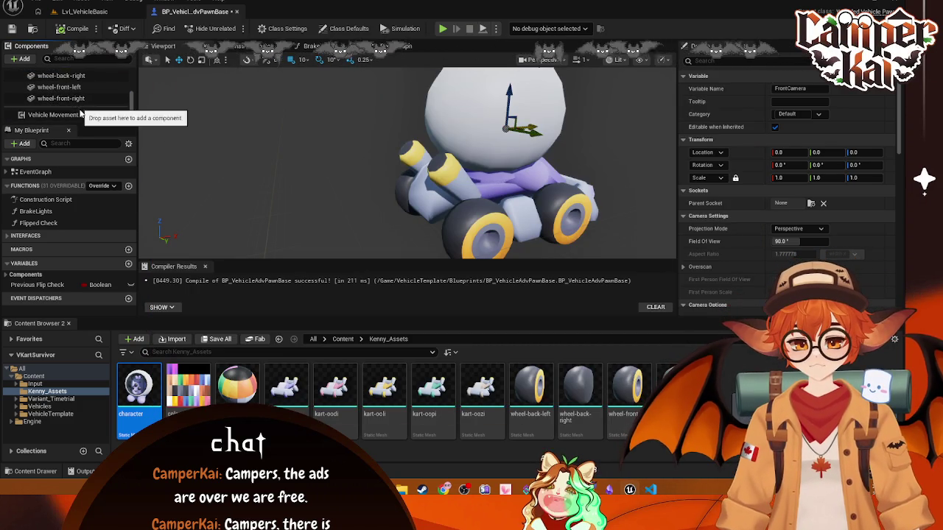
scroll(78, 107, "down", 2)
mouse_move(52, 91)
left_mouse_down()
mouse_move(53, 114)
mouse_move(69, 107)
mouse_move(52, 73)
mouse_move(61, 97)
mouse_move(45, 86)
left_mouse_up()
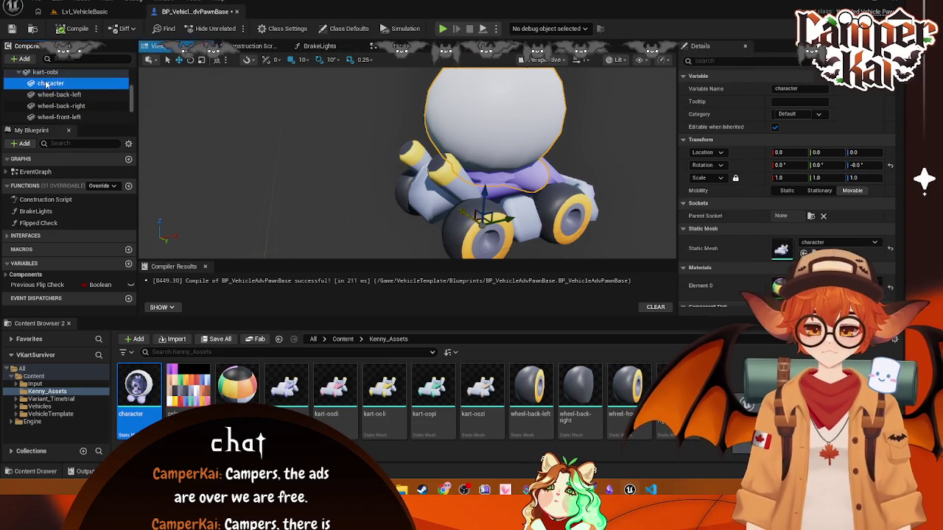
left_click(45, 72)
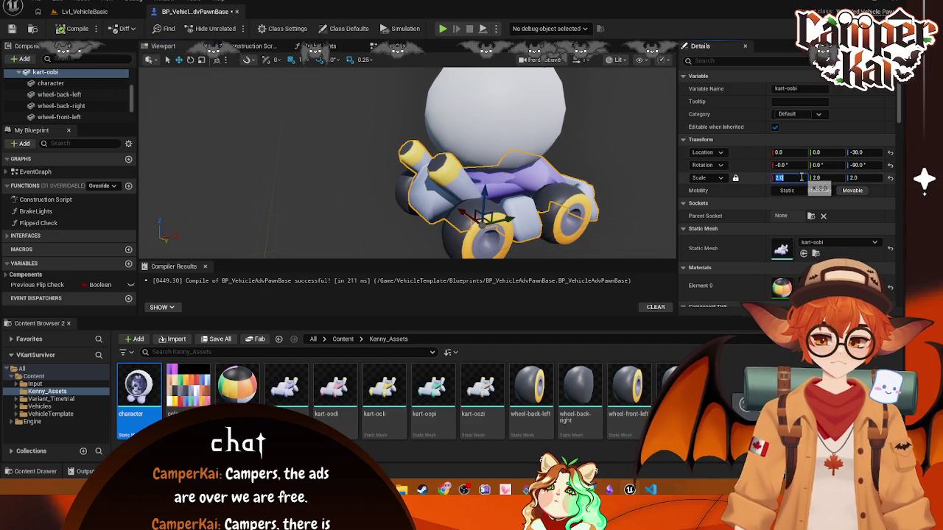
type("1")
key("Return")
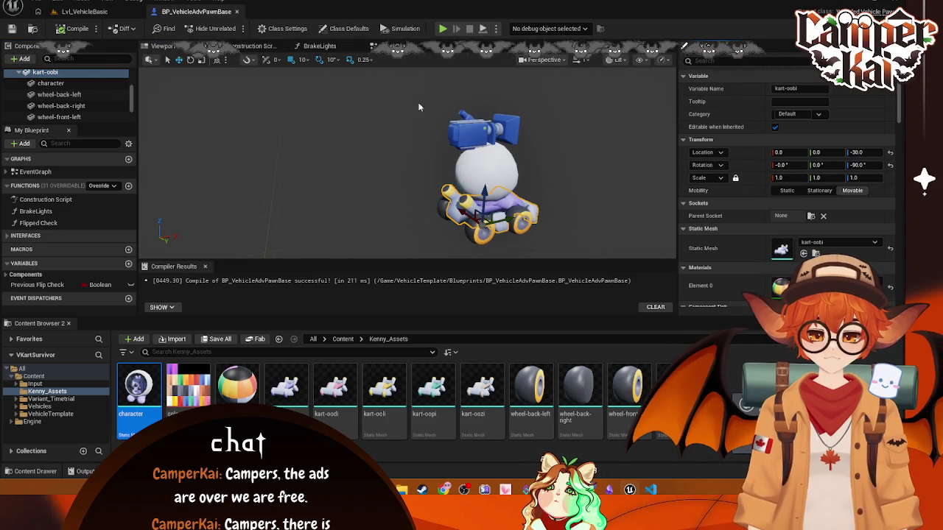
left_click(442, 29)
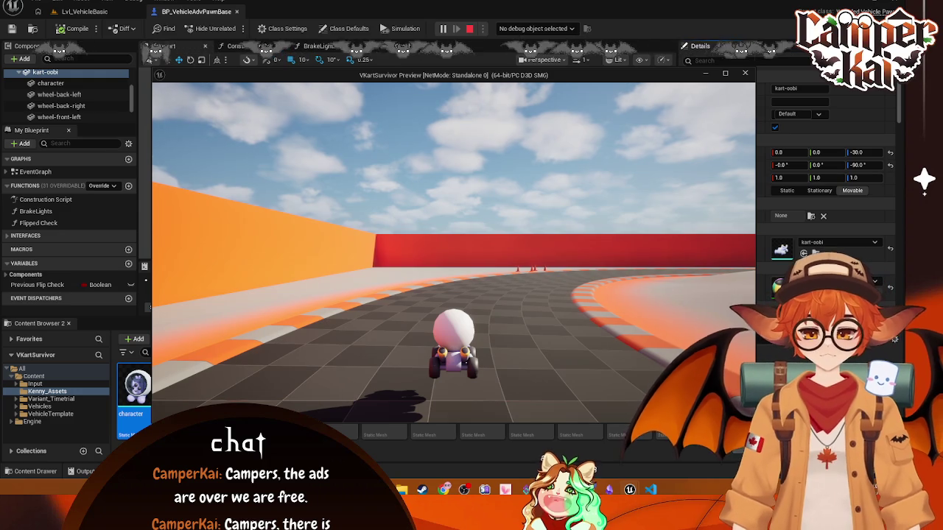
key("Escape")
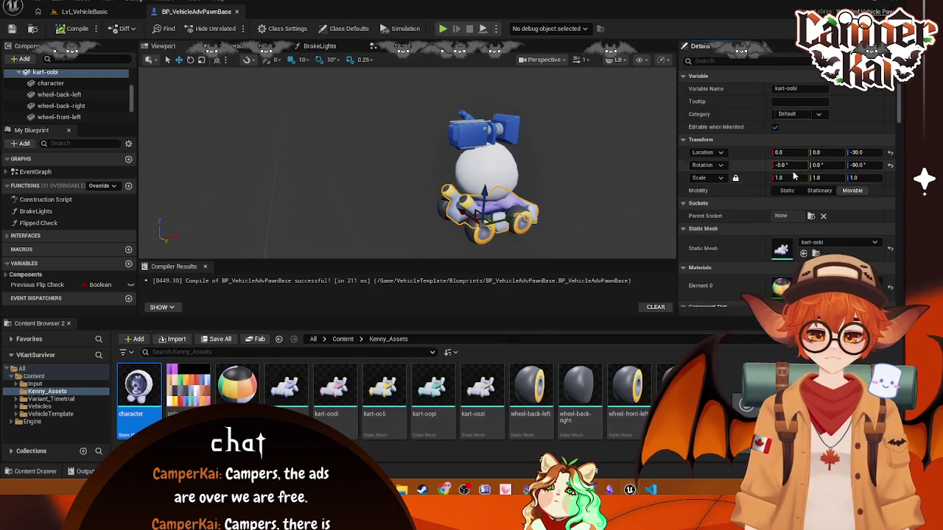
Step: Scale the kart-oobi body to 1.5 and run a quick Alt+P test
left_click(790, 178)
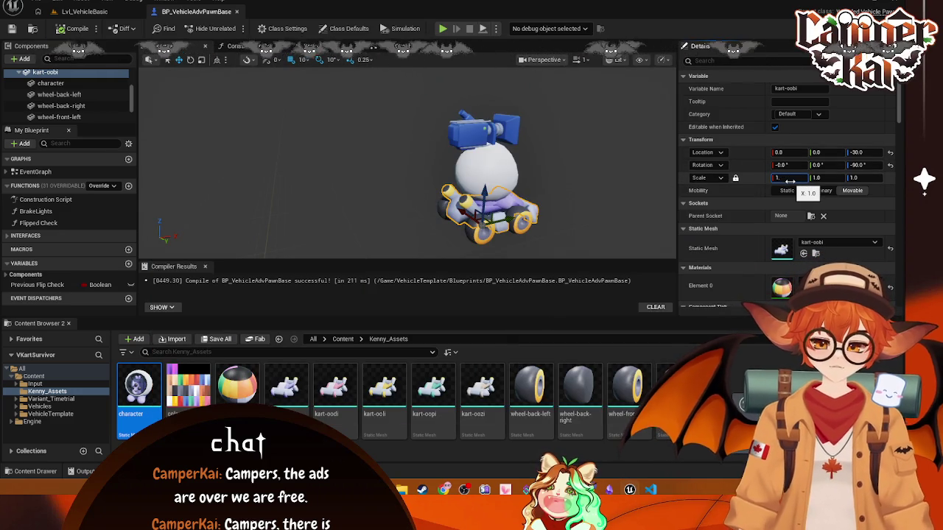
type(".5")
key("Return")
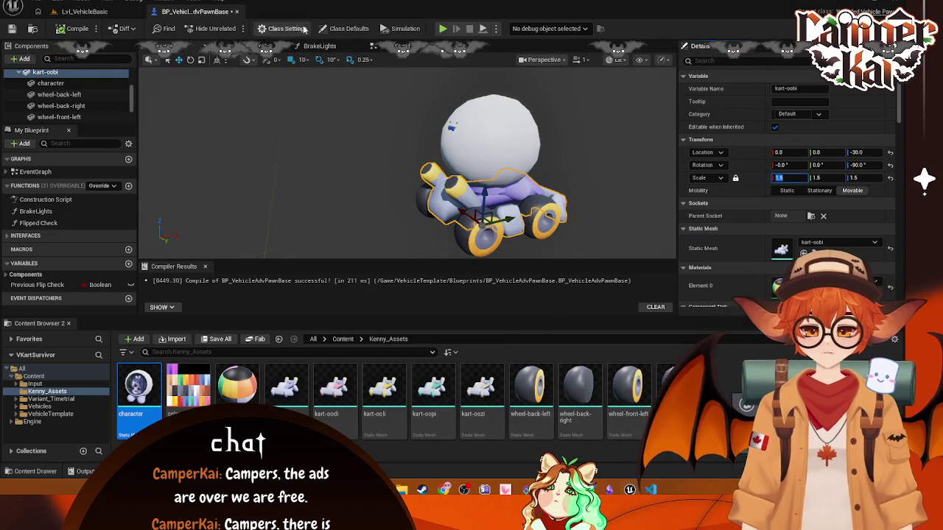
key("alt+p")
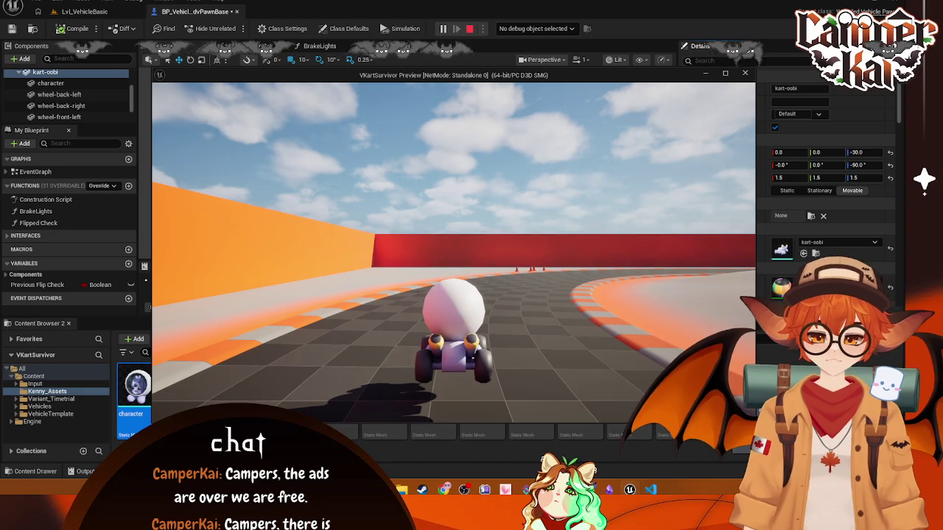
key("Escape")
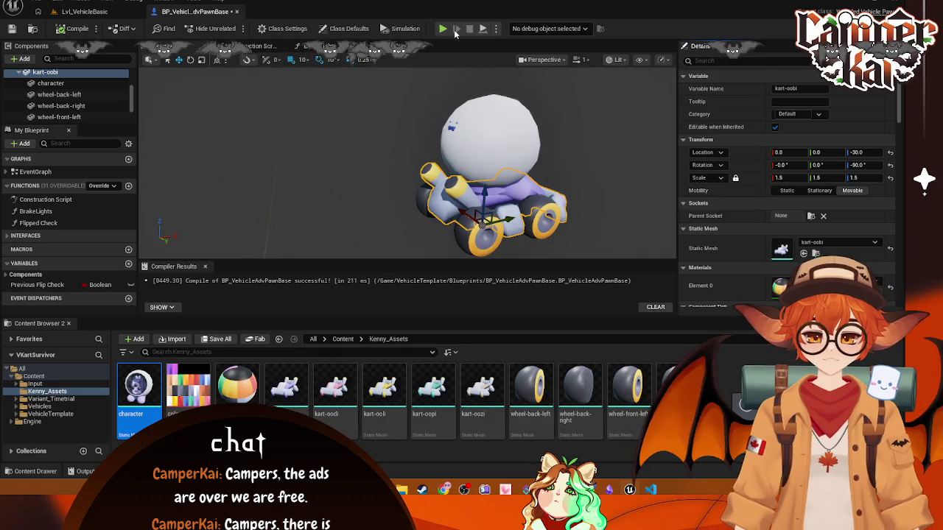
scroll(81, 105, "up", 3)
left_click(54, 87)
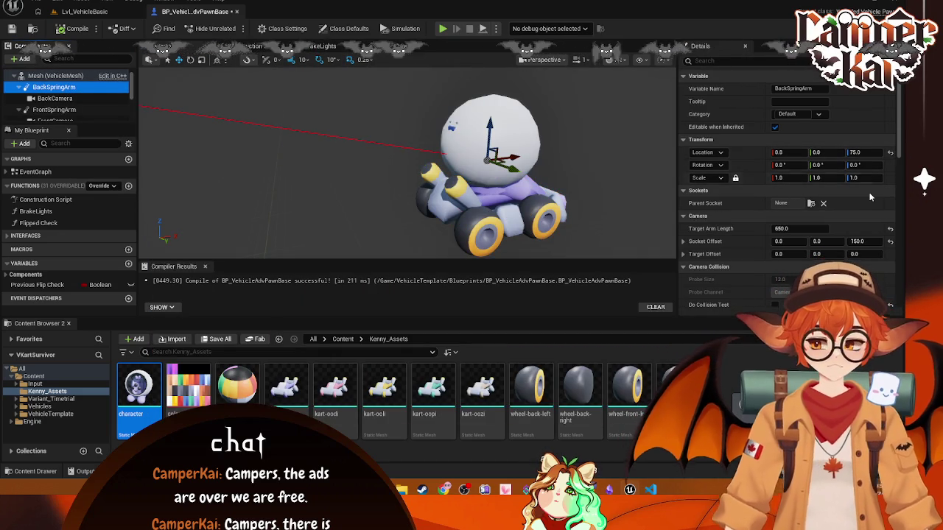
Step: Set BackSpringArm's Target Arm Length to 750 and save the blueprint
scroll(818, 220, "down", 1)
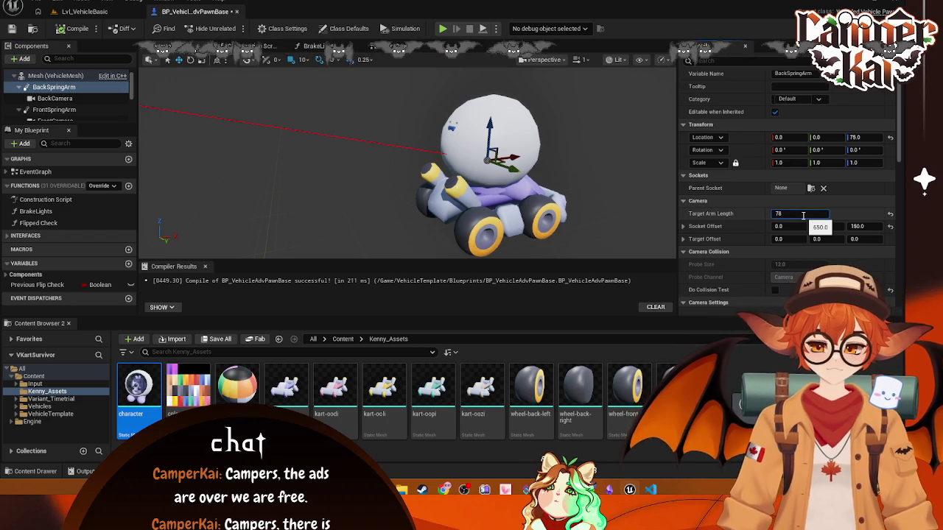
type("0")
key("Return")
key("ctrl+s")
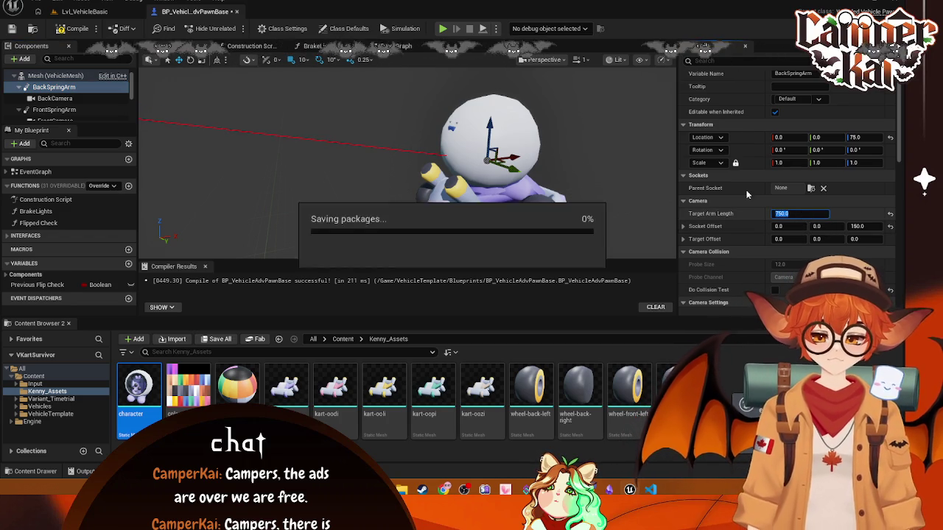
Step: Test-drive the kart with the farther chase camera, then stop
left_click(442, 30)
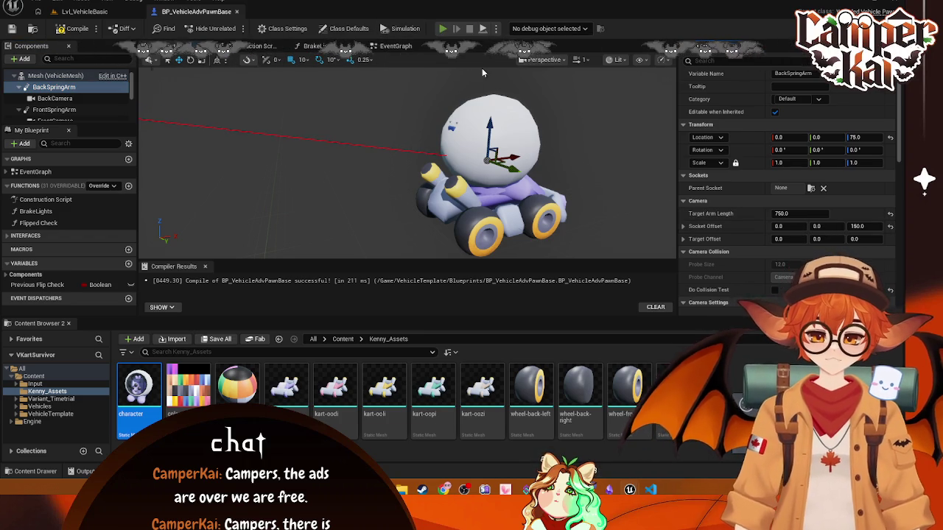
key("w")
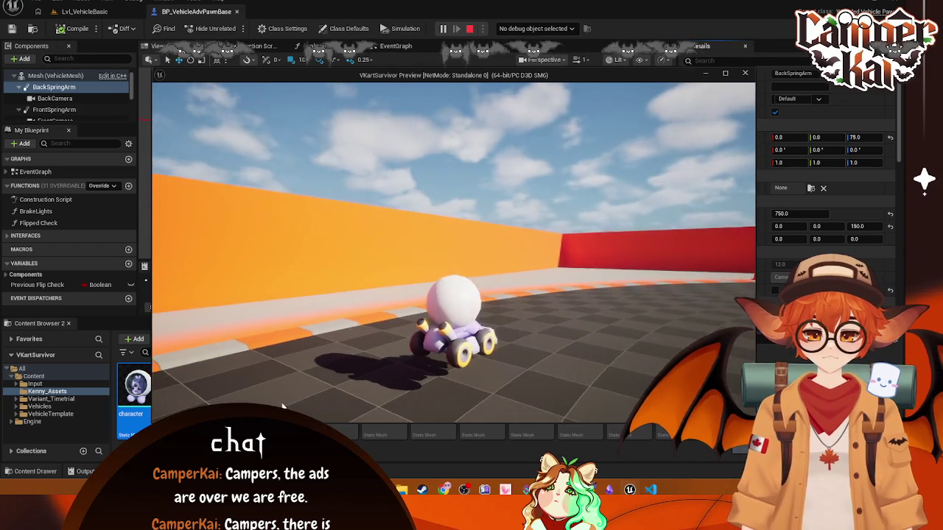
key("Escape")
scroll(486, 170, "down", 5)
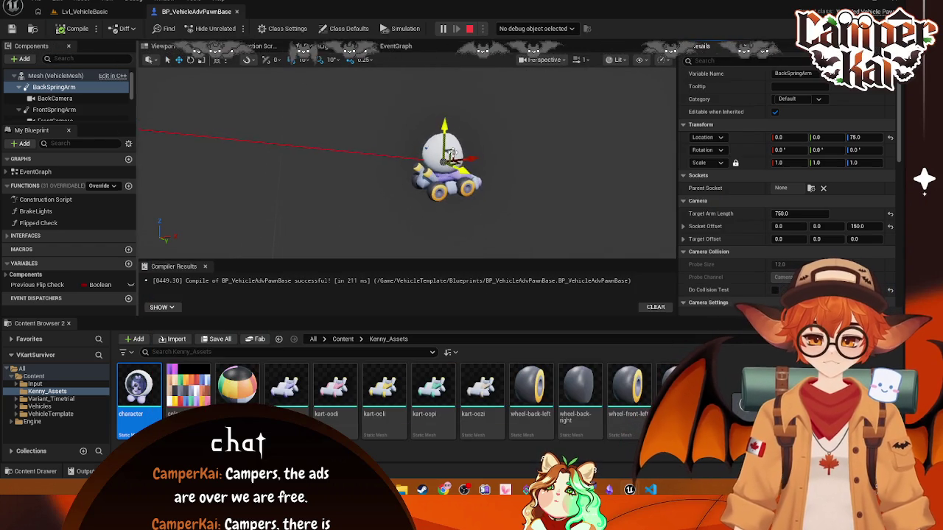
Step: Review the event graph's movement and midair rotation-damping nodes, then stop simulating and show Lvl_VehicleBasic
left_click(45, 110)
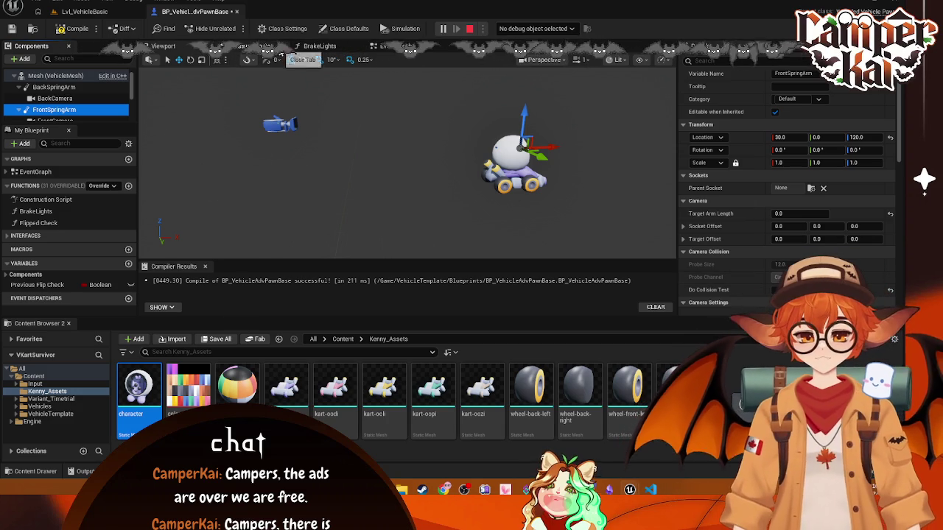
left_click(390, 46)
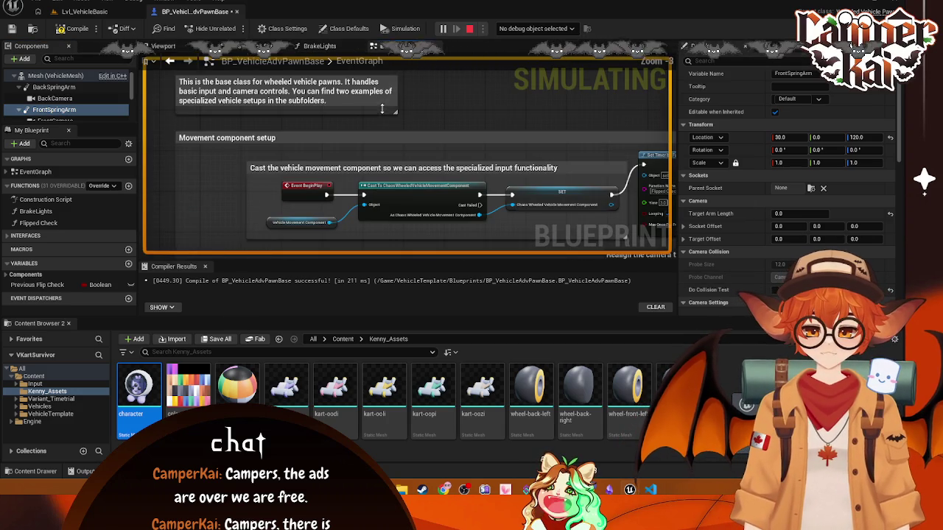
scroll(354, 130, "down", 2)
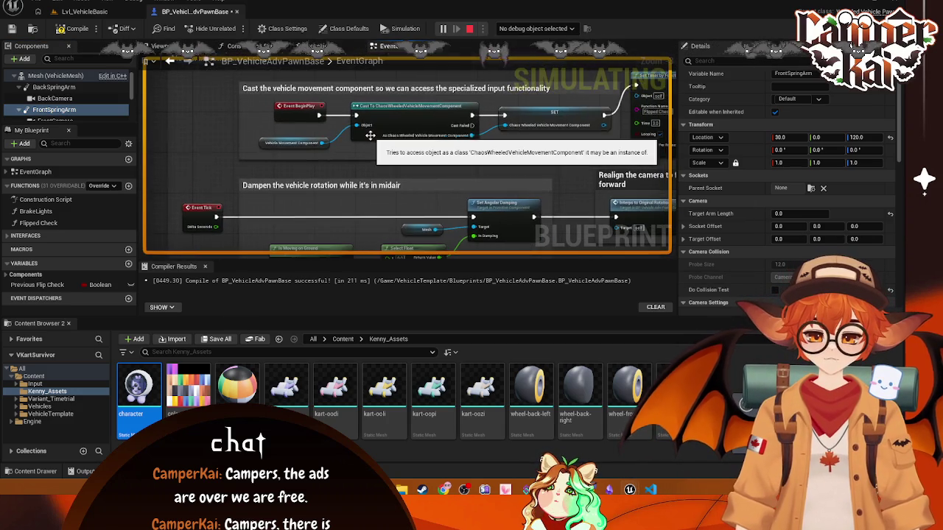
scroll(412, 209, "down", 4)
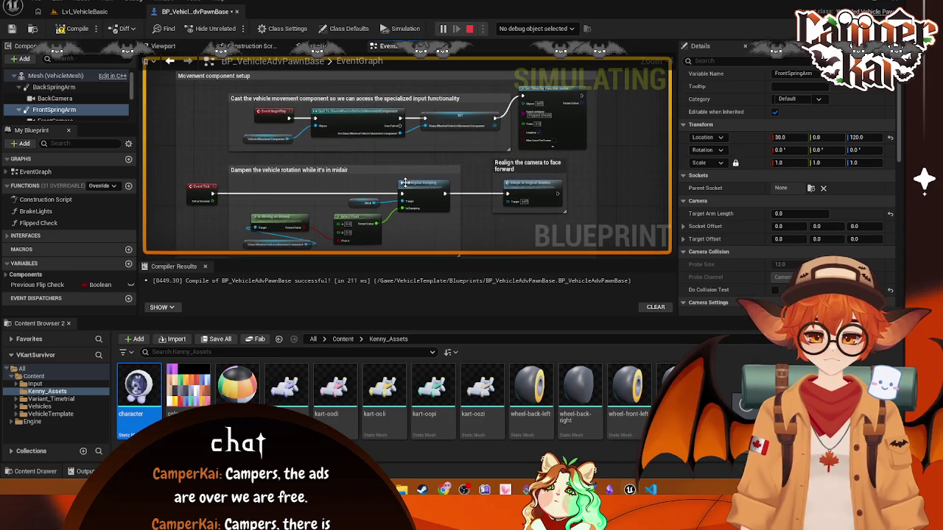
scroll(405, 182, "up", 3)
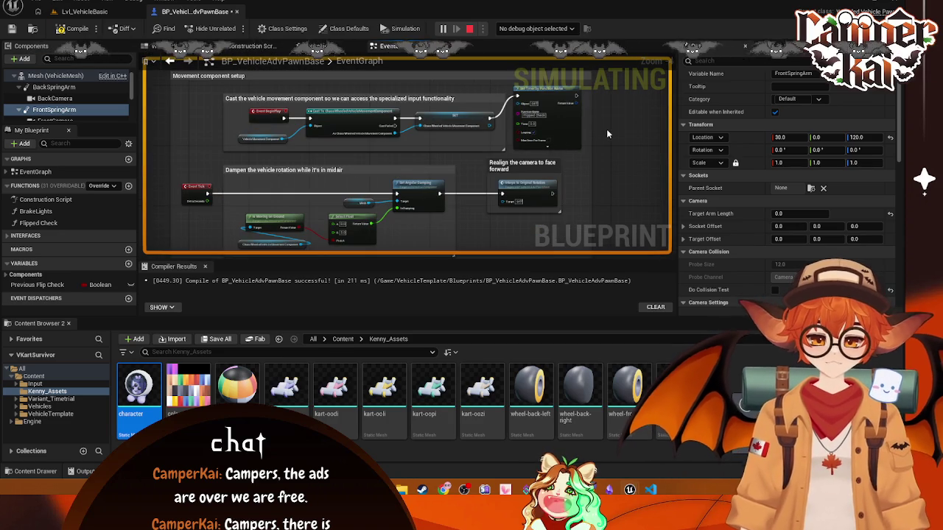
key("Escape")
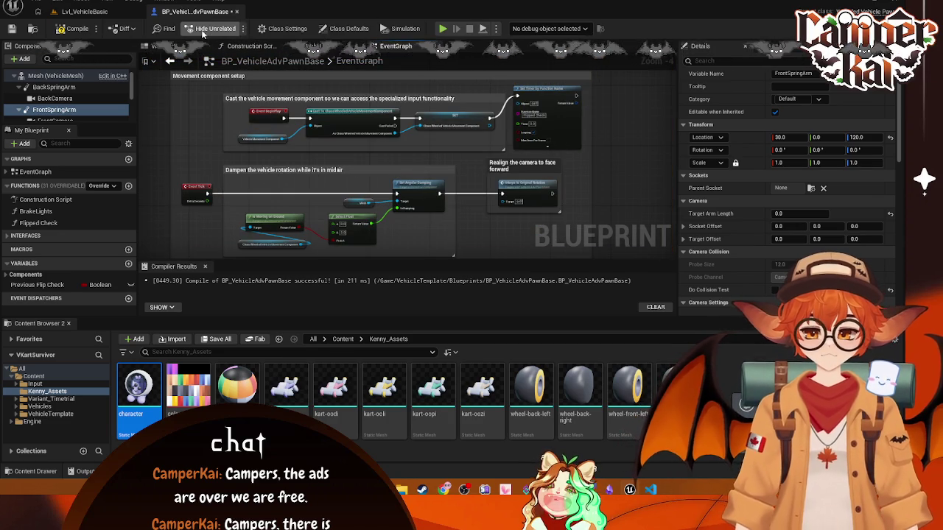
left_click(85, 11)
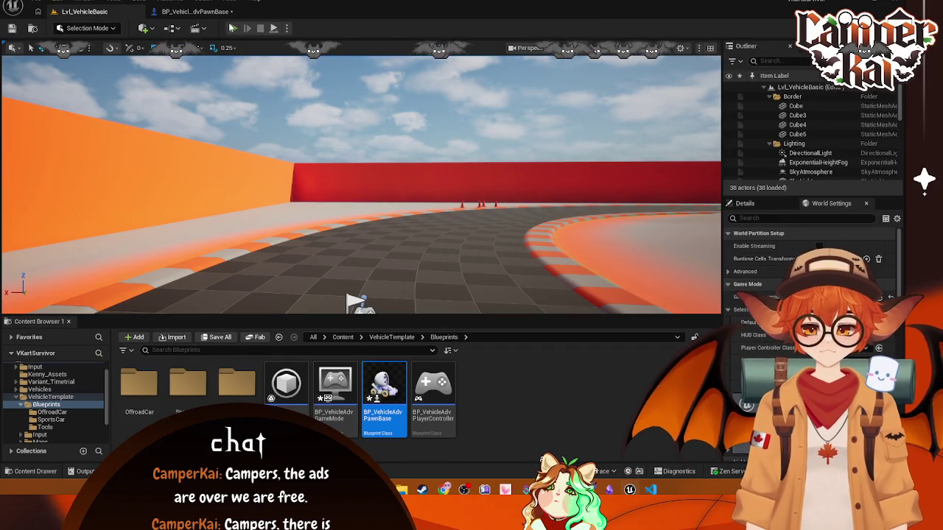
Step: Drive the kart on Lvl_VehicleBasic, grab a screenshot of the game view, then end play
left_click(232, 28)
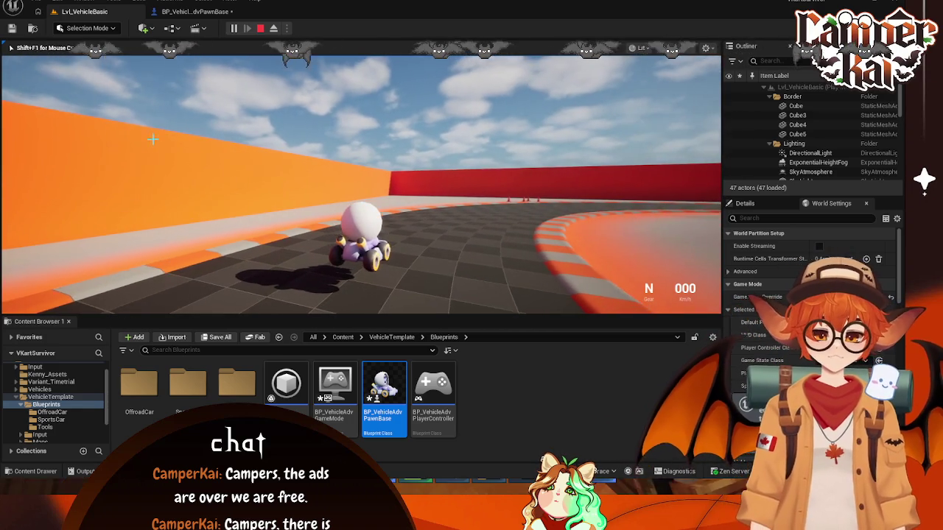
key("super+shift+s")
mouse_move(2, 50)
left_mouse_down()
mouse_move(649, 357)
mouse_move(725, 322)
mouse_move(695, 322)
left_mouse_up()
left_click(278, 336)
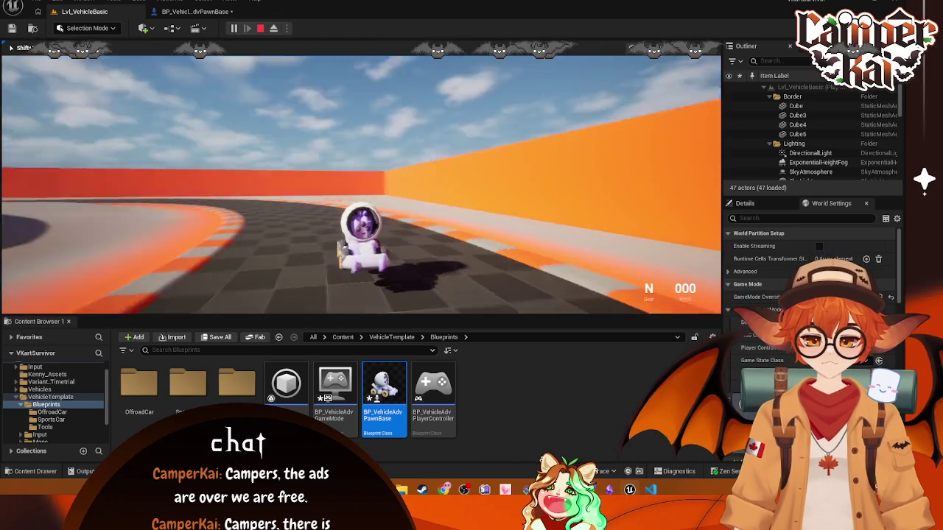
key("Escape")
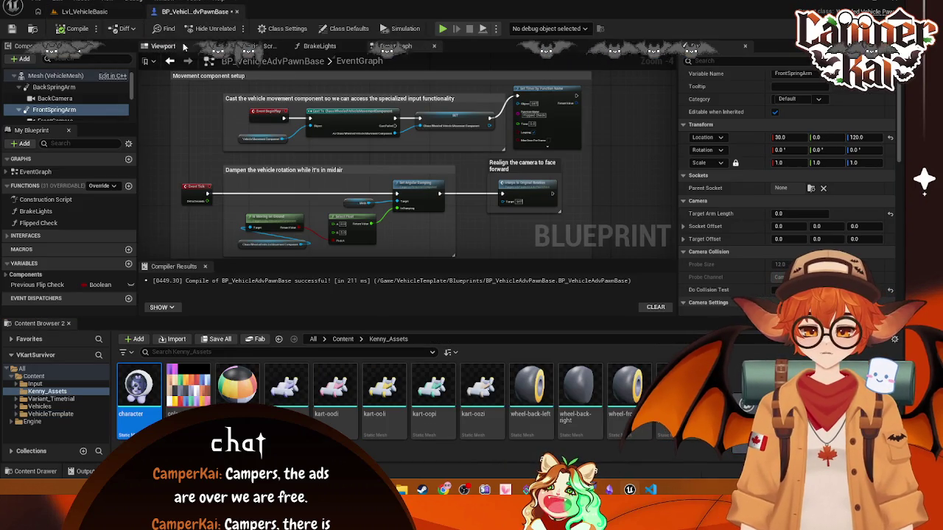
Step: Select the back spring arm and play-test the level to check the chase view
left_click(31, 98)
left_click(33, 87)
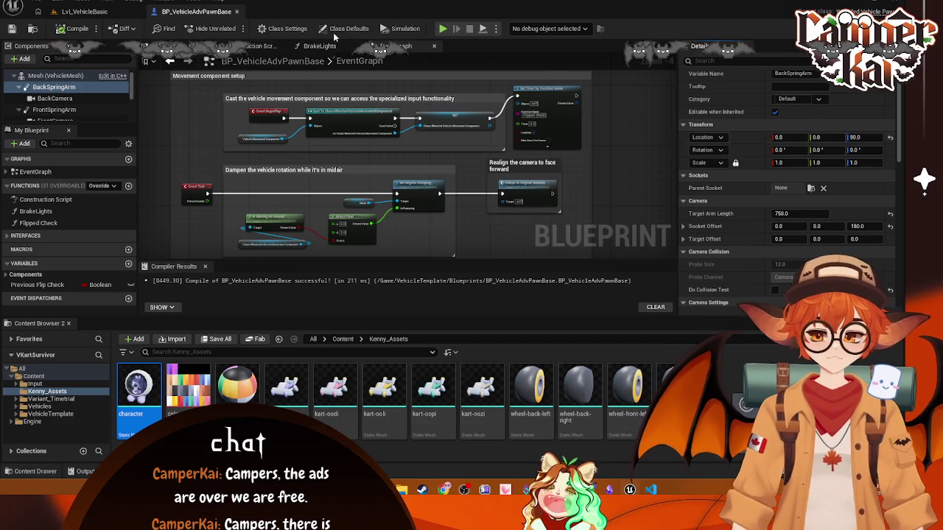
left_click(123, 13)
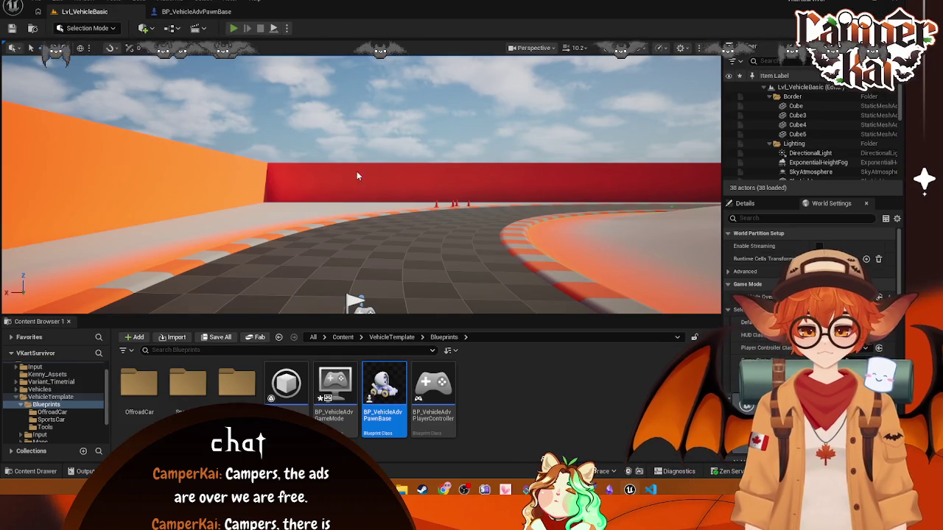
key("alt+p")
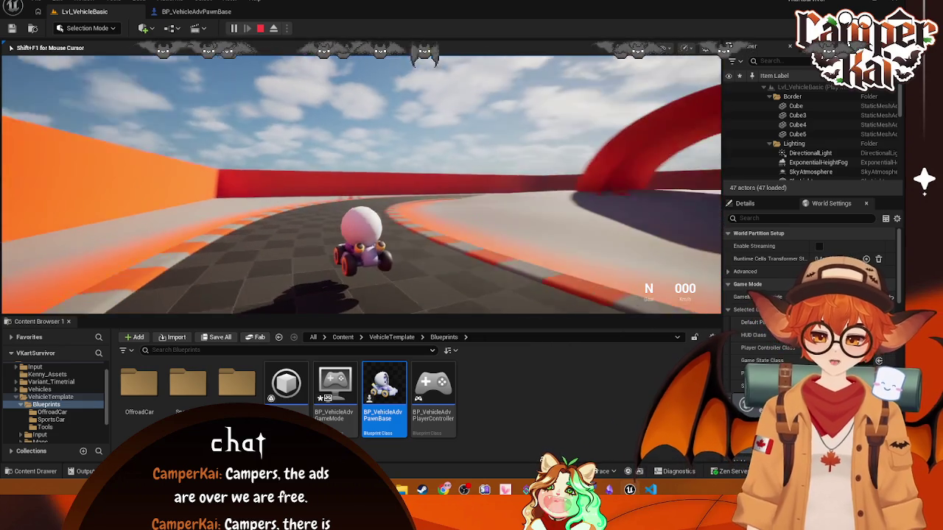
key("Escape")
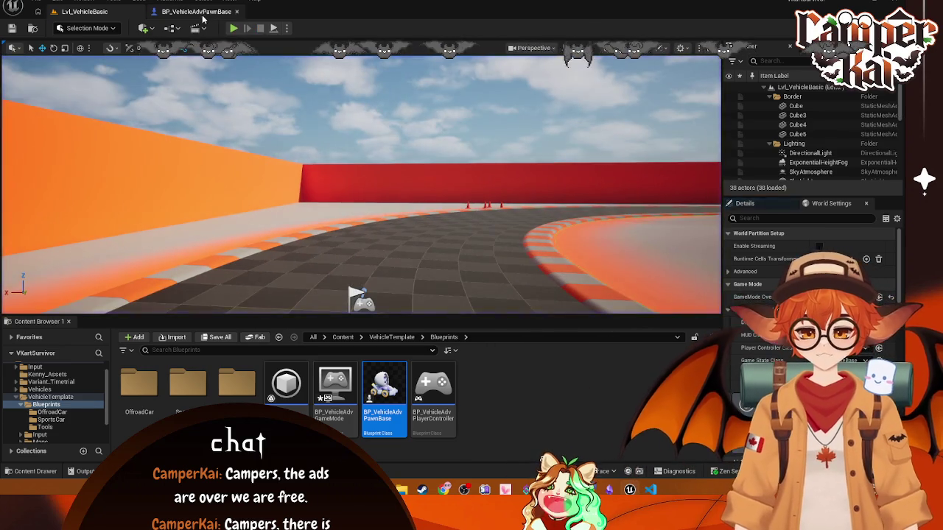
Step: Adjust the back spring arm's values and pitch rotation, play-testing the level after each change
left_click(203, 14)
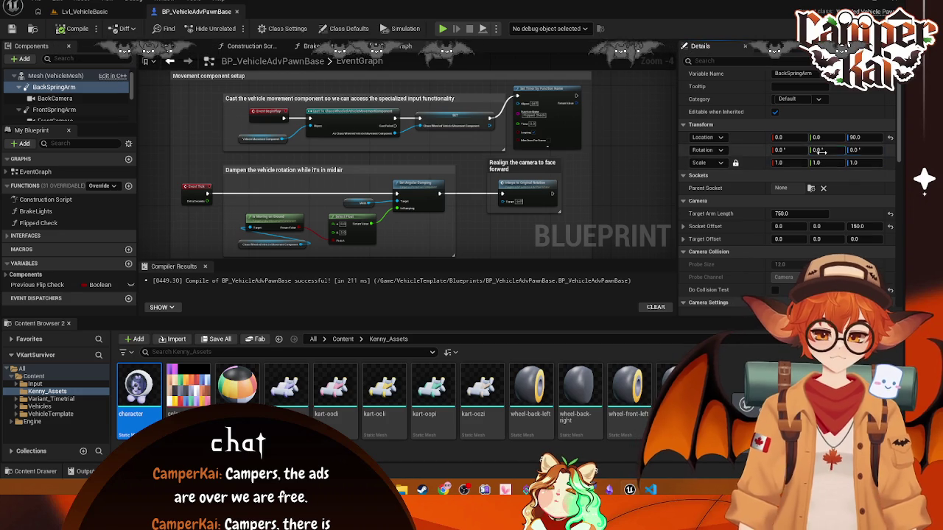
type("5")
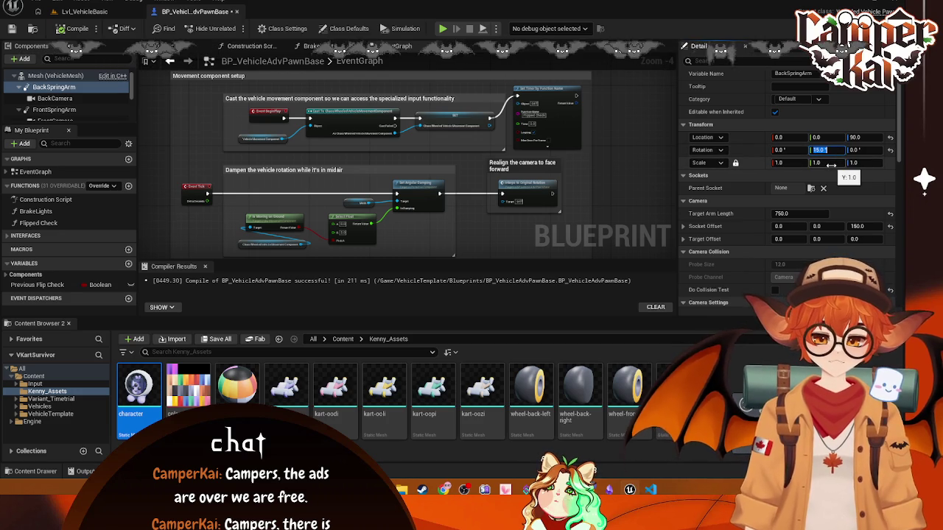
left_click(93, 11)
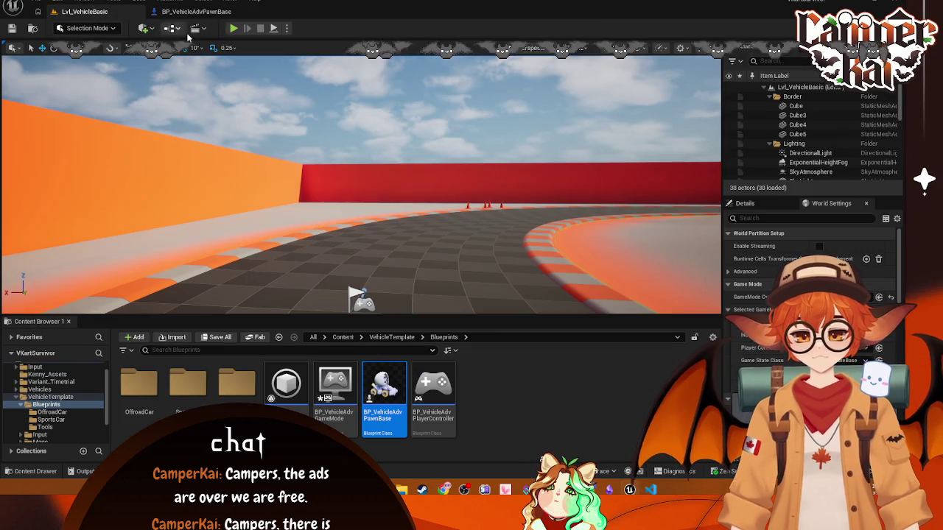
key("alt+p")
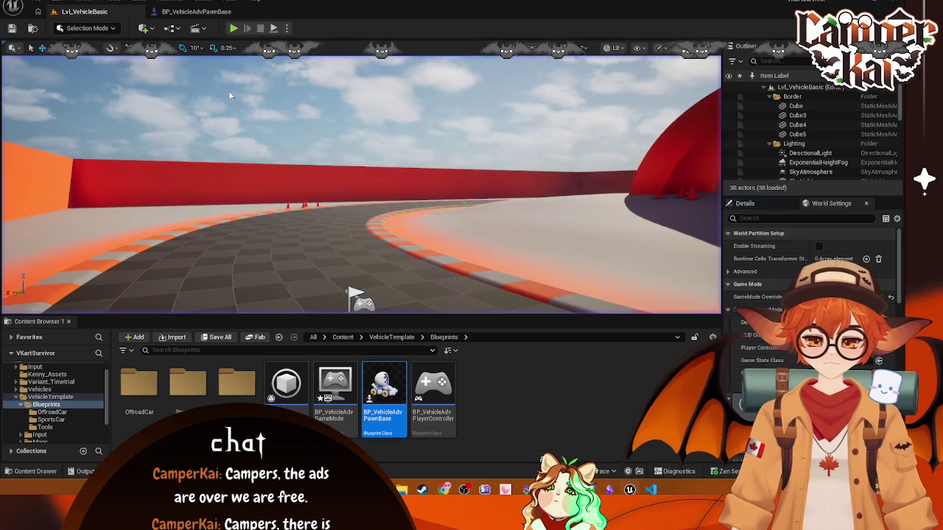
key("Escape")
left_click(196, 11)
left_click(819, 149)
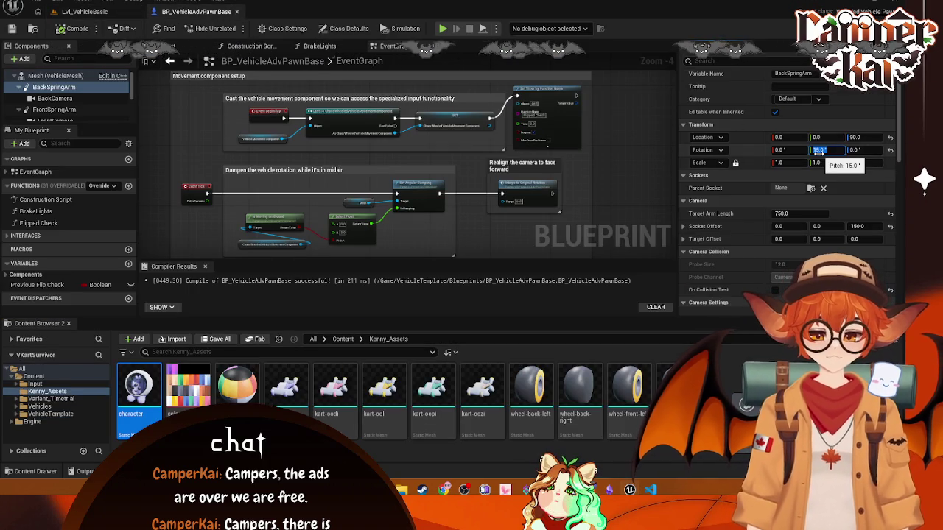
left_click(84, 11)
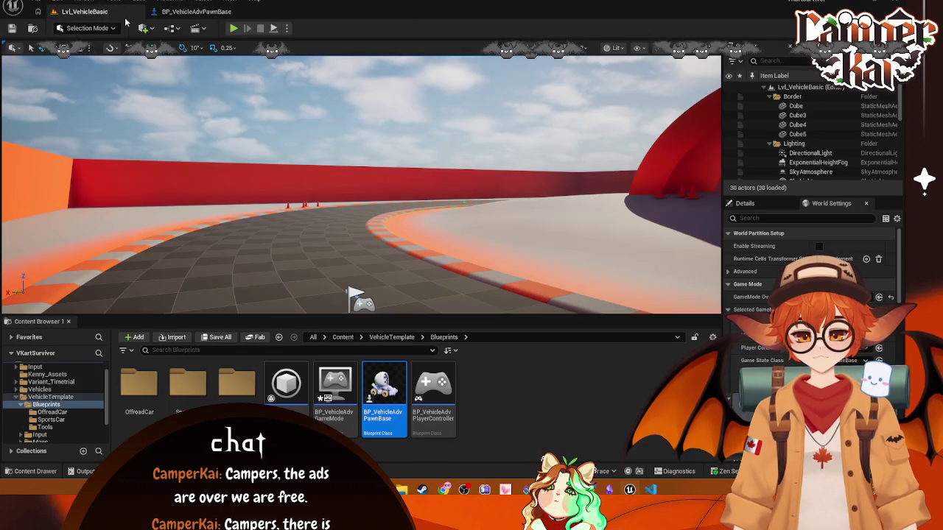
left_click(233, 28)
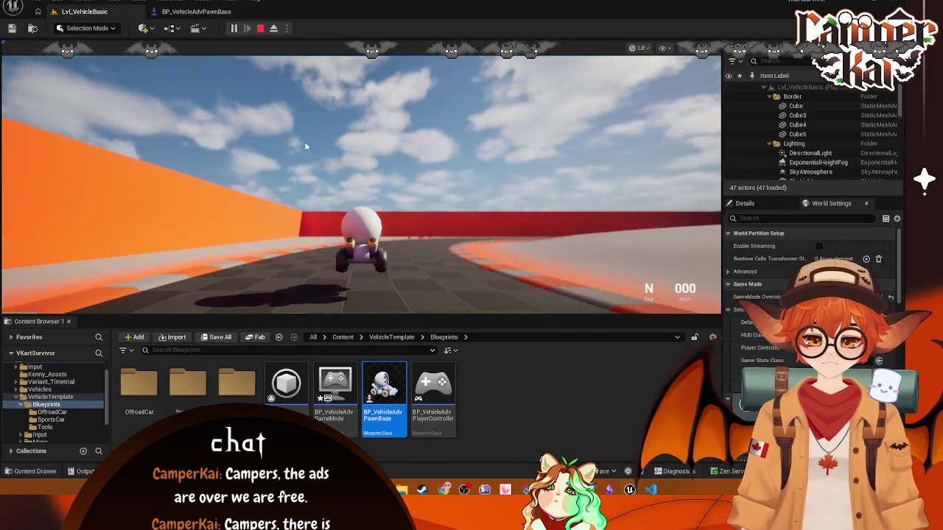
left_click(251, 29)
left_click(196, 12)
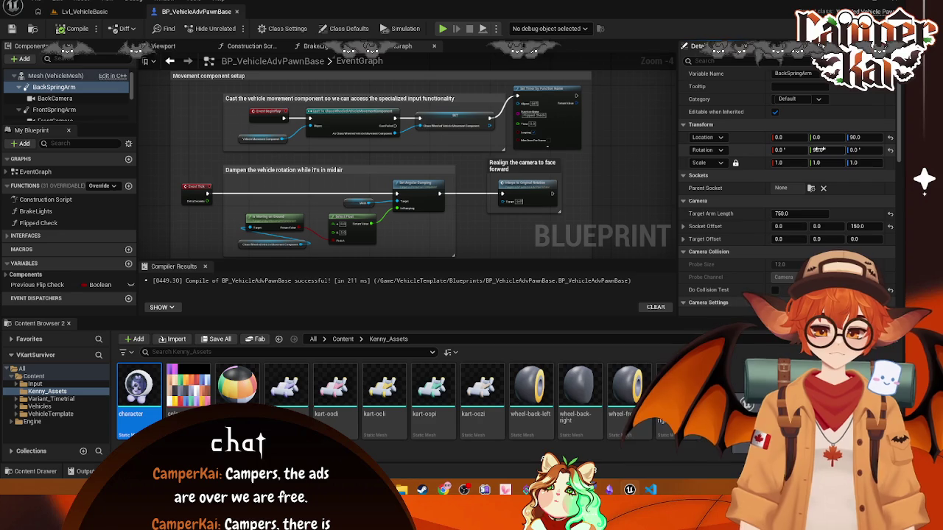
Step: Set the back spring arm height to 120 and play-test the kart
left_click(53, 98)
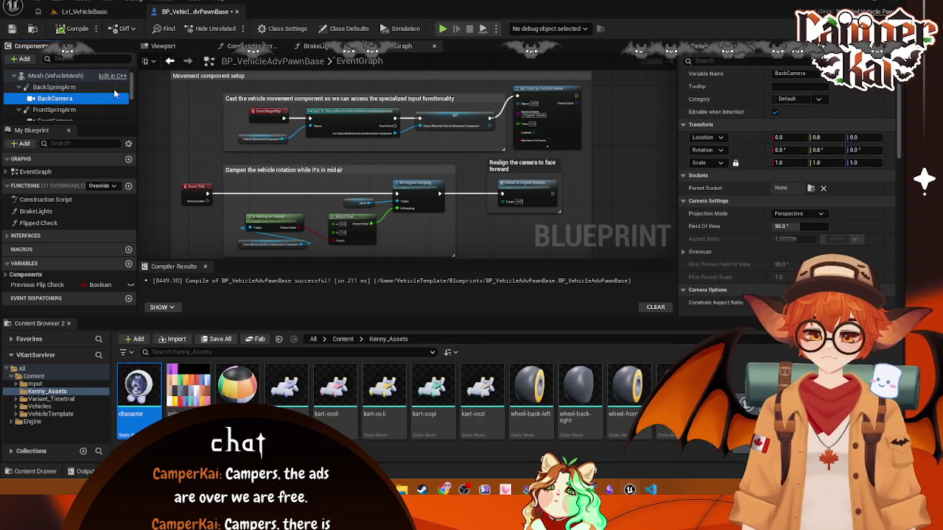
key("Up")
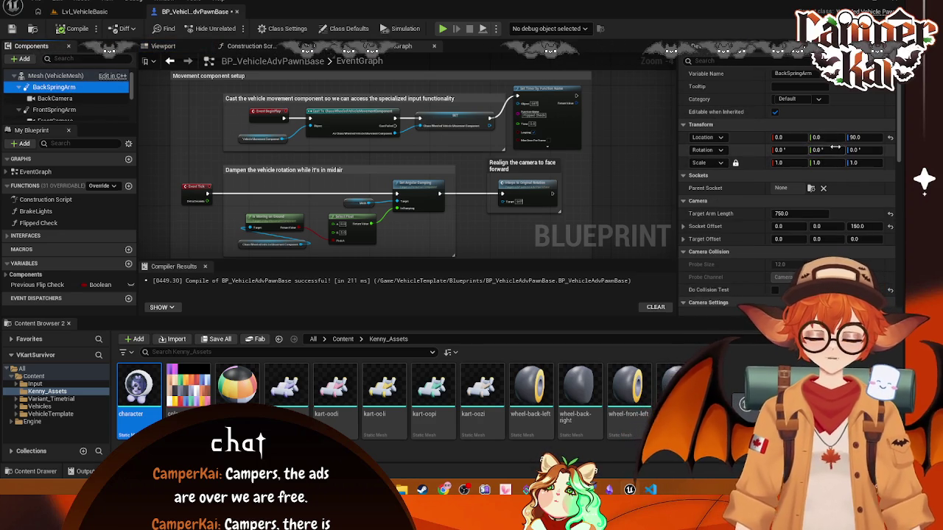
left_click(858, 137)
type("12")
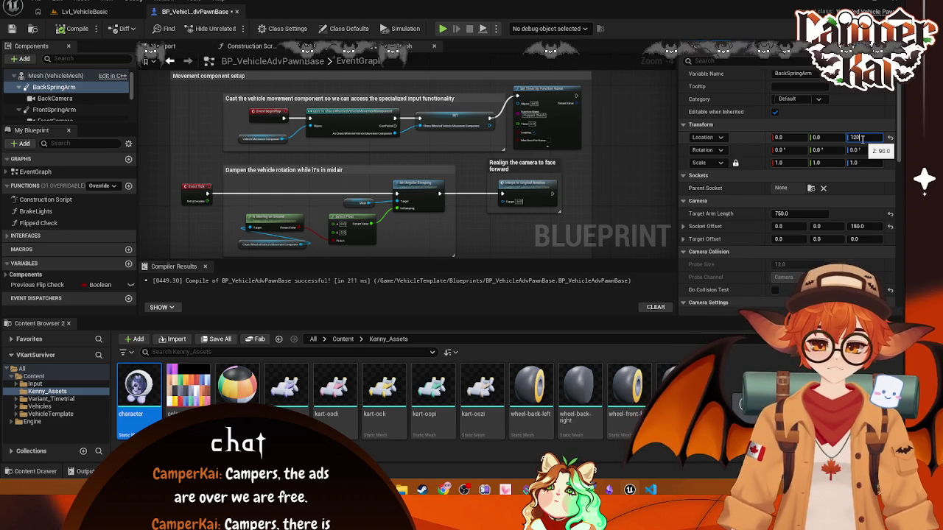
key("Return")
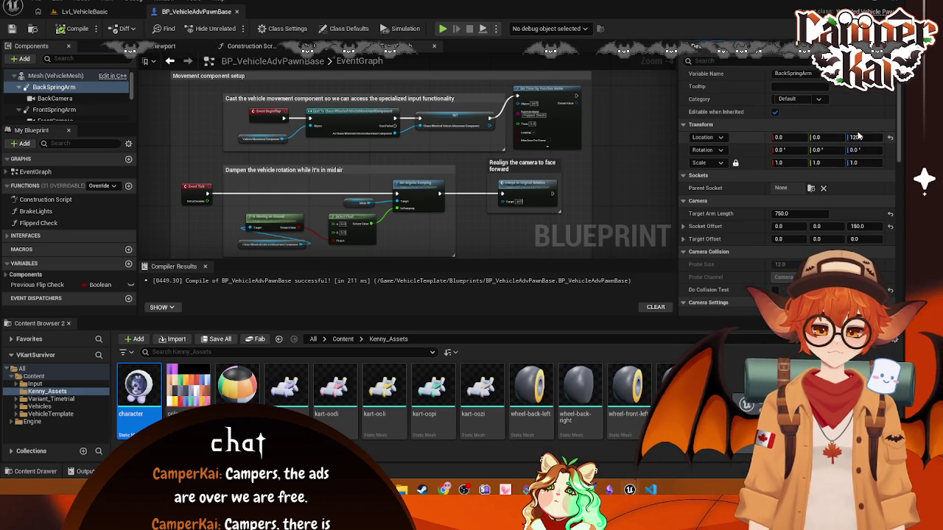
left_click(106, 13)
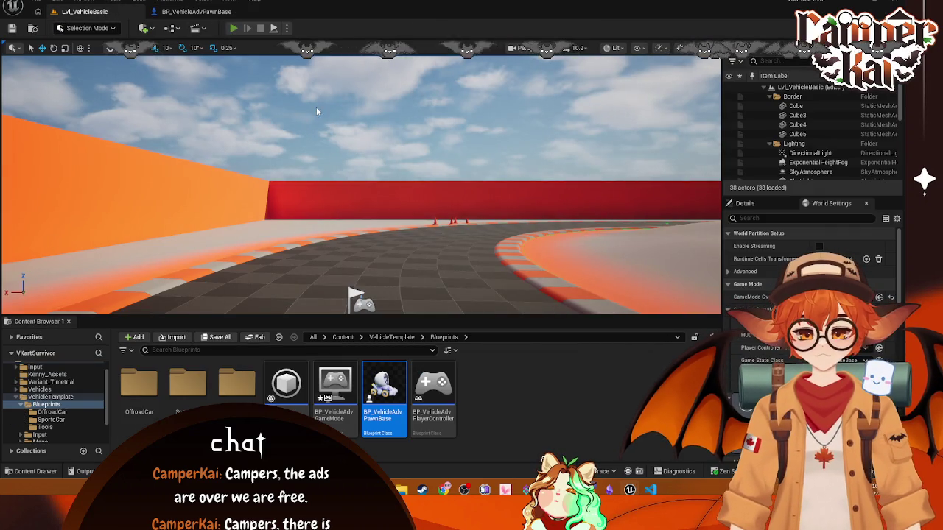
key("alt+p")
Step: Pitch the back camera down to -30 and restart the play test to see it
left_click(194, 13)
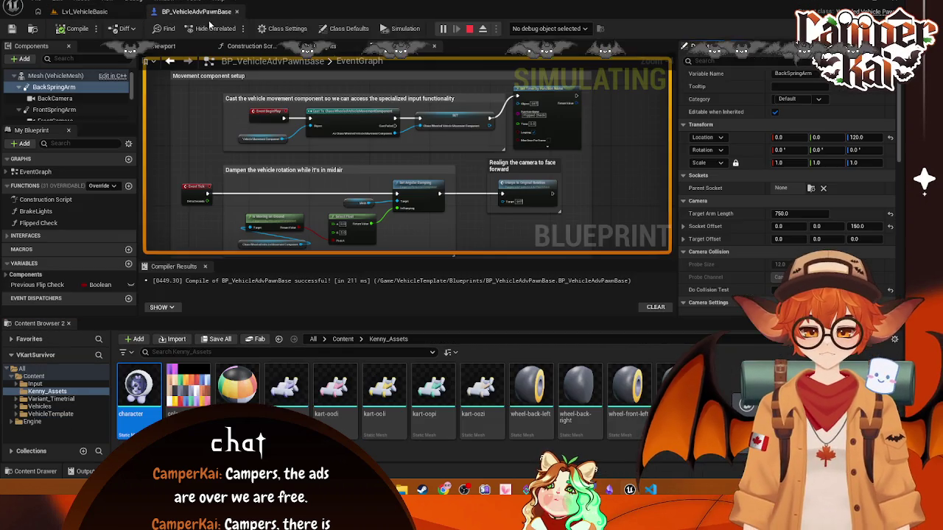
left_click(54, 98)
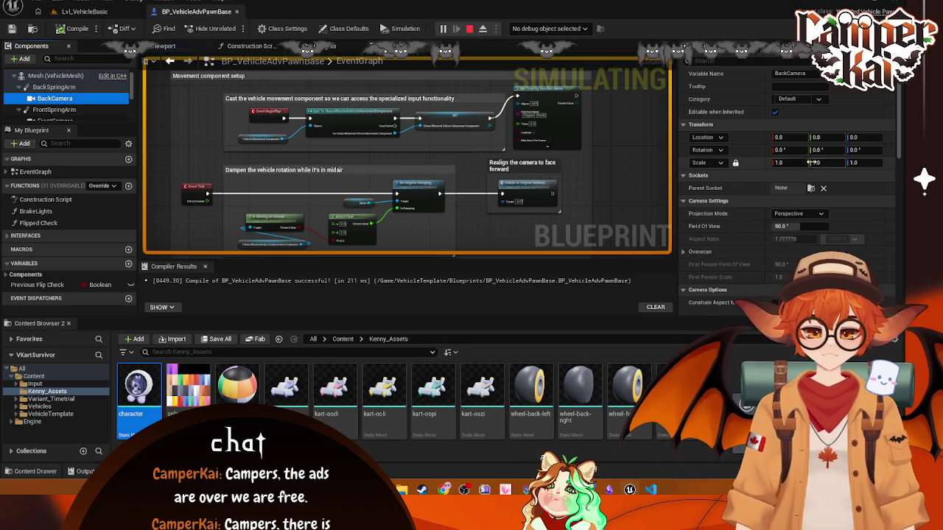
left_click(829, 150)
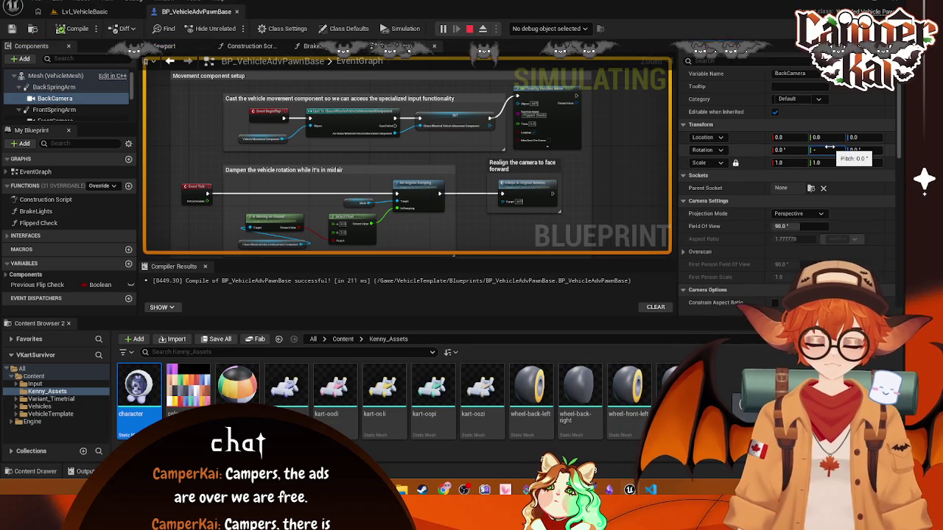
left_click(85, 13)
key("Escape")
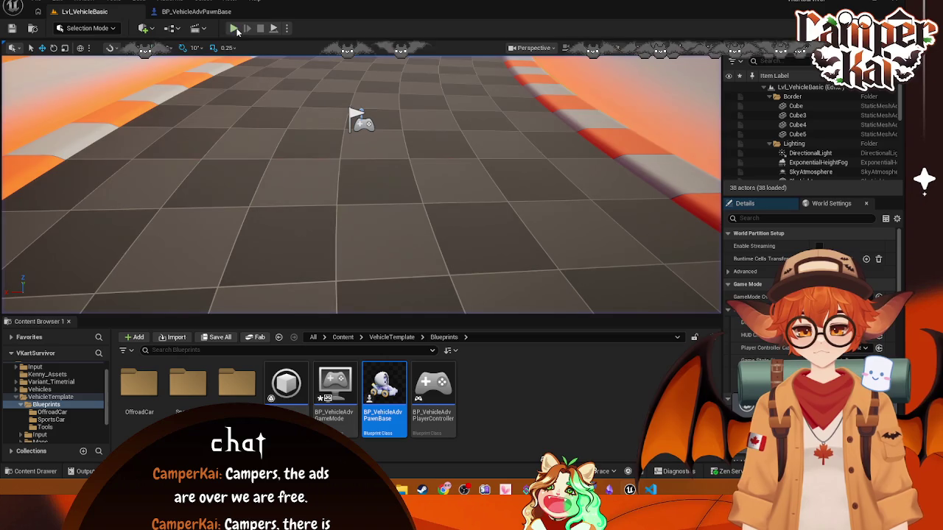
left_click(235, 29)
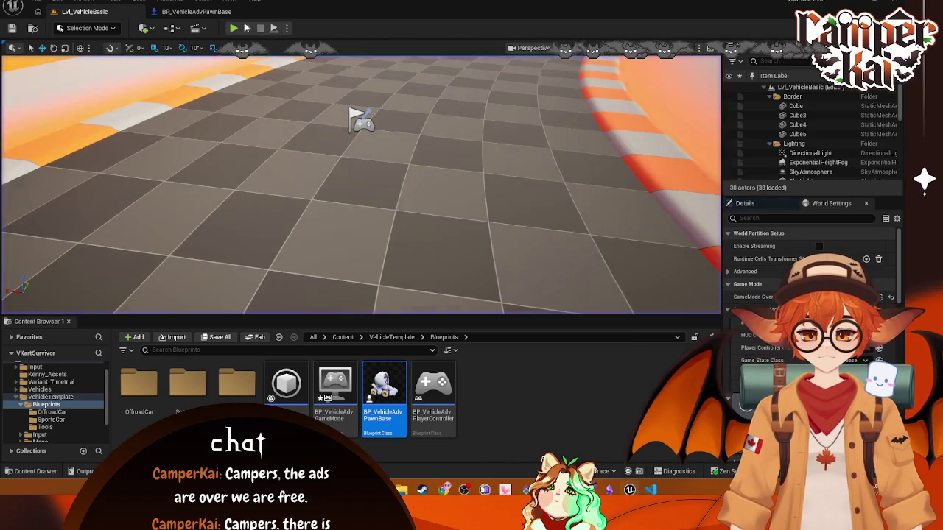
key("Escape")
Step: Raise the back spring arm to Location Z 500 and test-drive the kart in a preview window
left_click(196, 11)
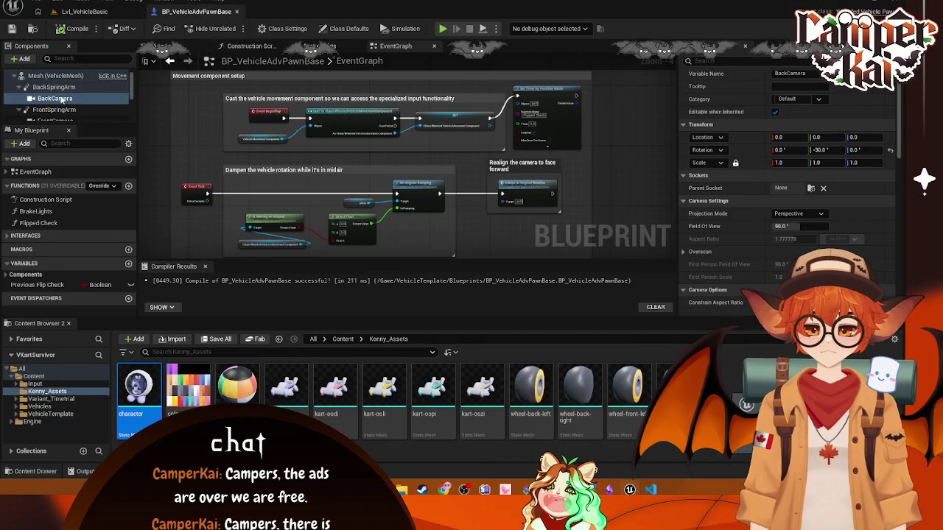
left_click(54, 87)
left_click(862, 137)
type("180")
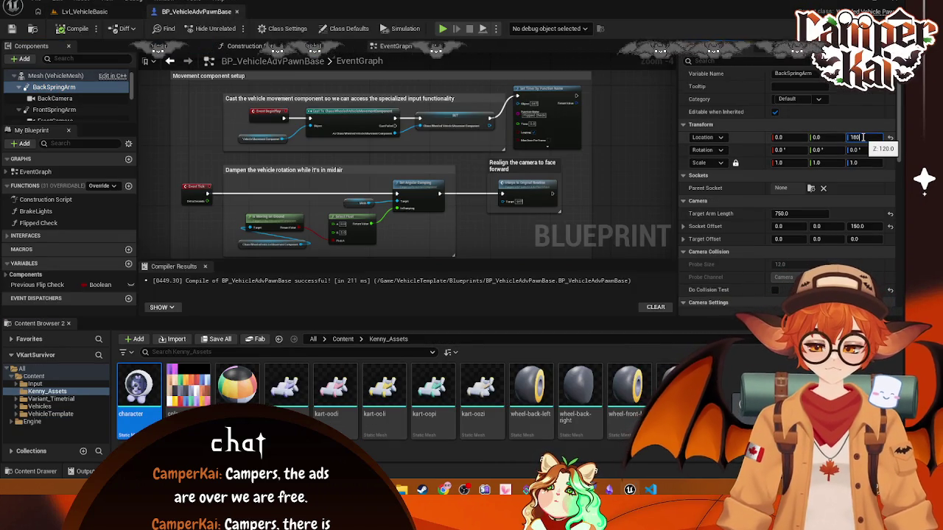
key("Return")
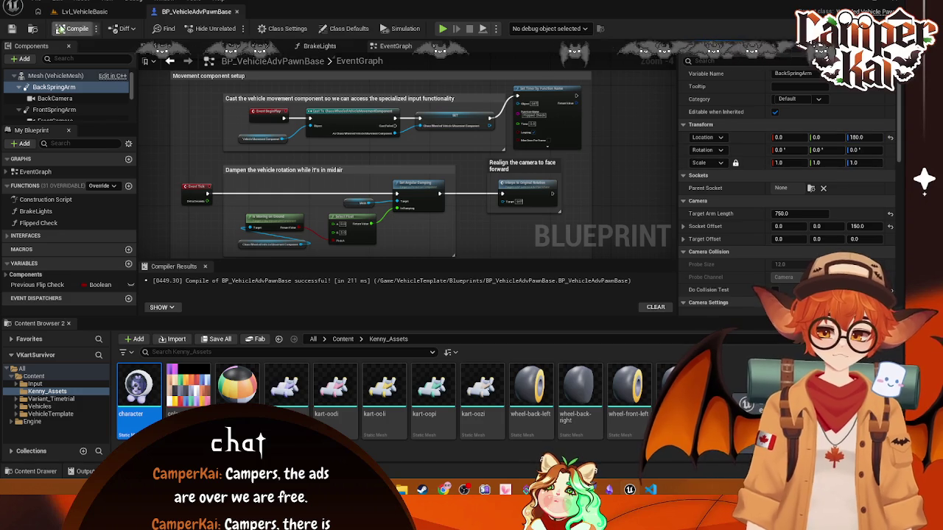
left_click(443, 28)
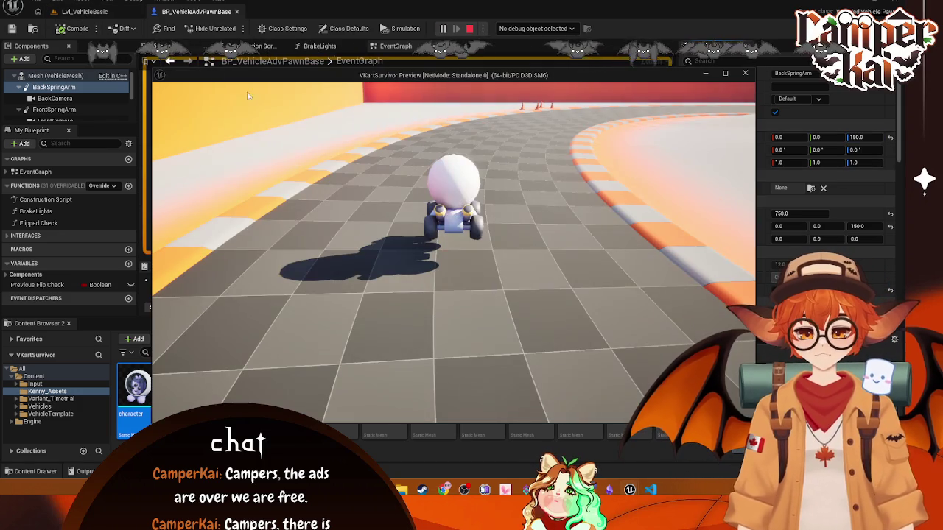
left_click(496, 162)
key("w")
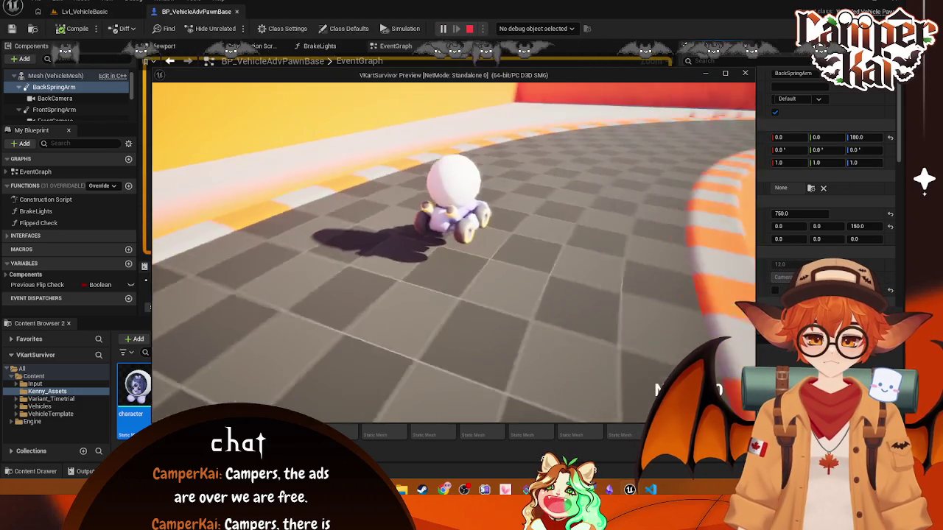
key("Escape")
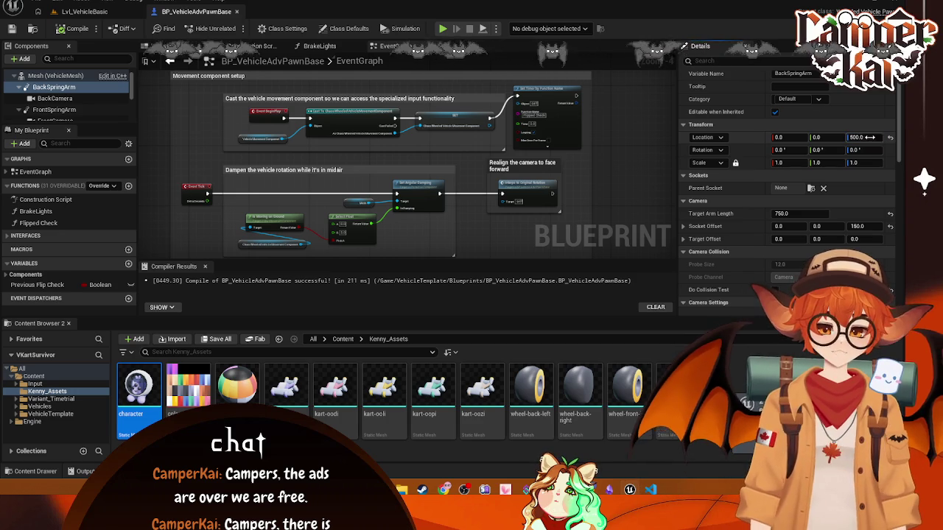
left_click(72, 13)
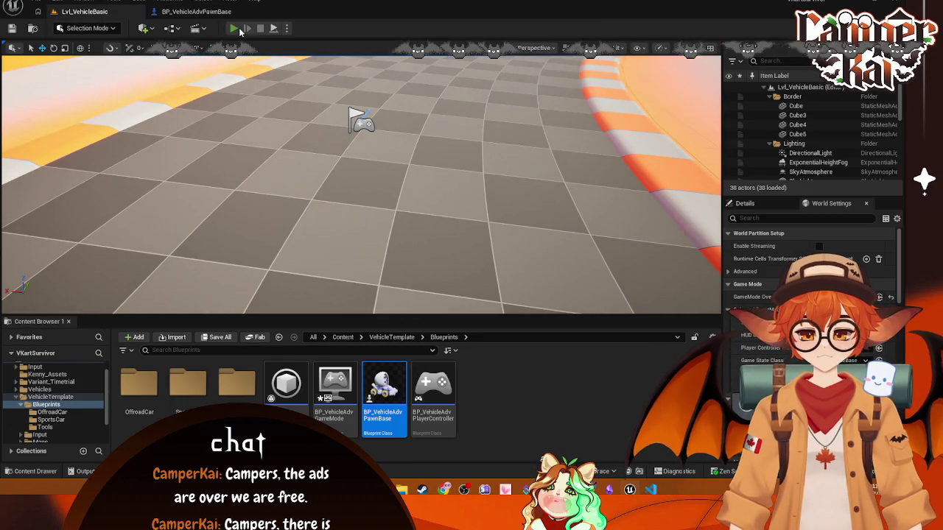
Step: Play-test the raised chase camera in Lvl_VehicleBasic twice, screenshotting the game view, then return to BP_VehicleAdvPawnBase
left_click(235, 29)
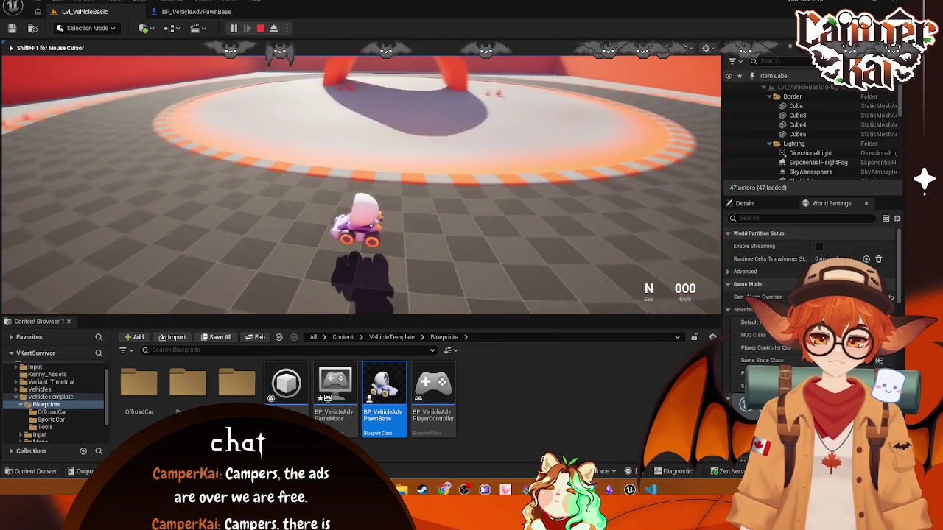
key("Escape")
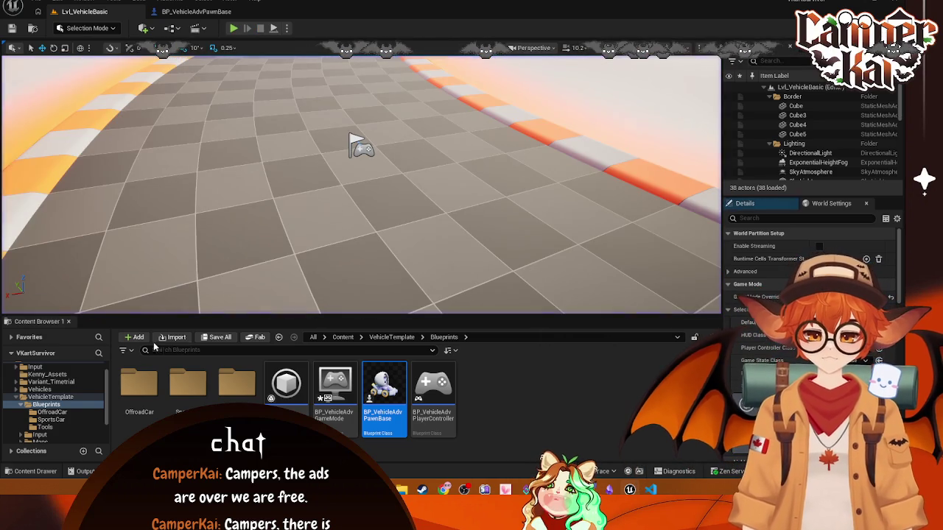
left_click(530, 401)
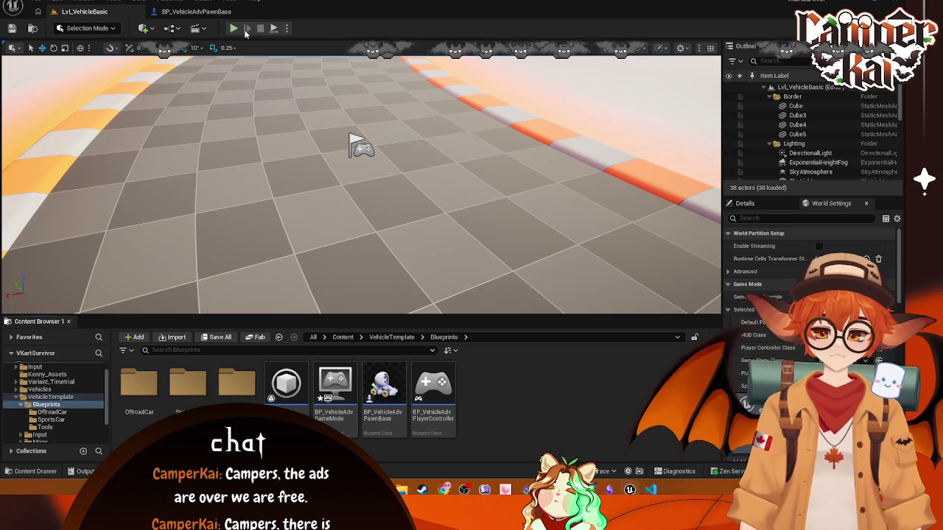
key("alt+p")
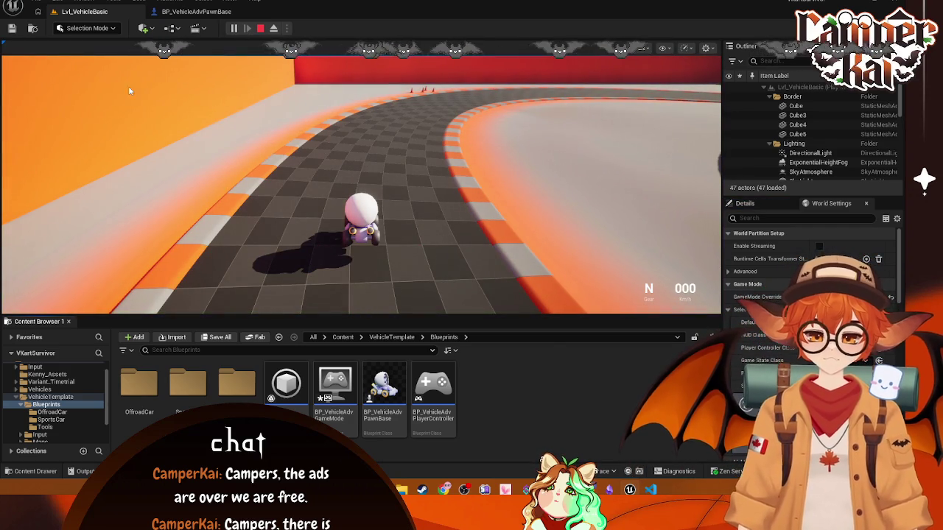
key("super+shift+s")
left_click_drag(205, 175, 722, 314)
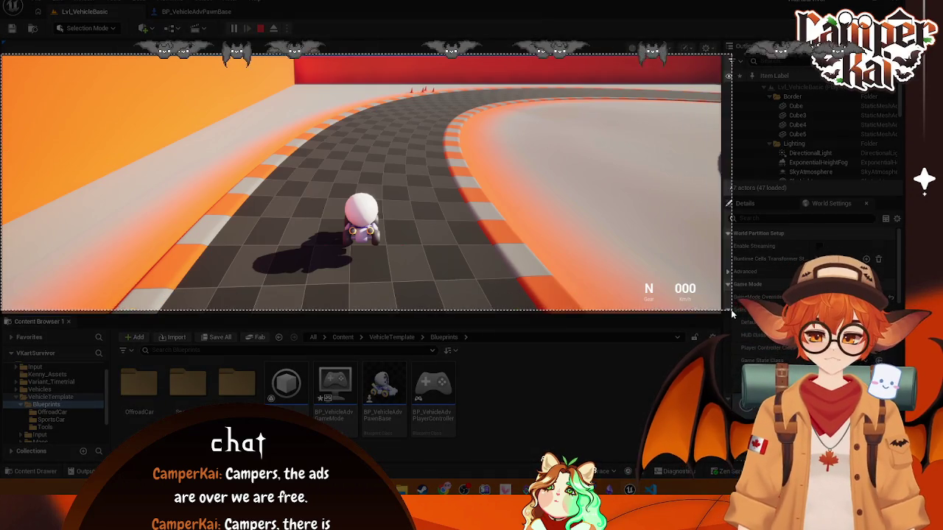
key("Return")
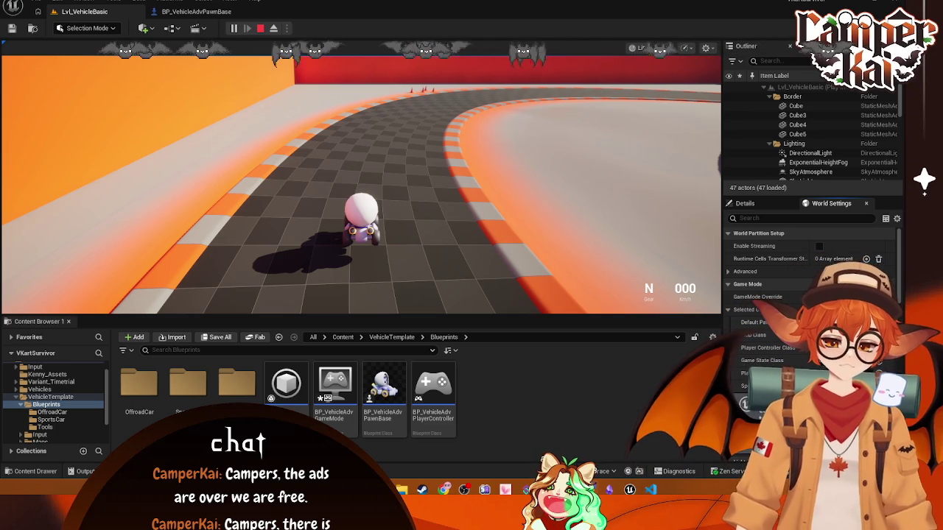
left_click(196, 11)
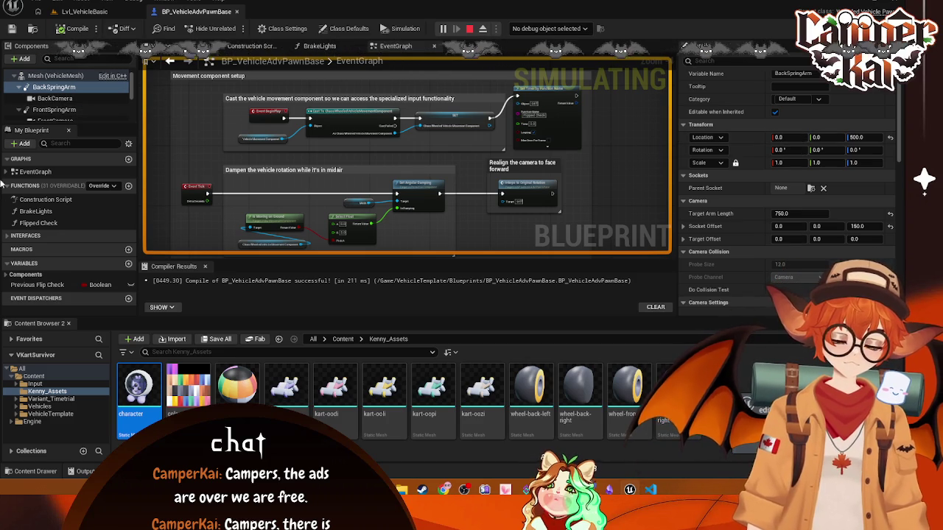
Step: Set the back spring arm height to 750 and play-test the kart, looking around it
left_click(65, 101)
left_click(53, 87)
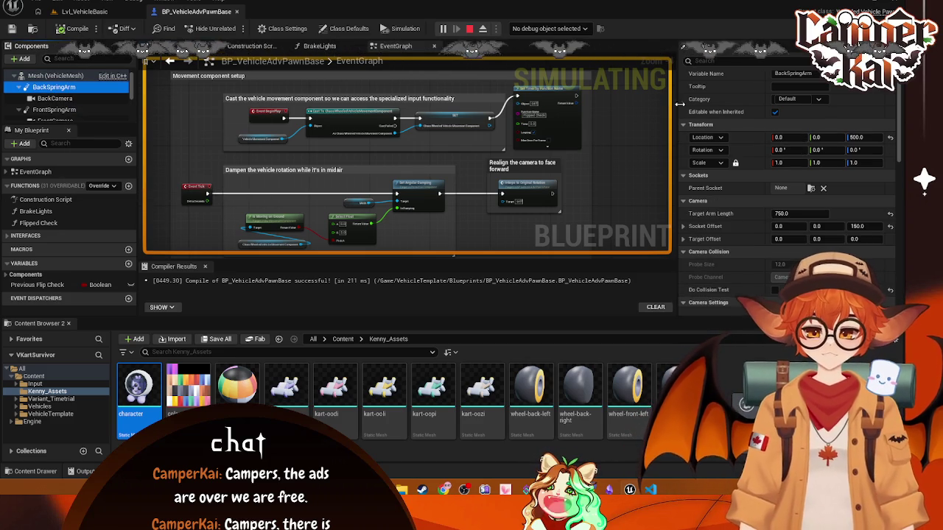
left_click(869, 137)
type("750")
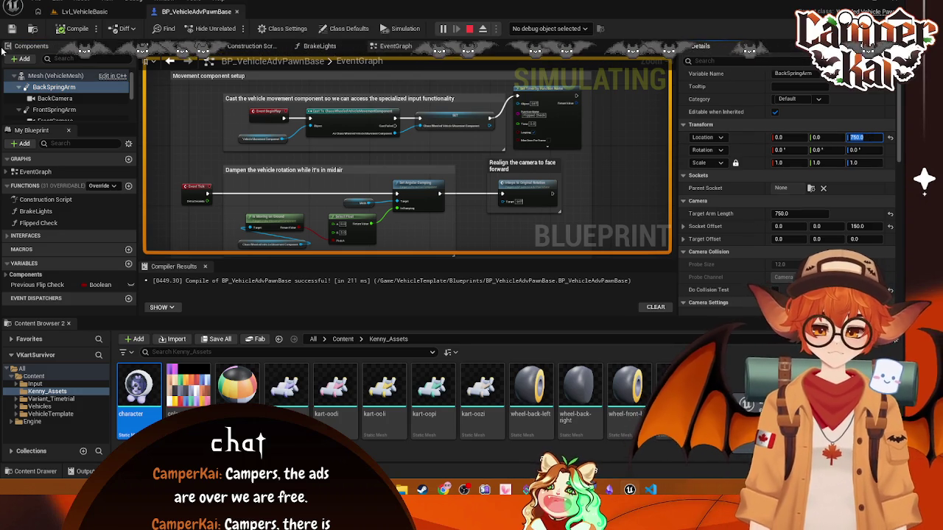
left_click(84, 11)
left_click(262, 29)
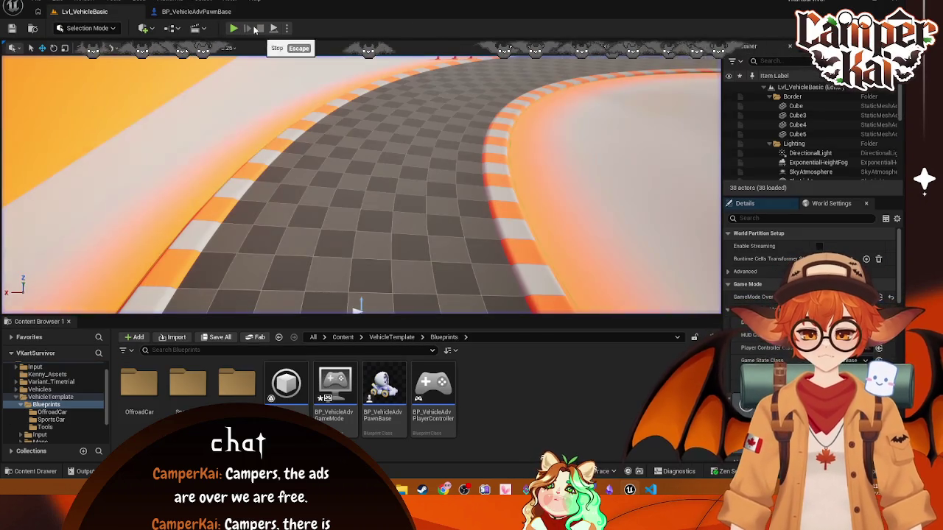
left_click(233, 29)
left_click(395, 152)
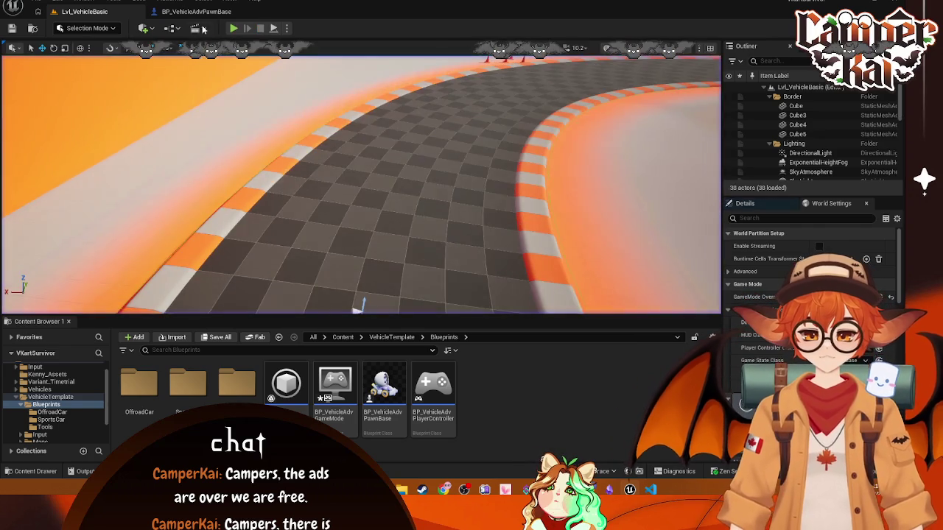
key("Escape")
Step: Pitch the back camera down to -45° and play-test Lvl_VehicleBasic
left_click(196, 11)
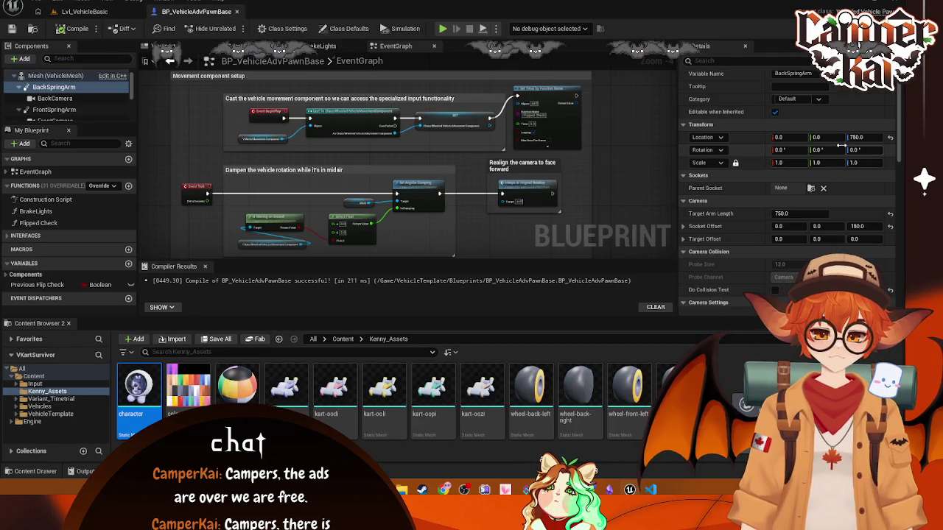
left_click(53, 98)
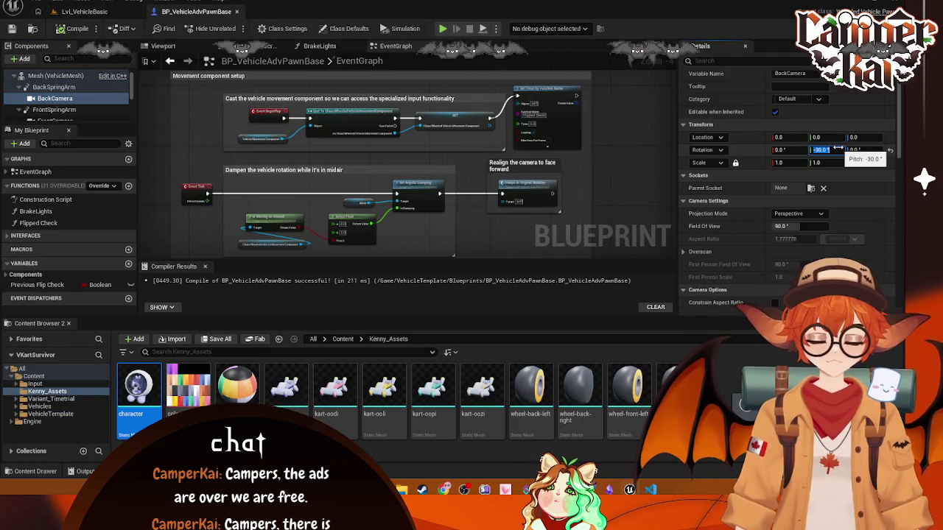
type("-45")
key("Return")
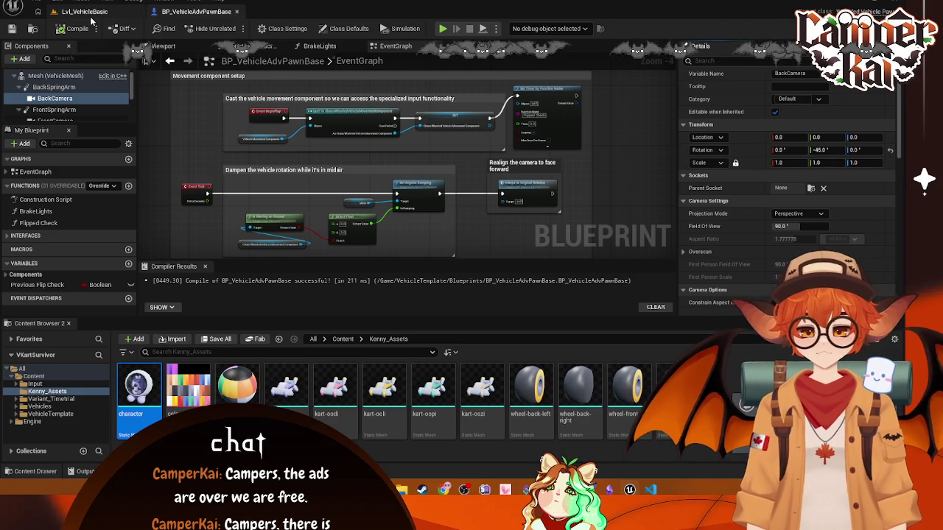
left_click(85, 12)
left_click(234, 29)
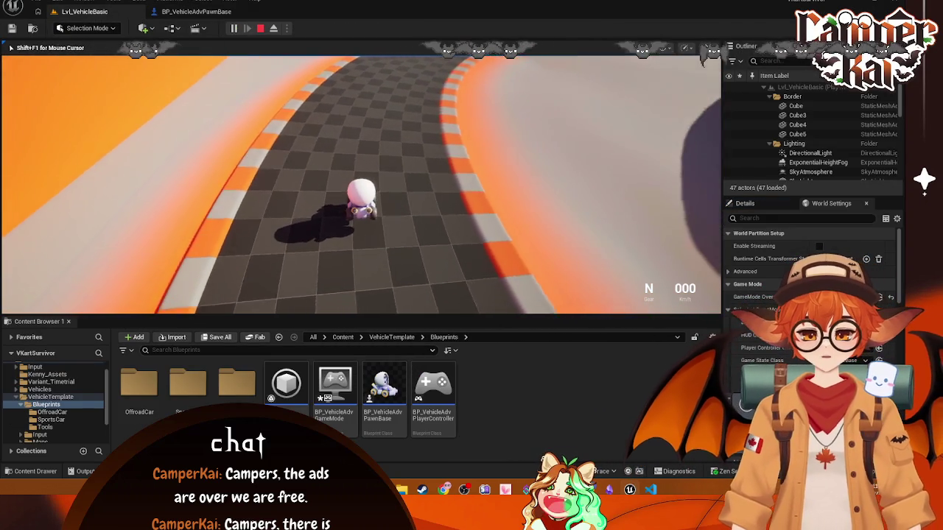
key("Escape")
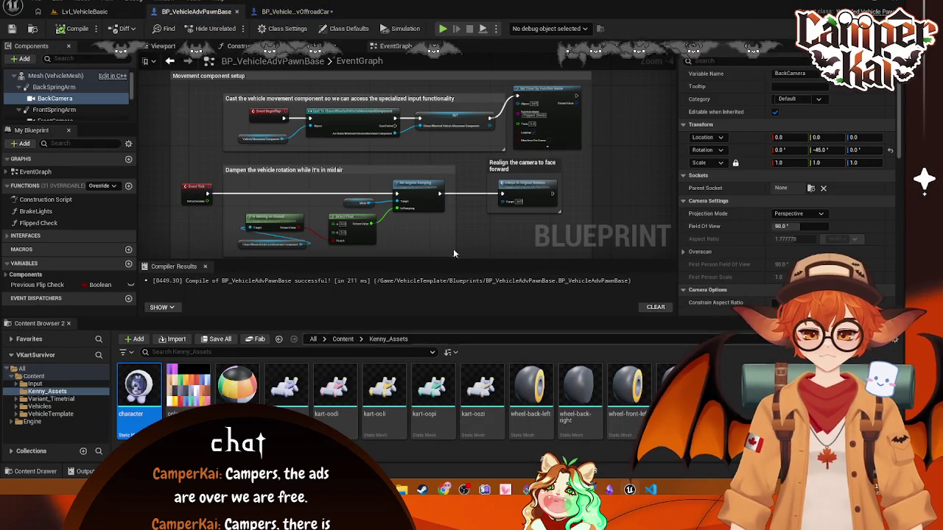
left_click(108, 10)
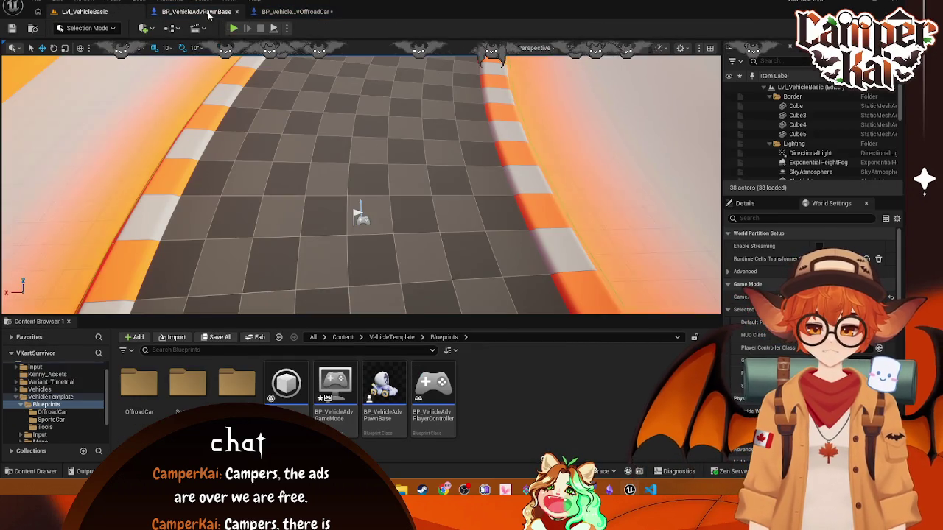
Step: Look over the pawn base and offroad car blueprints, then close BP_VehicleAdvOffroadCar
left_click(210, 12)
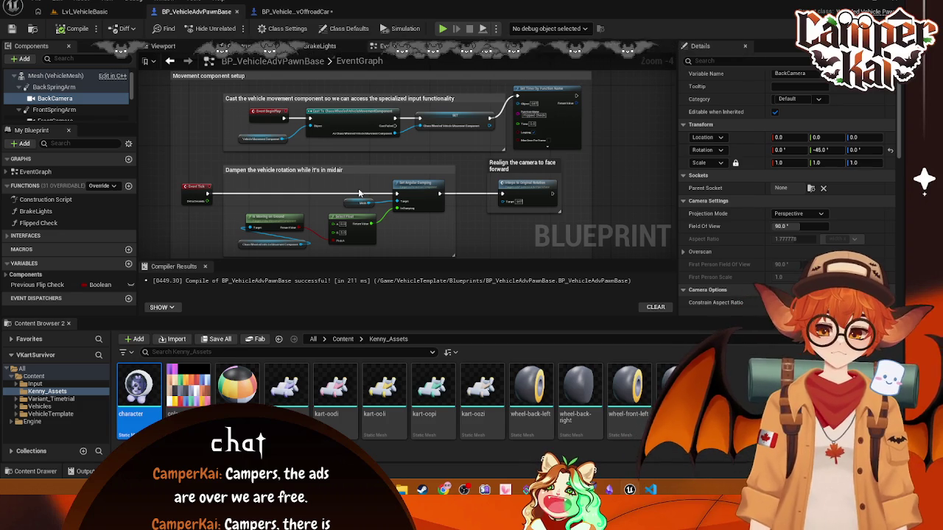
scroll(412, 199, "down", 2)
scroll(442, 213, "up", 3)
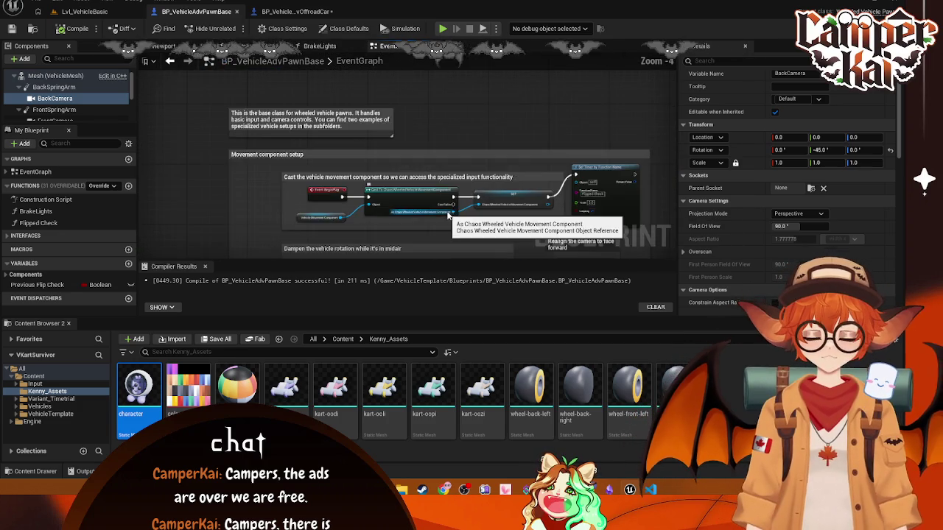
scroll(427, 192, "down", 1)
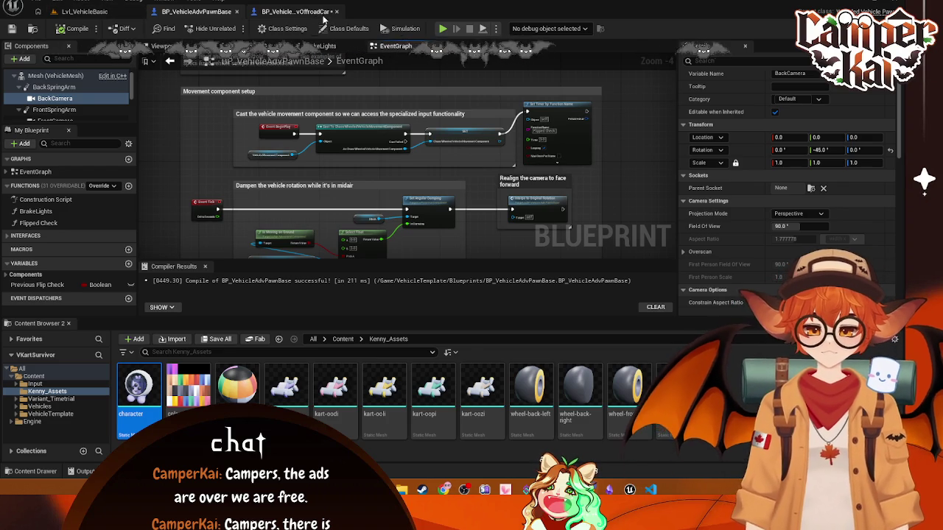
left_click(294, 11)
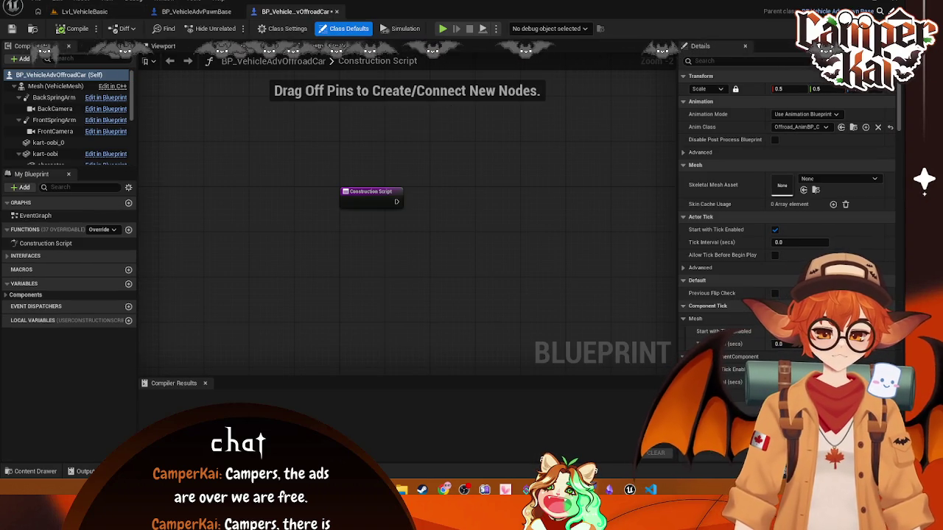
left_click(196, 11)
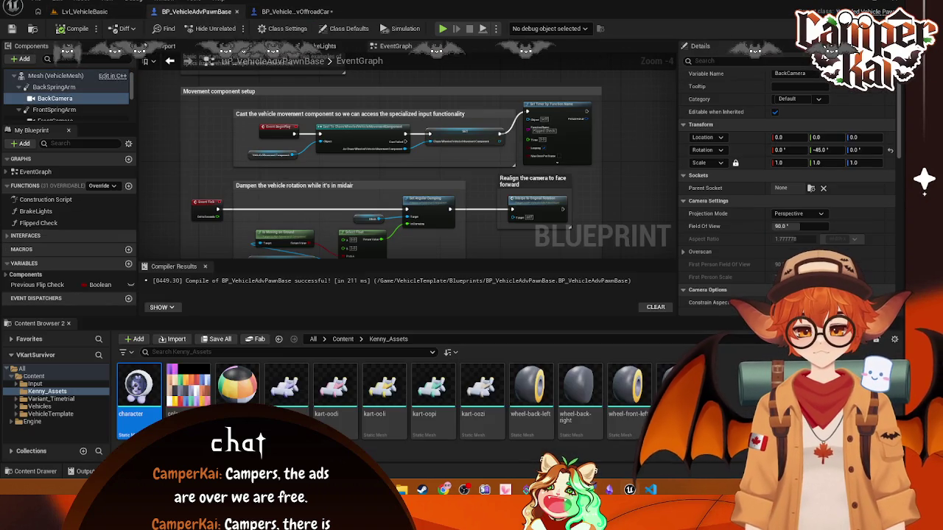
left_click(297, 11)
left_click(85, 11)
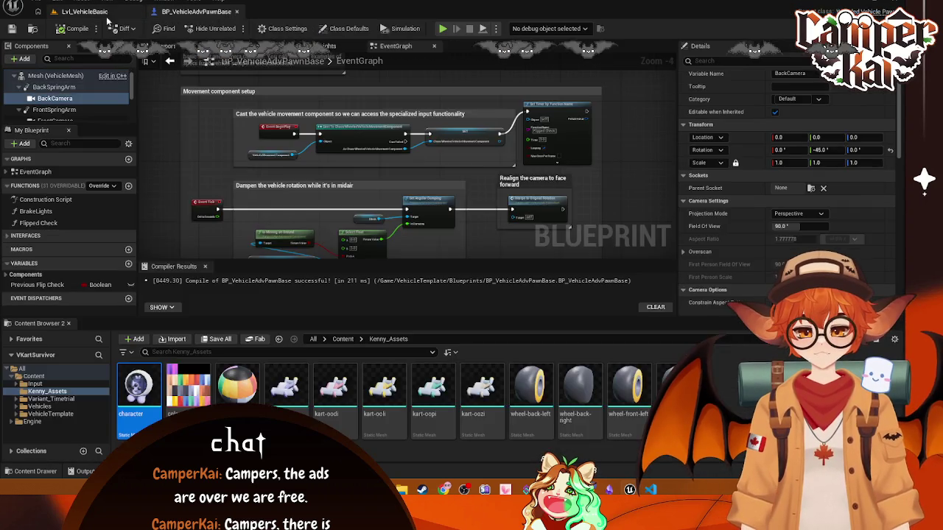
Step: Play-test Lvl_VehicleBasic again, clicking into the game view, then stop
left_click(85, 11)
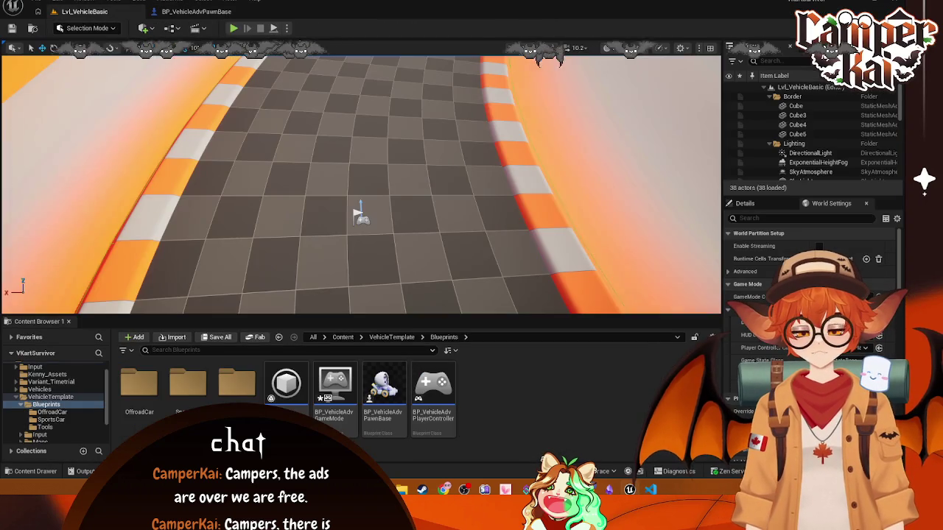
left_click(234, 28)
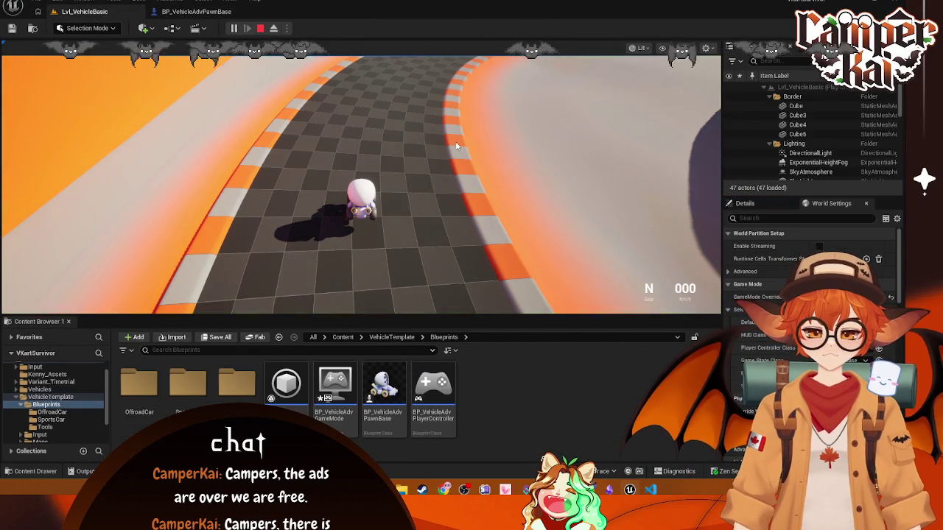
left_click(142, 113)
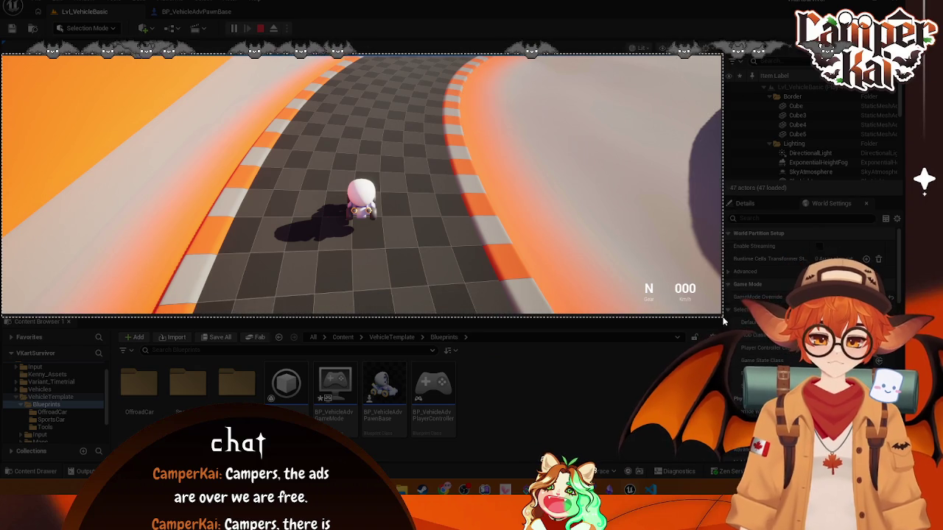
left_click(578, 374)
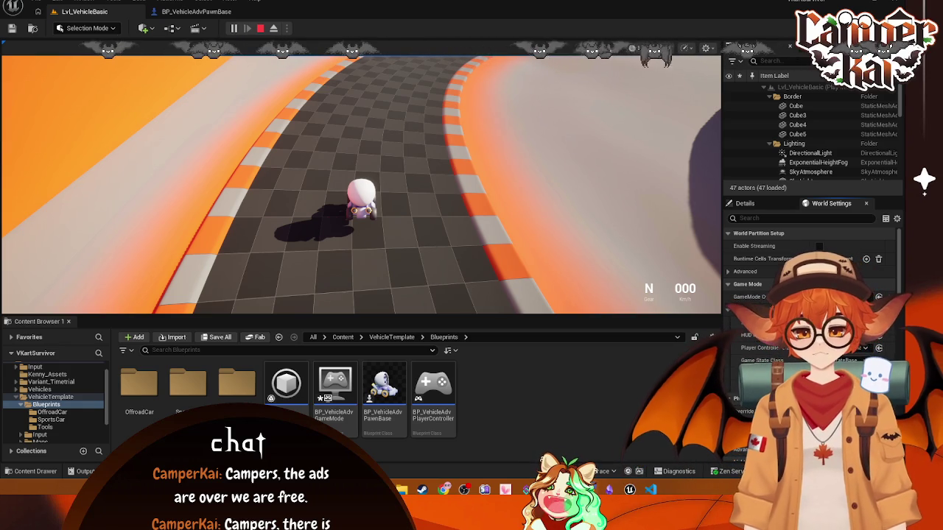
left_click(262, 29)
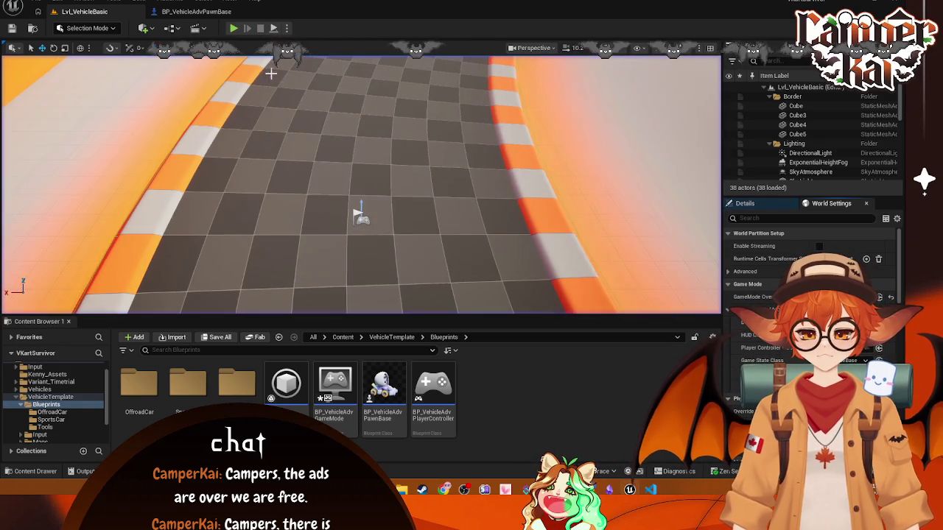
Step: Make BP_VehicleAdvSportsCar the Default Pawn Class, test-drive briefly, and browse Variant_Timetrial
left_click(832, 322)
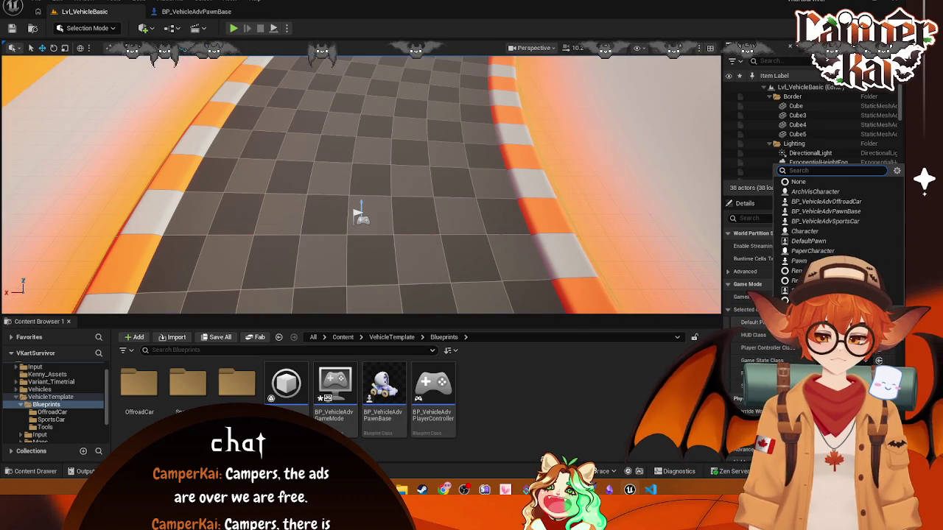
left_click(834, 222)
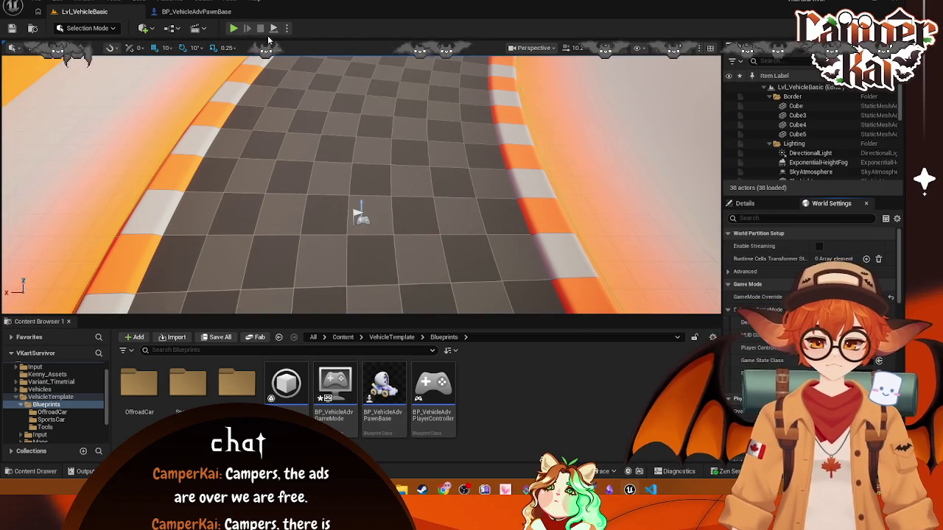
left_click(233, 29)
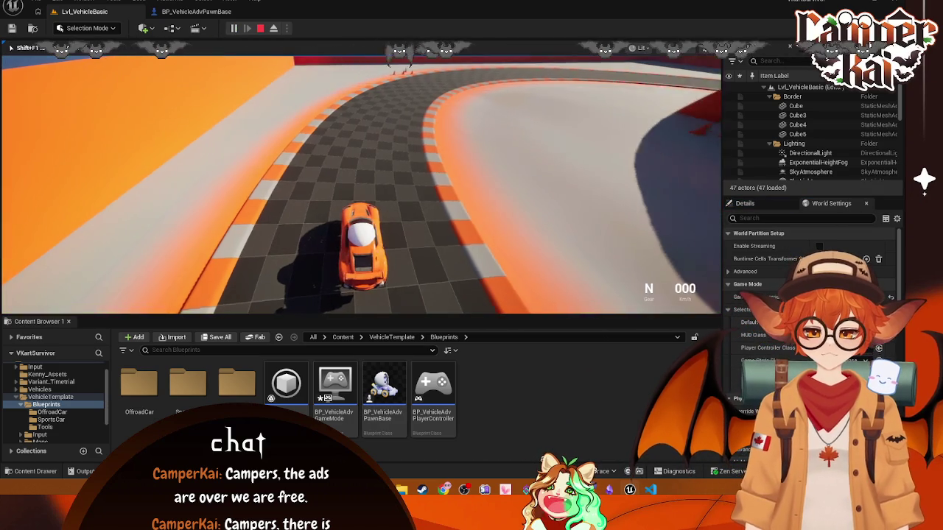
key("Escape")
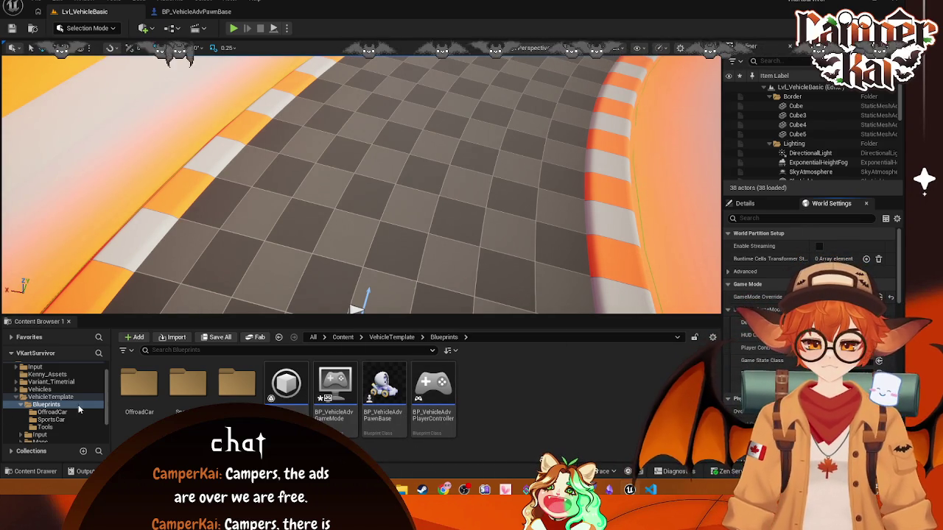
left_click(56, 383)
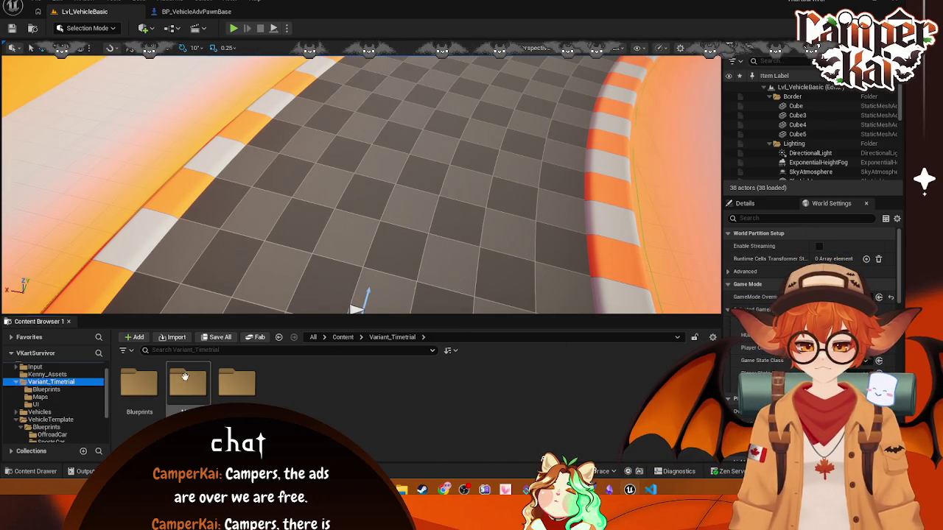
Step: Open Lvl_Timetrial from the Maps folder, saving changes, and make the vehicle pawn base the default pawn
double_click(190, 385)
double_click(138, 383)
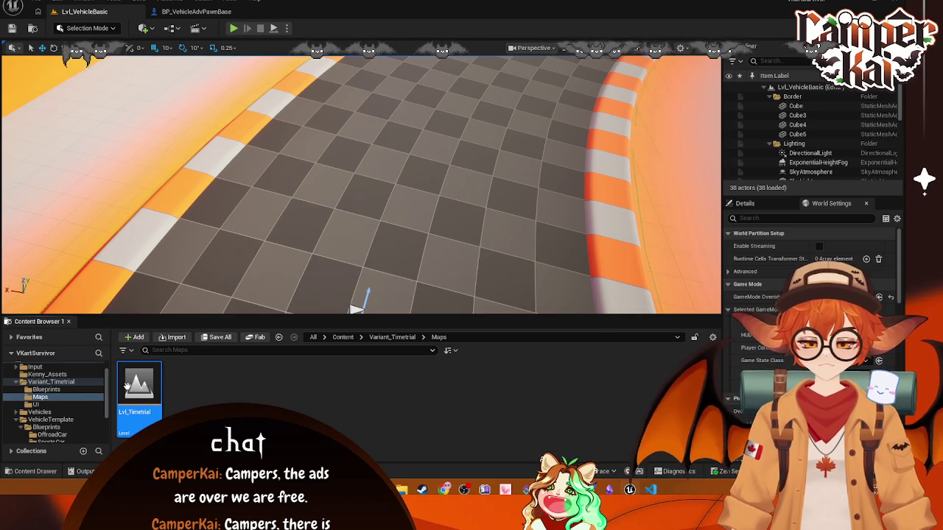
left_click(484, 347)
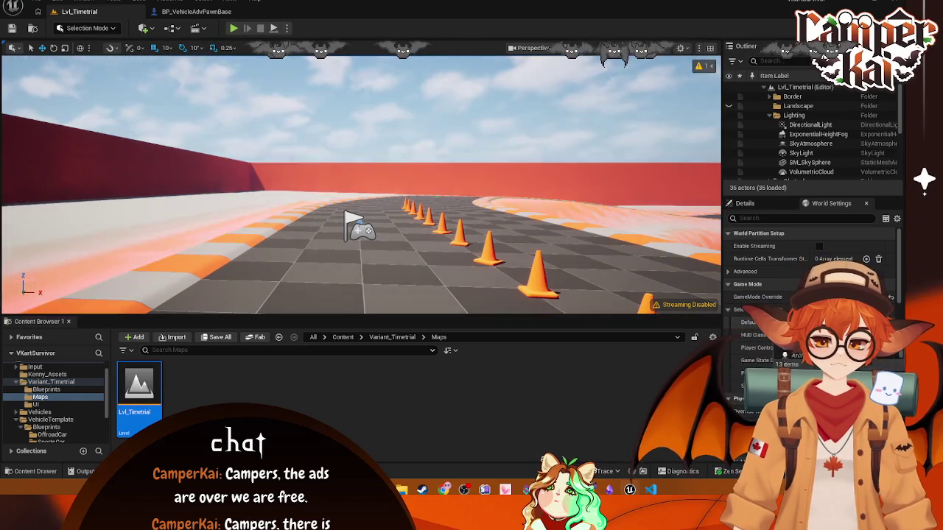
left_click(832, 322)
left_click(825, 211)
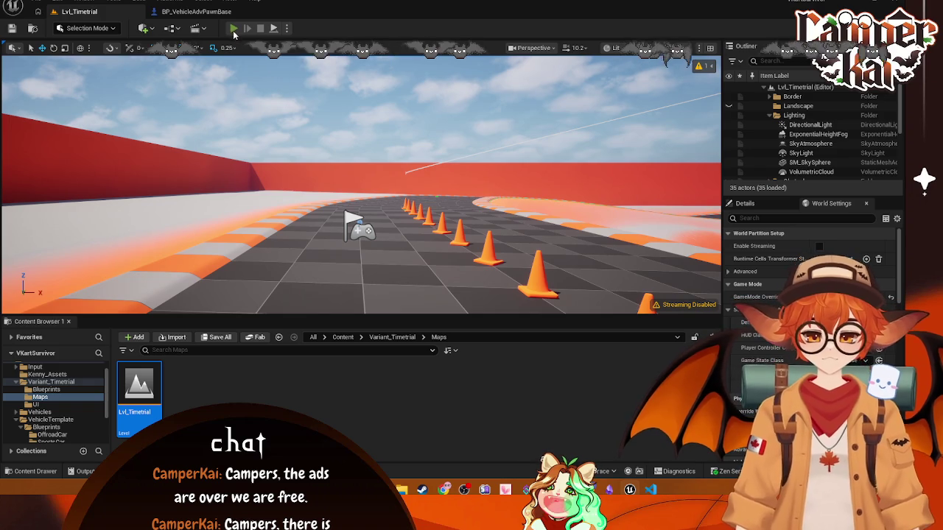
Step: Play-test the time trial twice with the vehicle pawn base
key("alt+p")
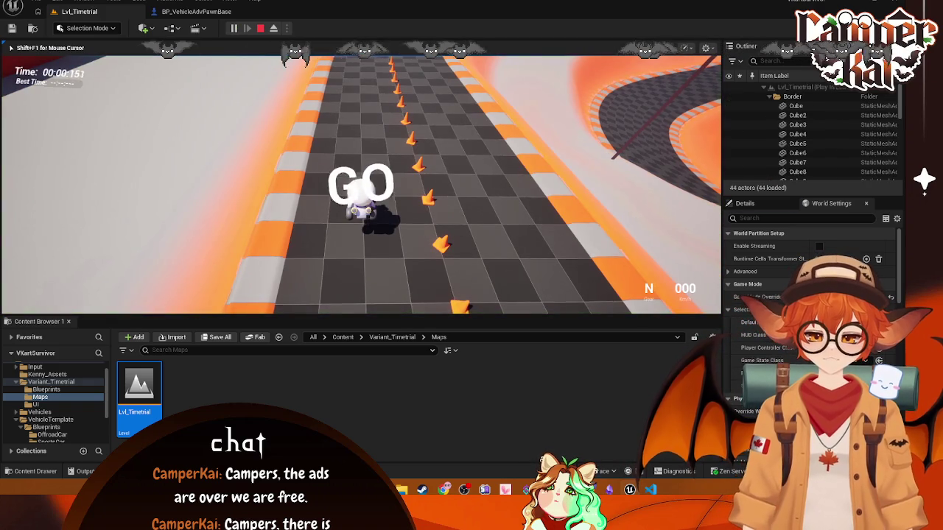
key("Escape")
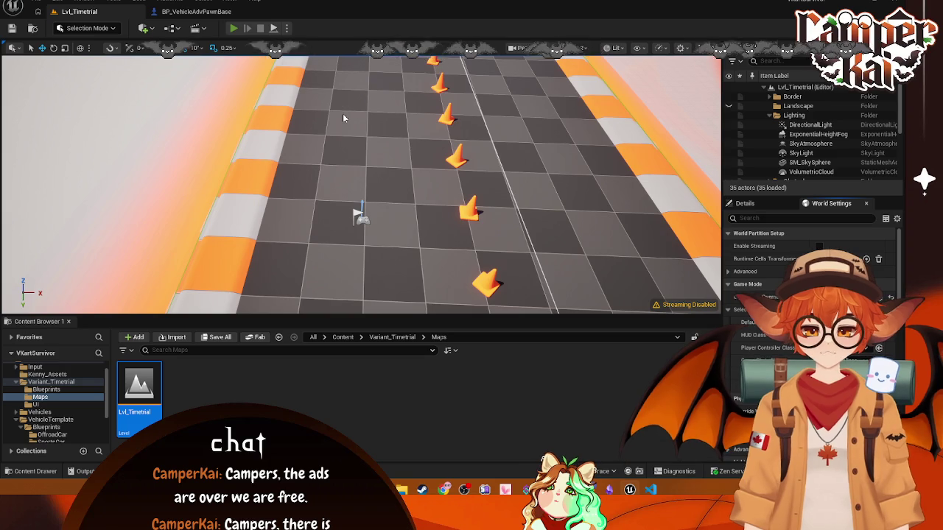
key("alt+p")
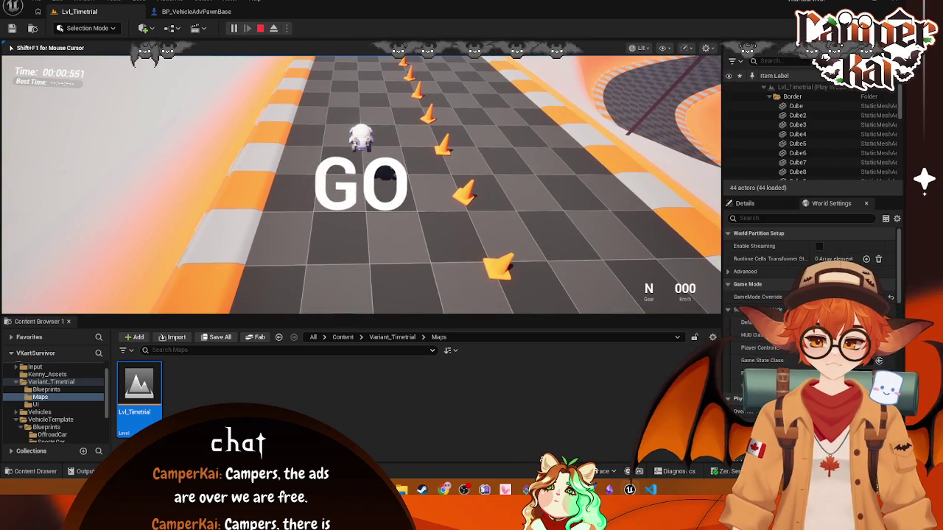
key("Escape")
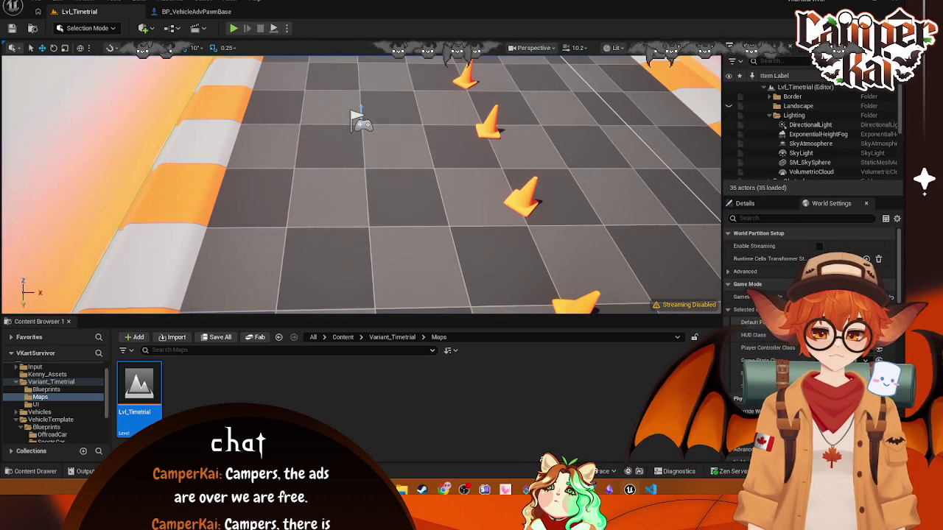
Step: Switch the default pawn to the sports car and play-test the time trial again
left_click(839, 321)
left_click(840, 224)
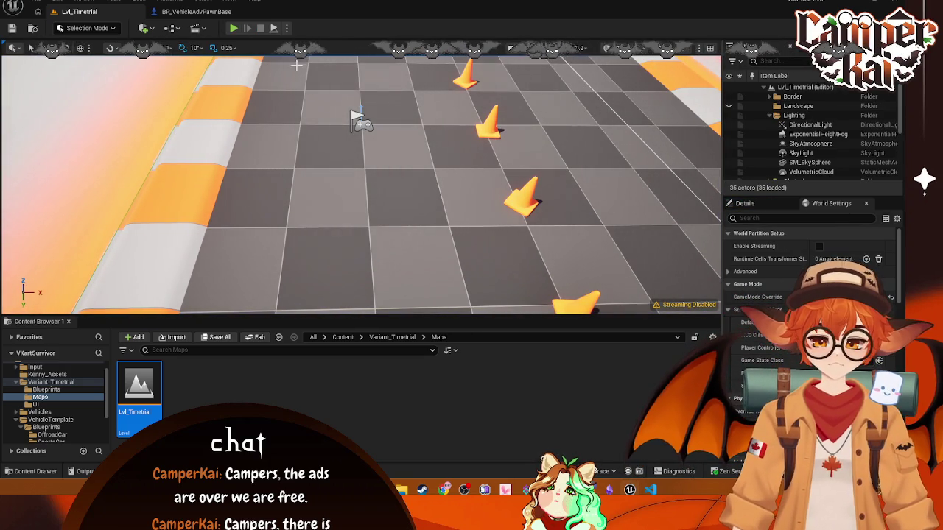
key("alt+p")
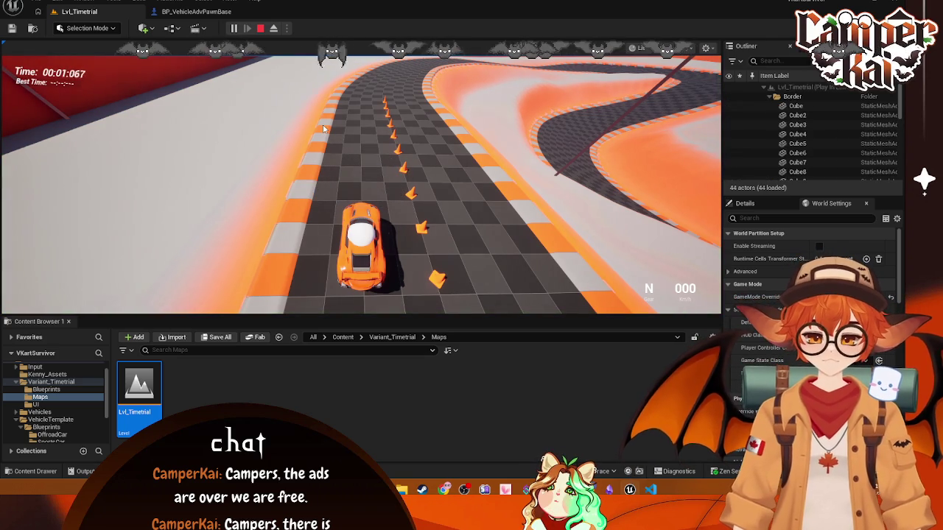
left_click(262, 29)
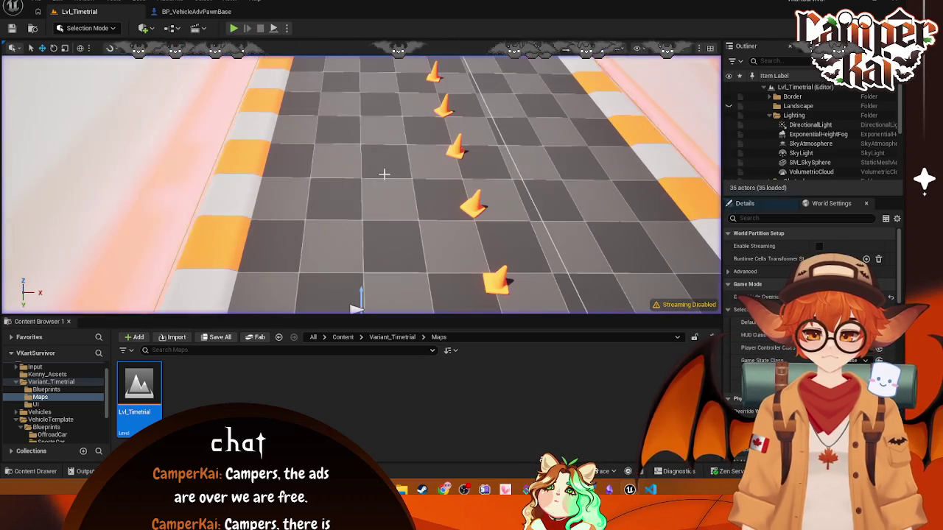
scroll(61, 417, "down", 3)
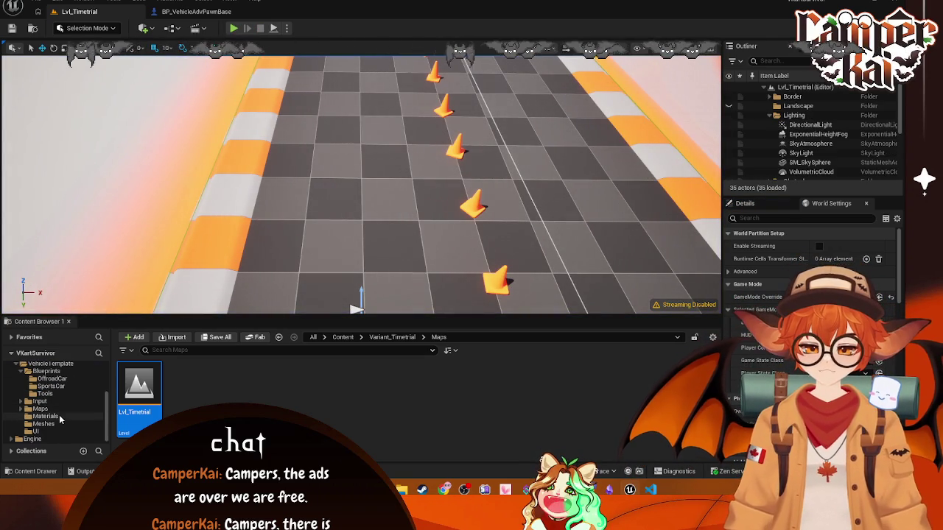
Step: Open BP_VehicleAdvSportsCar from the SportsCar folder and inspect its kart-oobi component
left_click(51, 386)
double_click(139, 386)
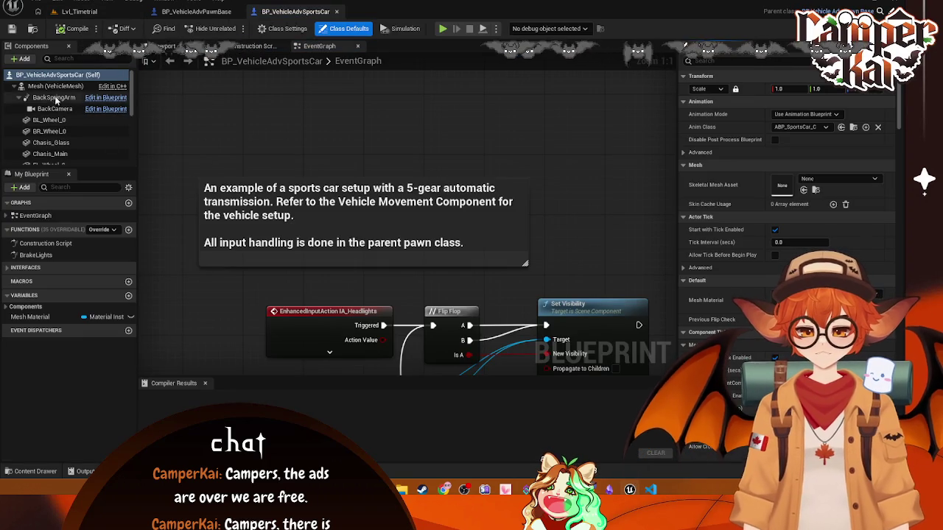
scroll(51, 92, "down", 5)
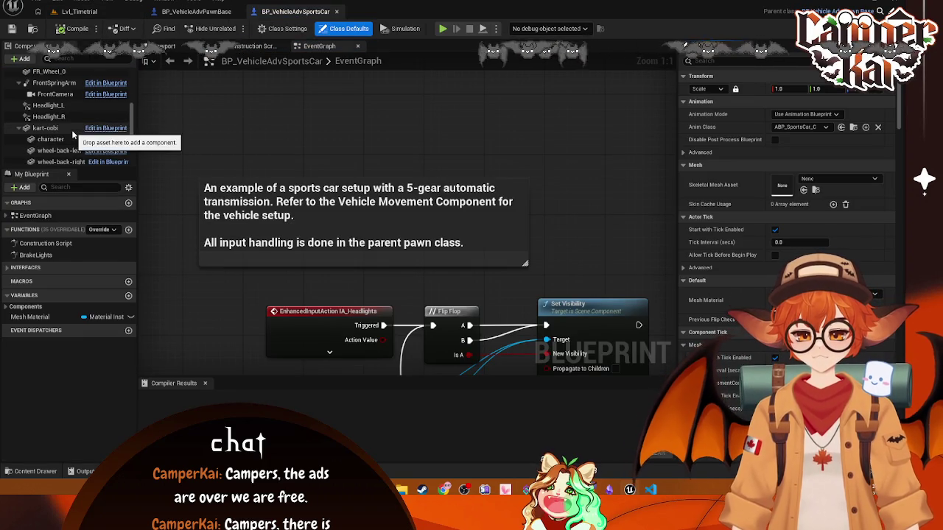
left_click(45, 128)
right_click(56, 129)
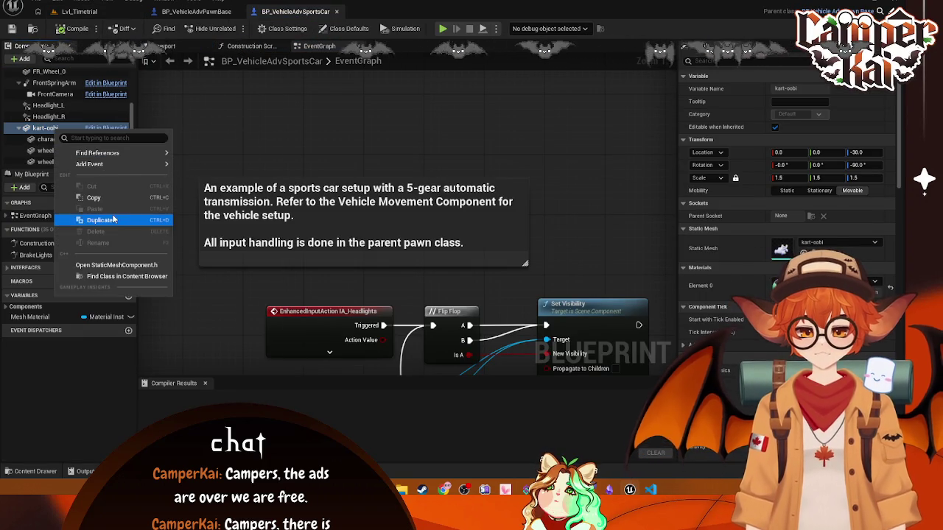
left_click(40, 131)
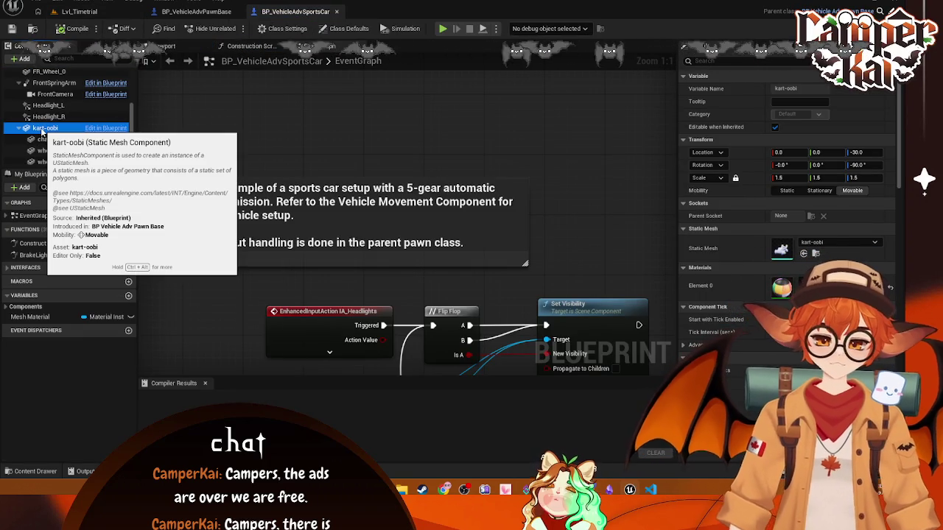
right_click(51, 128)
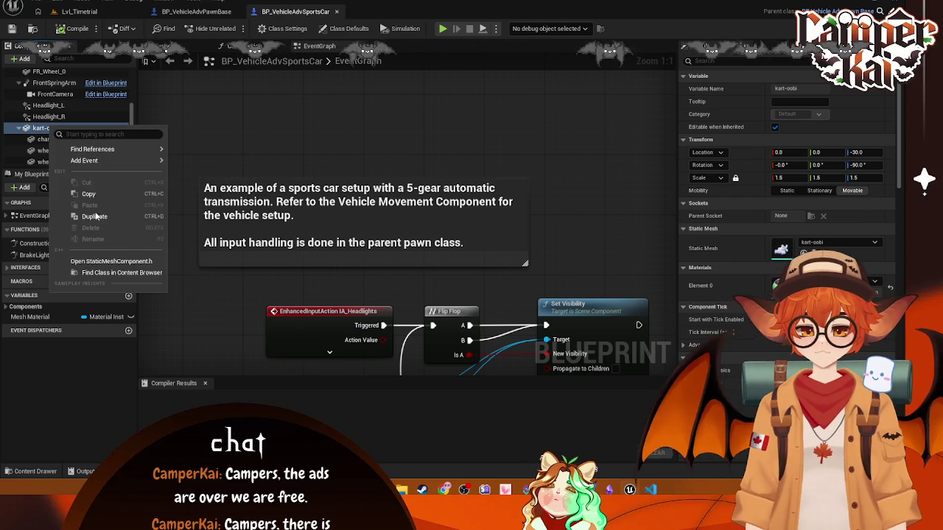
left_click(331, 123)
Step: In the Viewport preview, check the helmet mesh and collapse kart-oobi's child parts
left_click(176, 46)
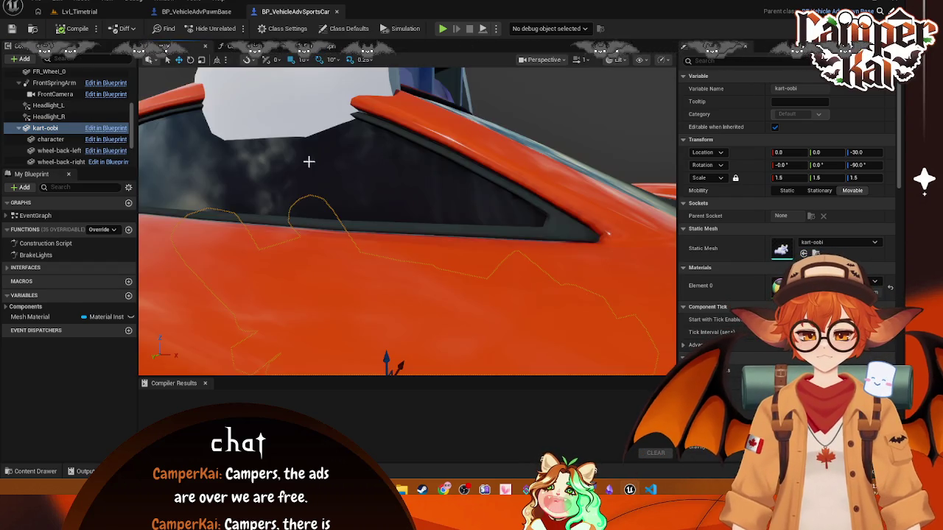
scroll(350, 165, "down", 5)
scroll(349, 166, "up", 2)
left_click(391, 182)
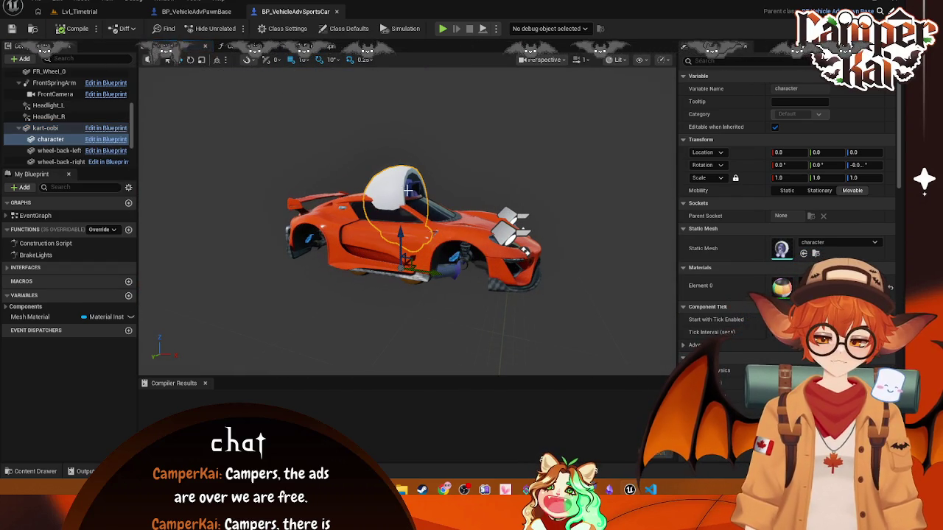
left_click(44, 128)
right_click(45, 128)
key("Escape")
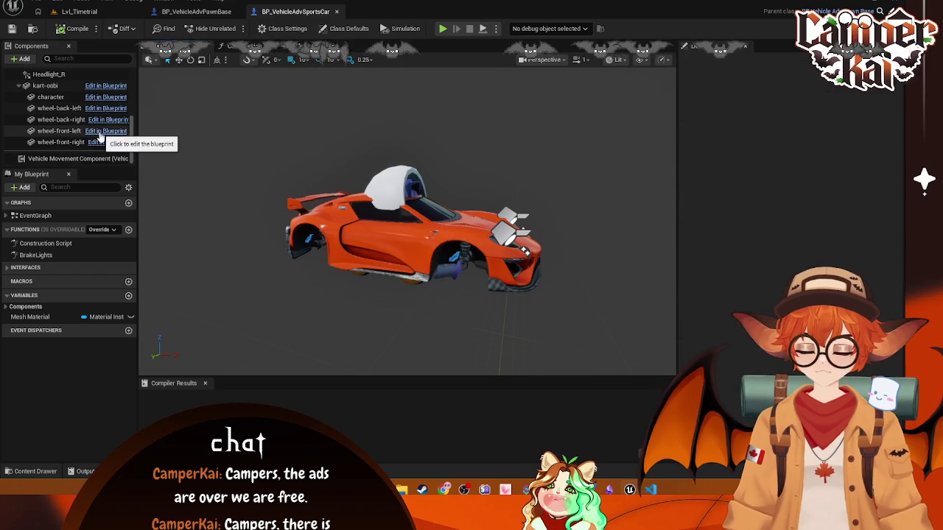
left_click(25, 118)
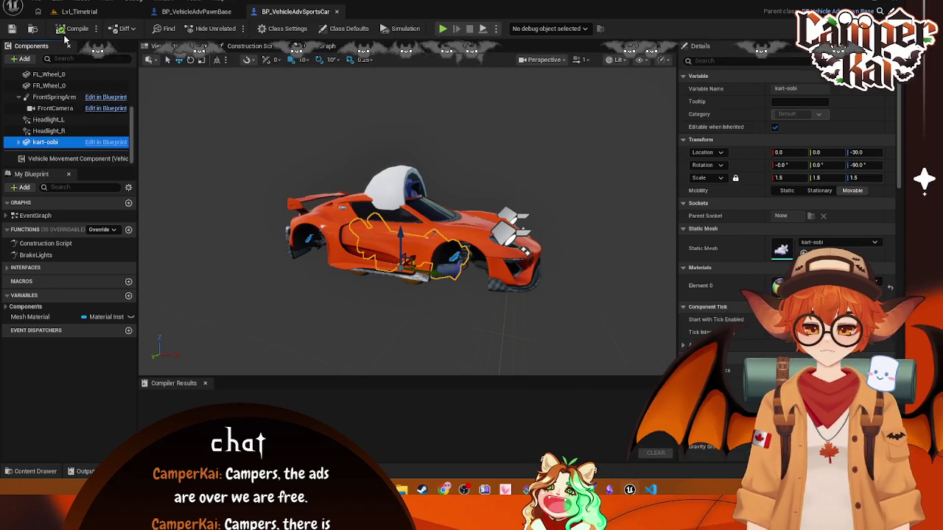
Step: Reselect kart-oobi, return to the event graph, and close the sports car blueprint
left_click(45, 4)
left_click(110, 85)
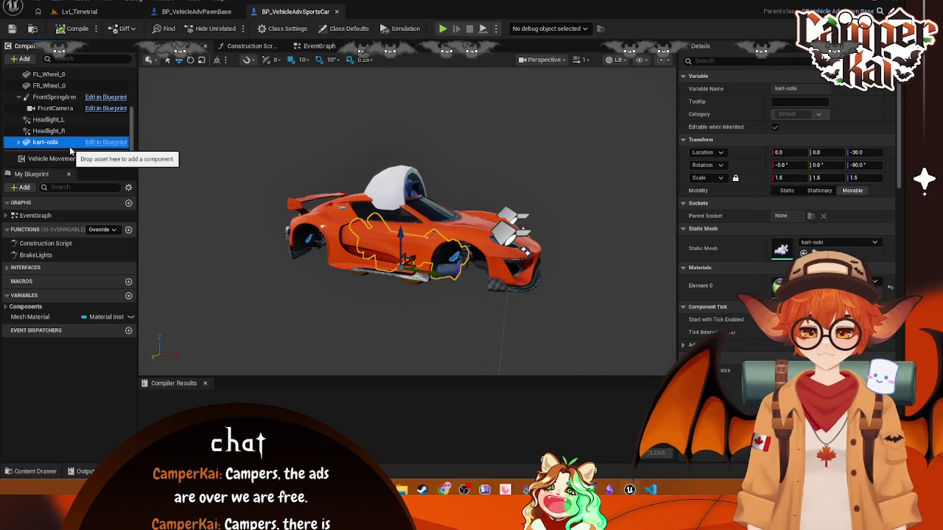
right_click(47, 143)
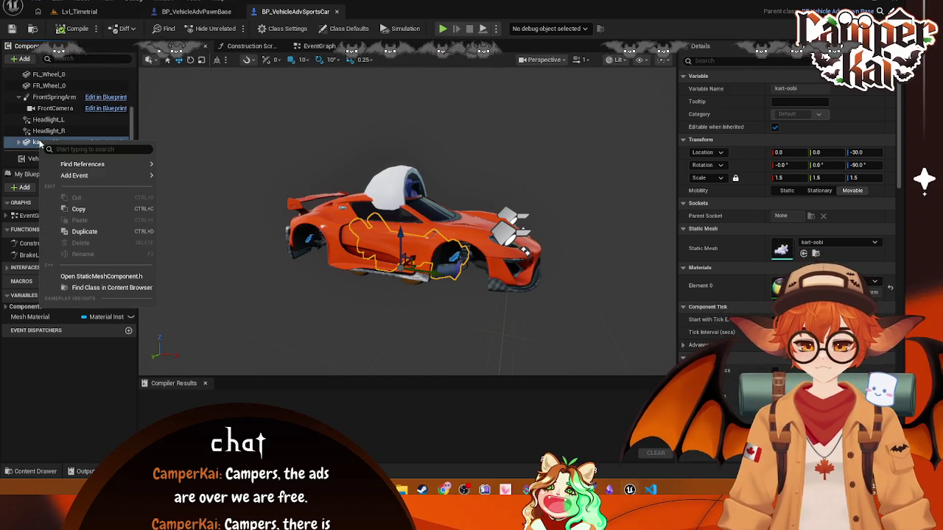
left_click(248, 164)
left_click(53, 144)
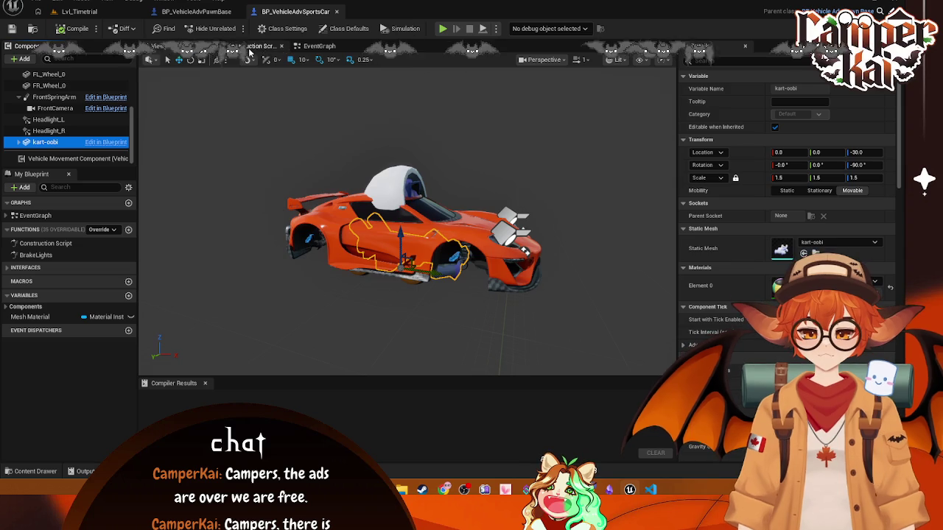
left_click(319, 45)
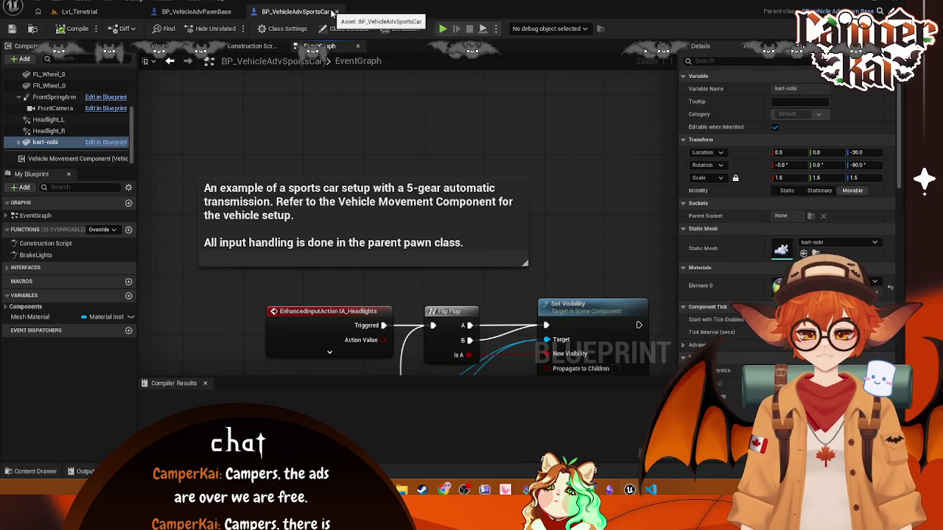
left_click(335, 13)
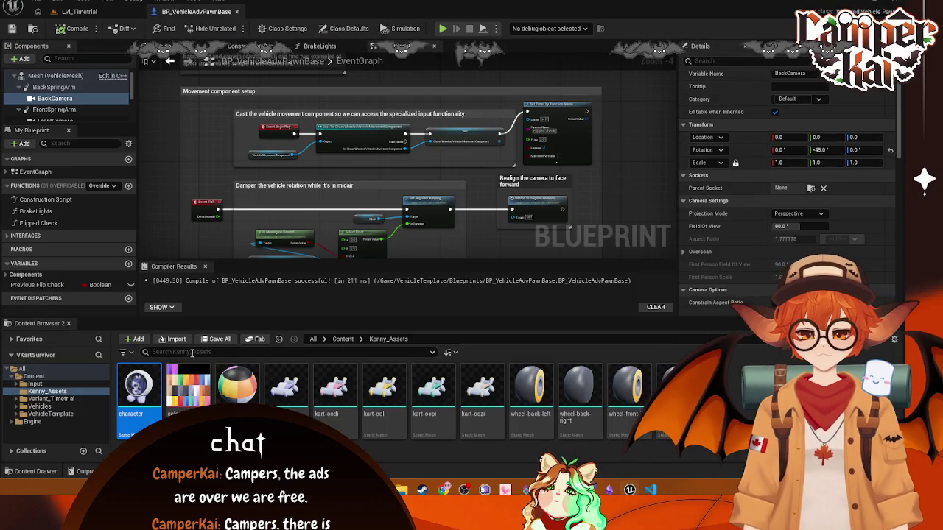
Step: Browse to VehicleTemplate > Blueprints and open the BP_VehicleAdvPawnBase blueprint
left_click(79, 12)
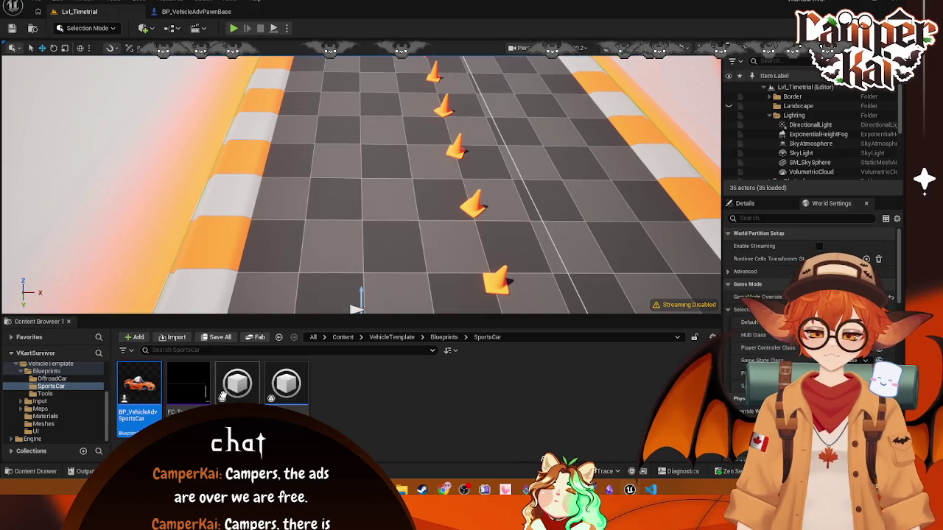
left_click(45, 393)
left_click(57, 379)
left_click(45, 371)
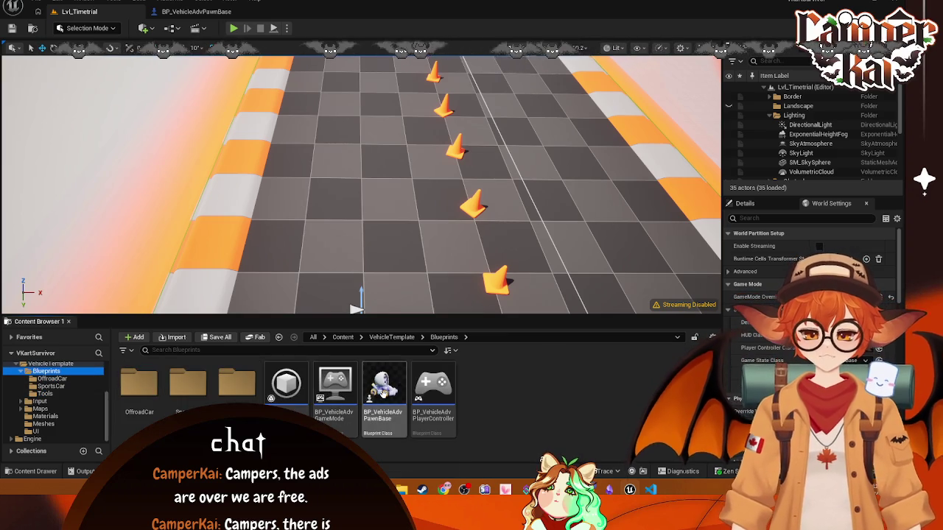
mouse_move(382, 394)
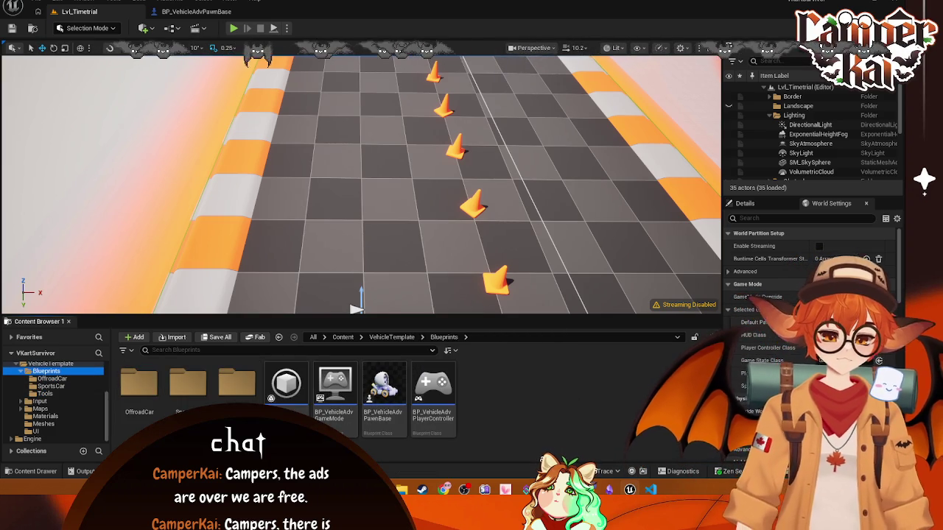
double_click(382, 386)
Step: Review the kart-oobi and wheel components, then return to the Lvl_Timetrial level
scroll(70, 108, "down", 3)
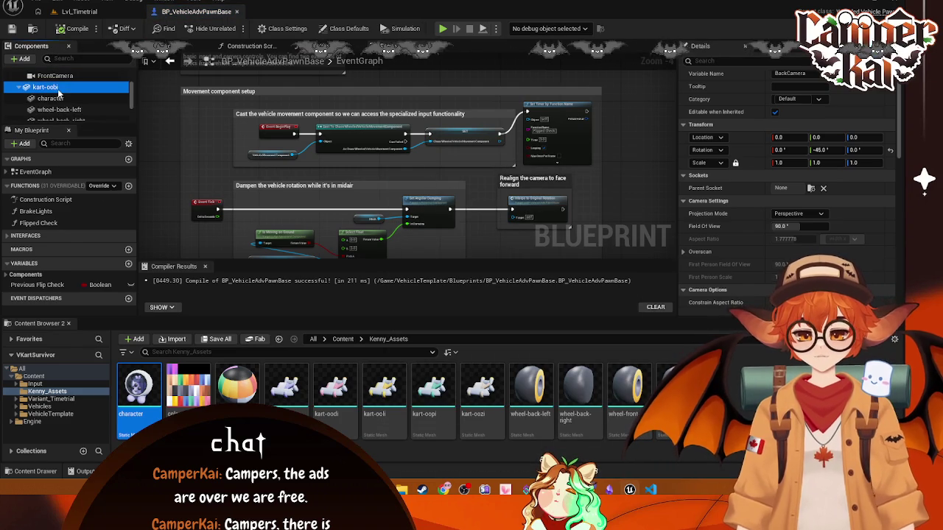
left_click(261, 165)
scroll(63, 100, "up", 5)
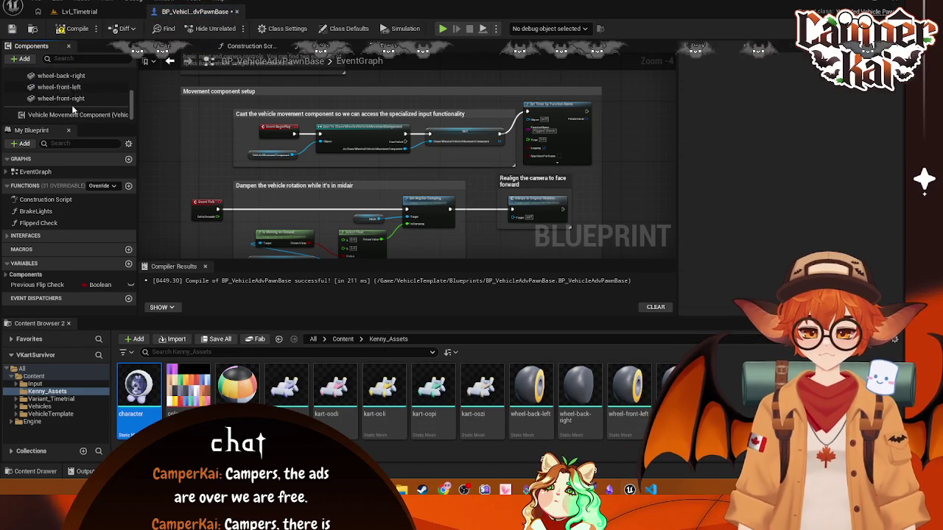
scroll(62, 98, "down", 3)
scroll(63, 99, "down", 2)
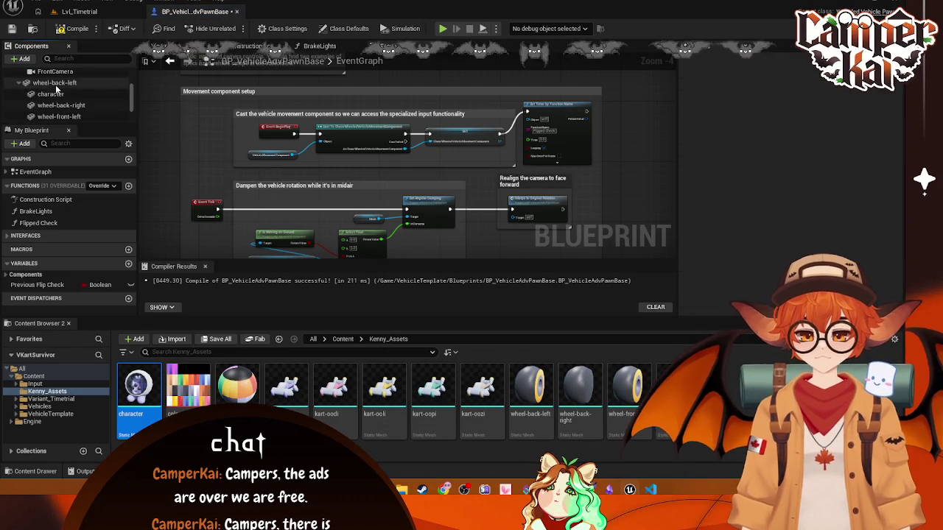
left_click(59, 87)
scroll(73, 103, "down", 1)
left_click(74, 98, "shift")
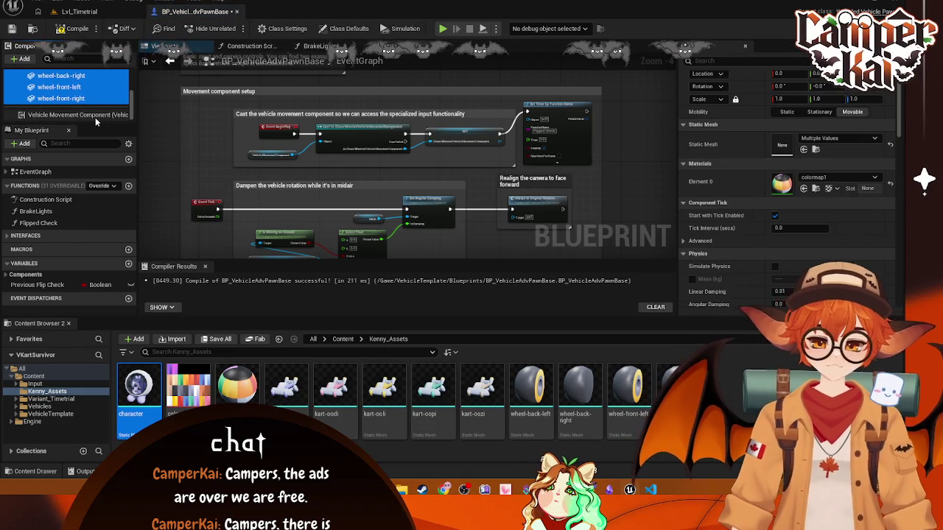
left_click(161, 124)
scroll(160, 124, "up", 3)
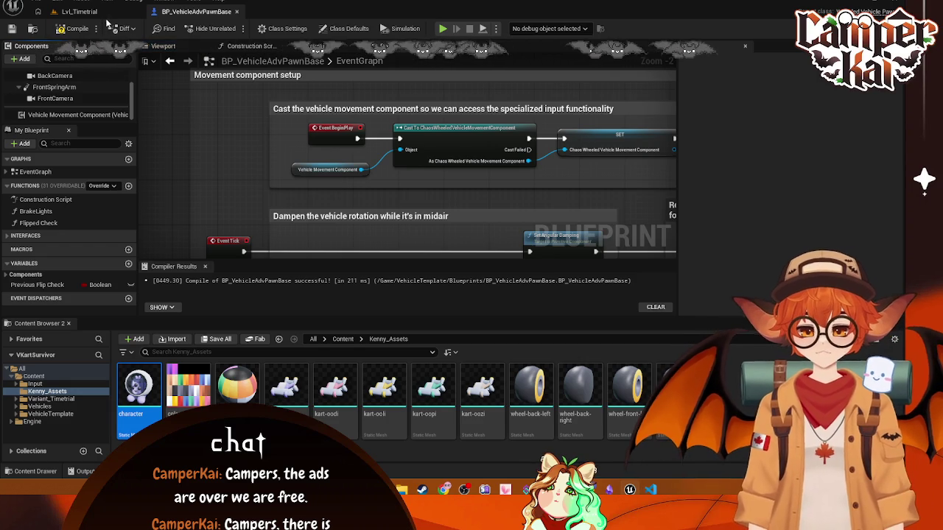
left_click(104, 11)
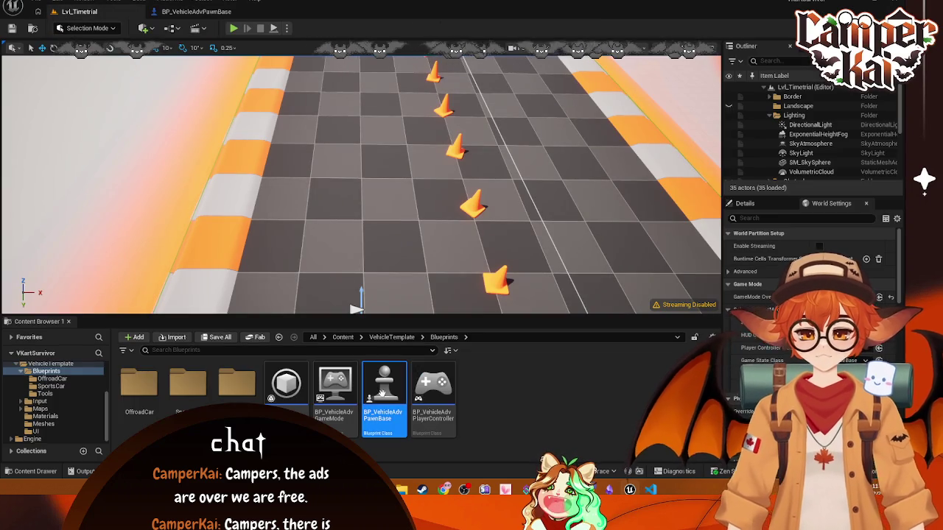
Step: Open Lvl_Timetrial from the Variant_Timetrial Maps folder, saving the changed vehicle blueprints
double_click(188, 390)
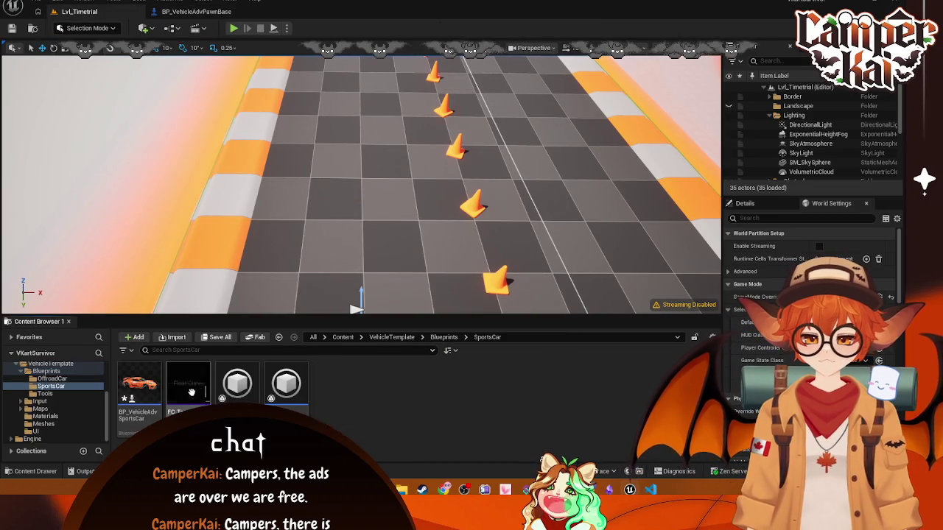
scroll(49, 391, "up", 3)
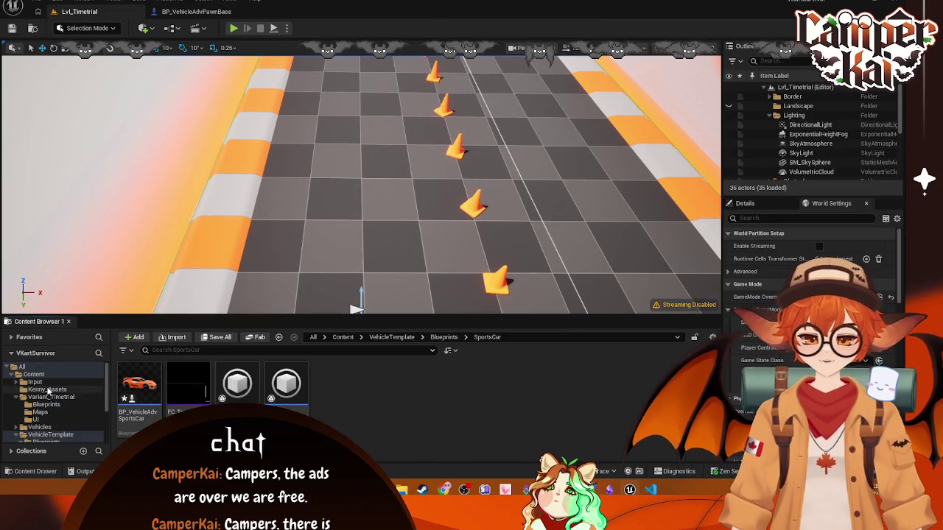
left_click(47, 397)
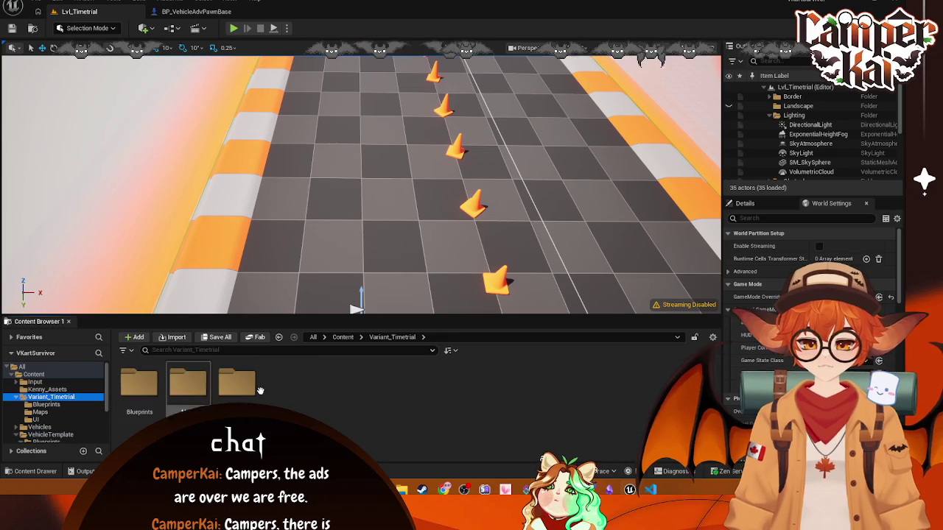
left_click(65, 388)
left_click(57, 405)
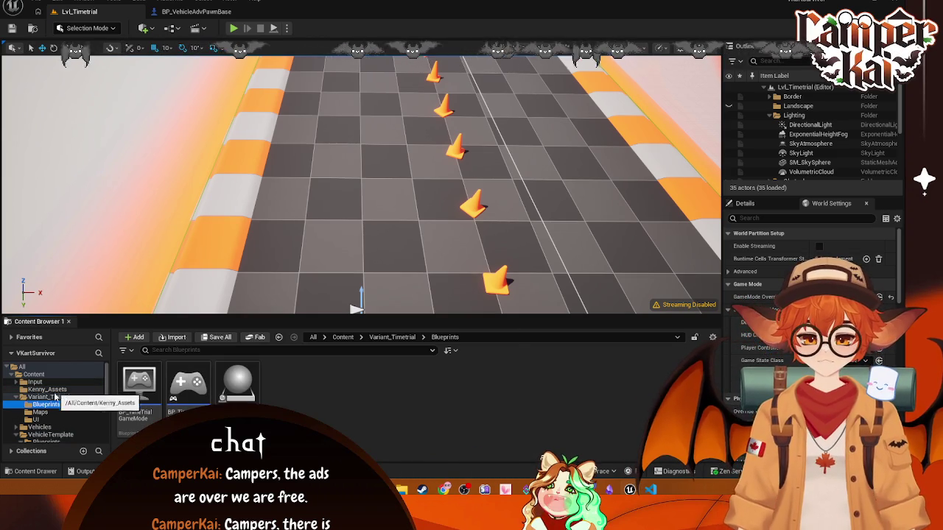
left_click(40, 412)
left_click(150, 396)
double_click(150, 395)
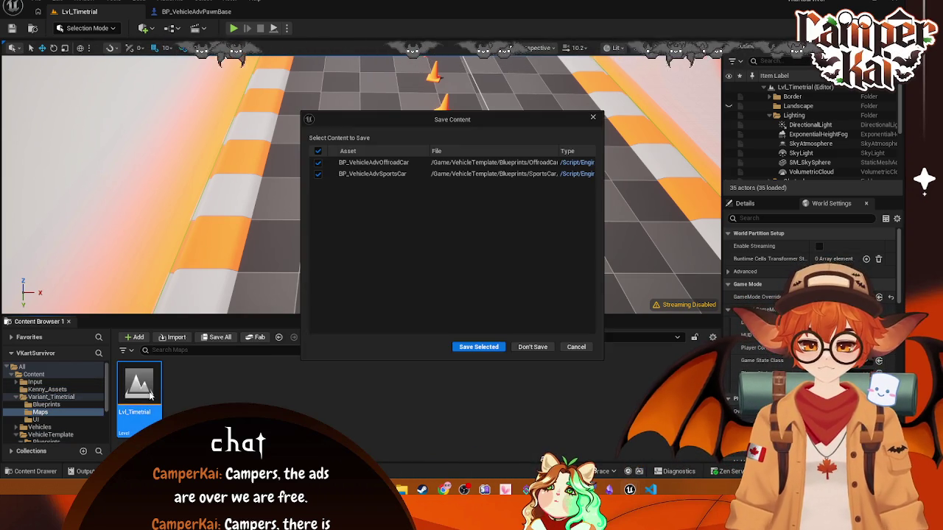
left_click(492, 347)
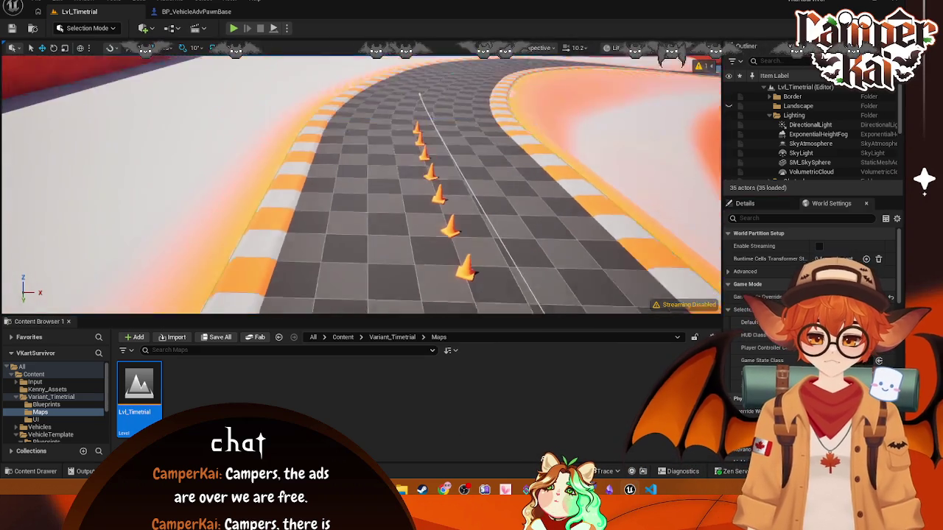
Step: Set the World Settings Default Pawn Class to BP_VehicleAdvSportsCar
scroll(479, 279, "up", 2)
left_click(825, 322)
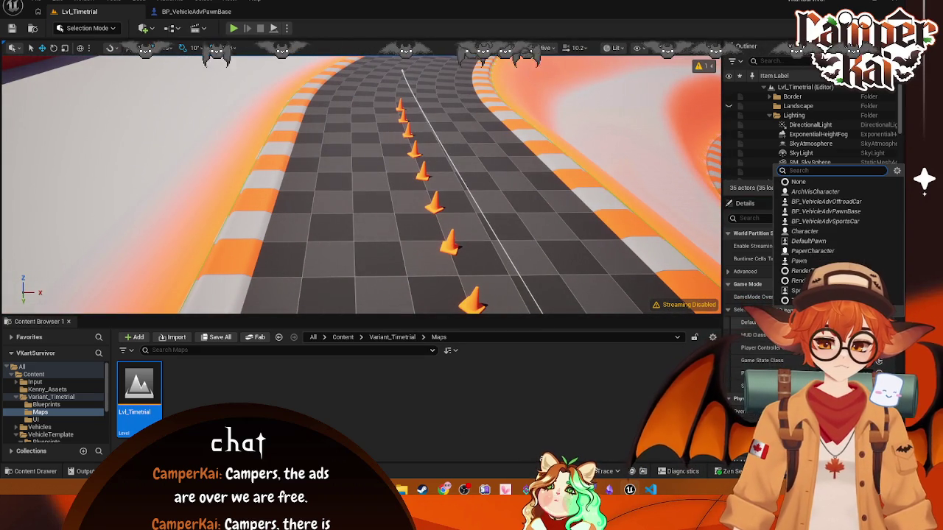
left_click(838, 221)
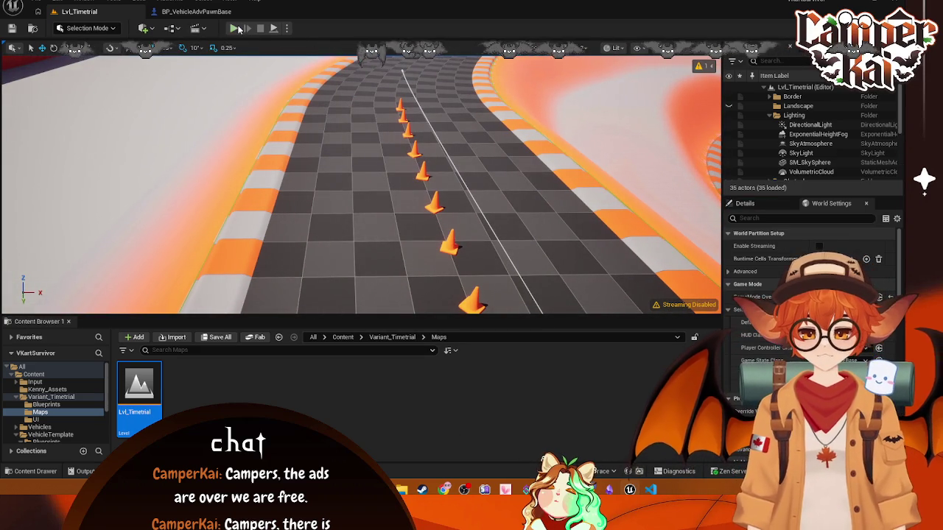
Step: Play-test the level, drive the car around the track, then stop
key("alt+p")
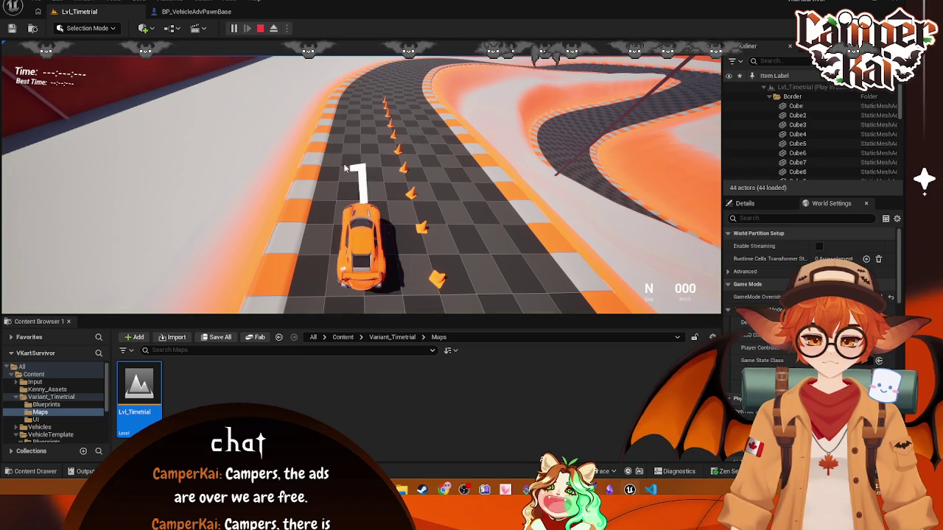
left_click(359, 142)
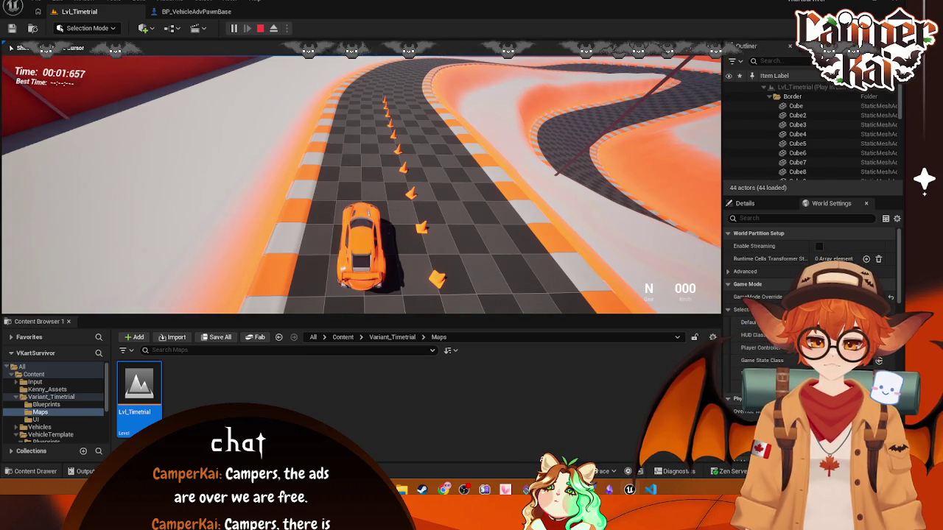
key("w")
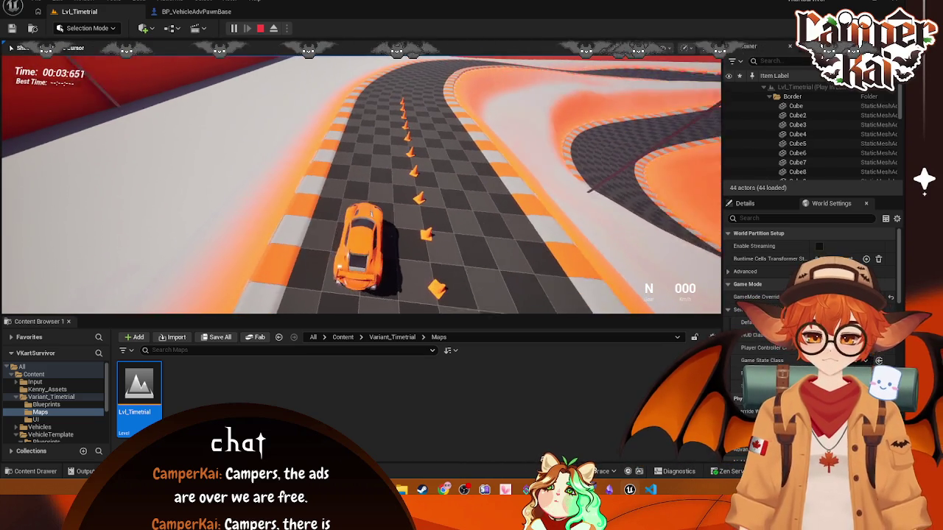
key("w")
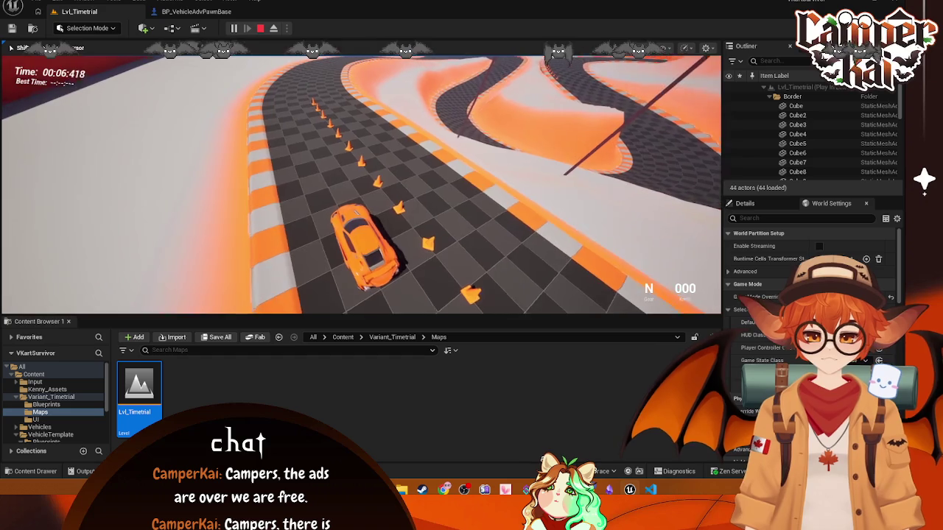
key("Escape")
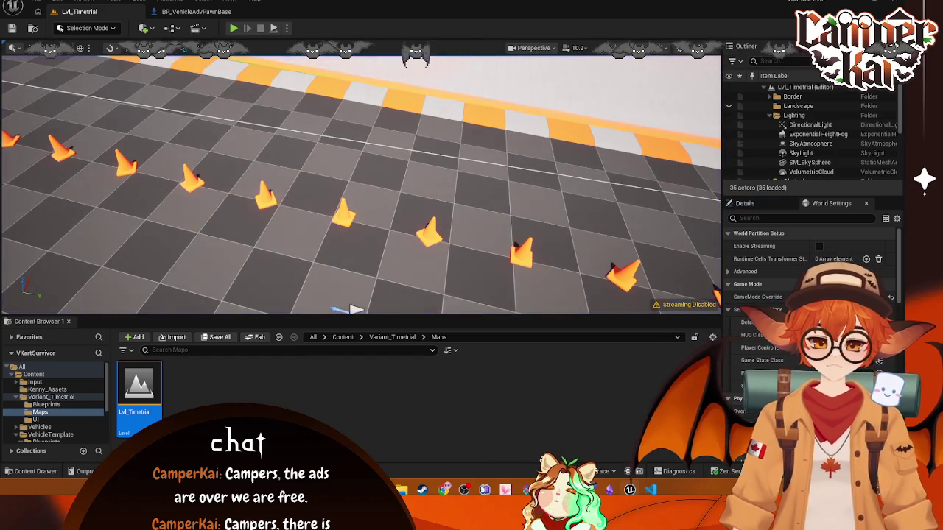
Step: Discard the unsaved BP_TimeTrialGameMode changes and switch to the Diversion app
key("ctrl+shift+s")
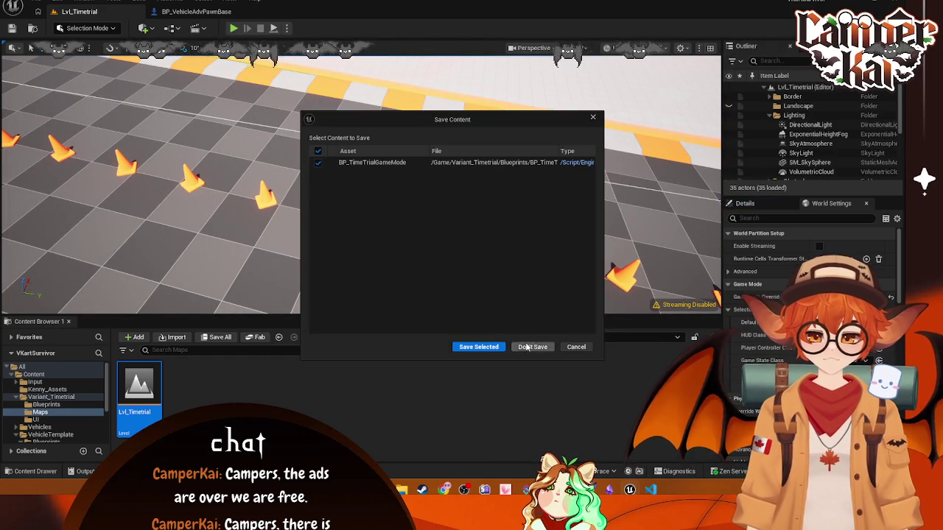
left_click(527, 347)
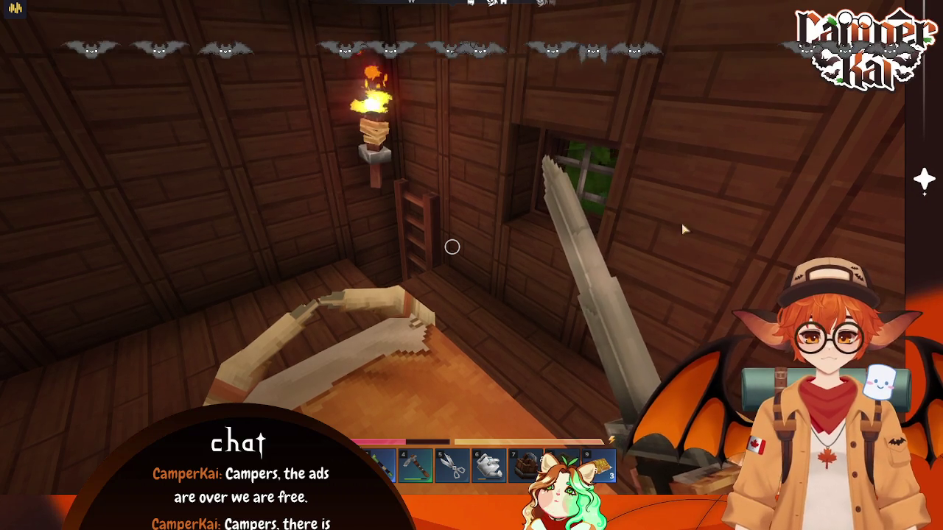
key("alt+Tab")
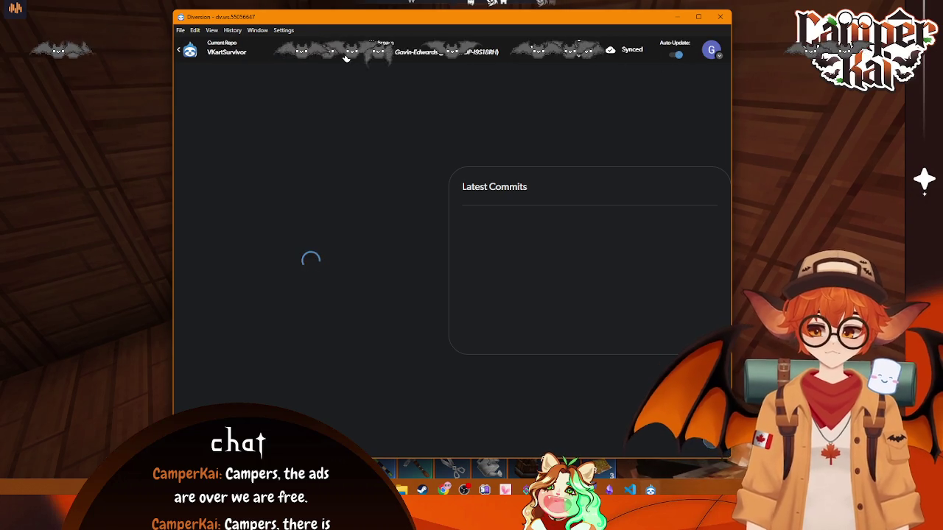
Step: Browse the repository and workspace lists and view the main branch's commit history
left_click(221, 49)
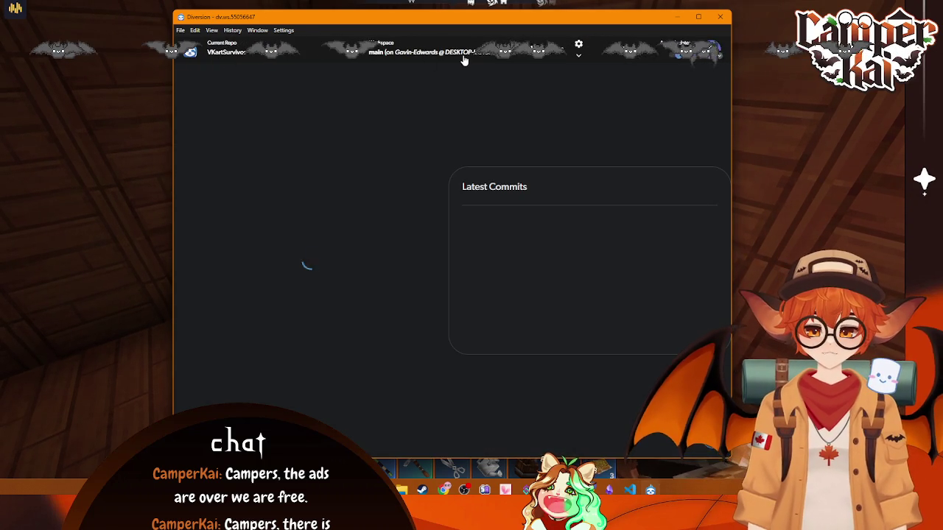
left_click(424, 51)
left_click(515, 154)
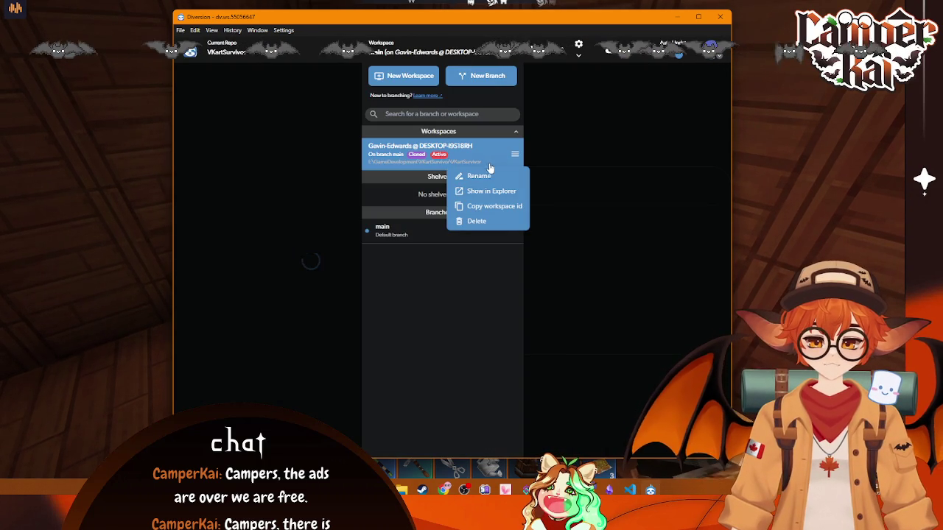
left_click(479, 207)
left_click(437, 235)
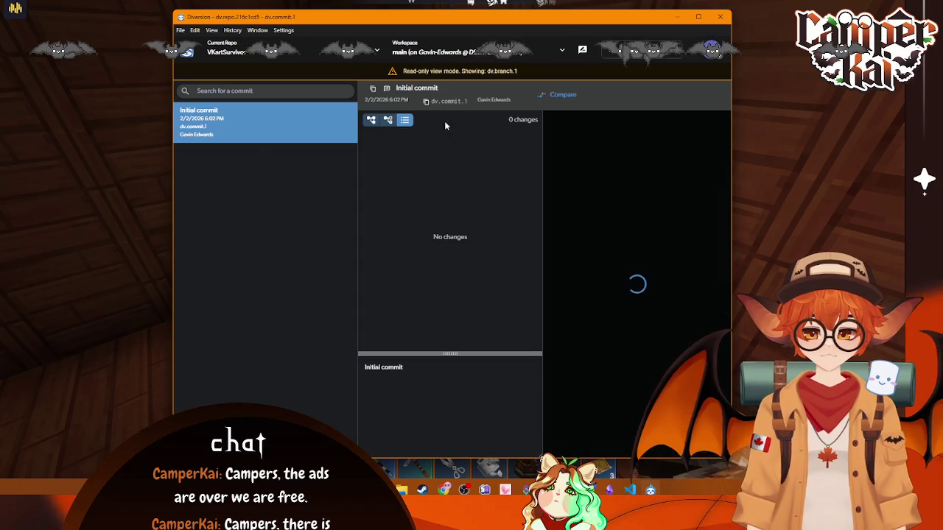
Step: Check the Initial commit's options, then reopen the active VKartSurvivor workspace
right_click(207, 133)
left_click(263, 187)
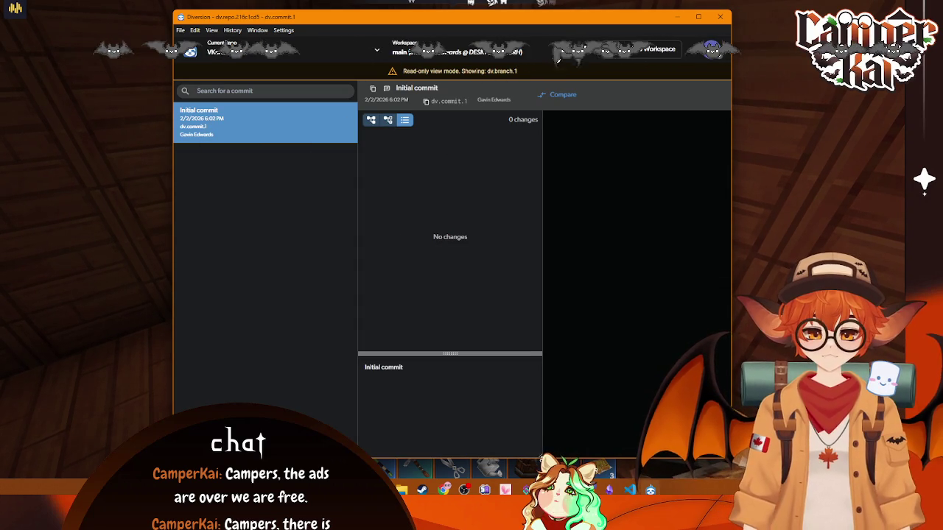
left_click(479, 52)
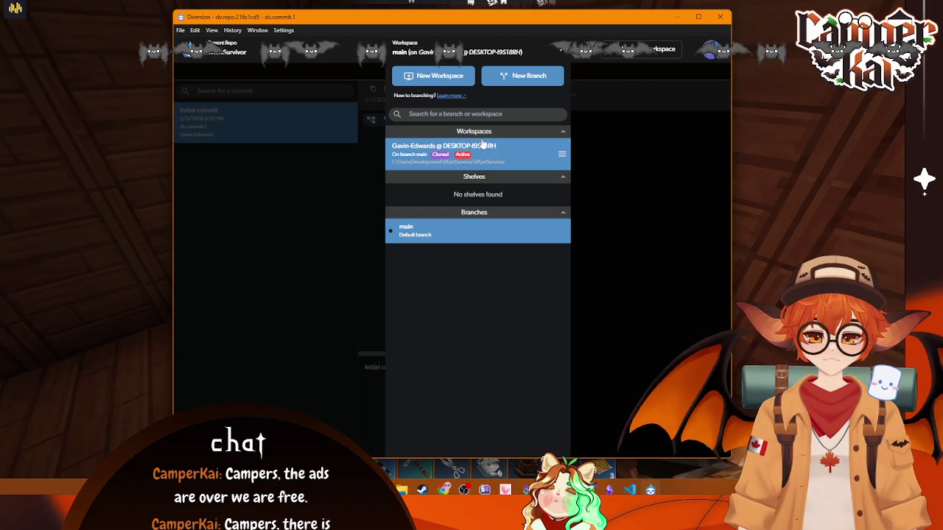
left_click(567, 153)
left_click(549, 157)
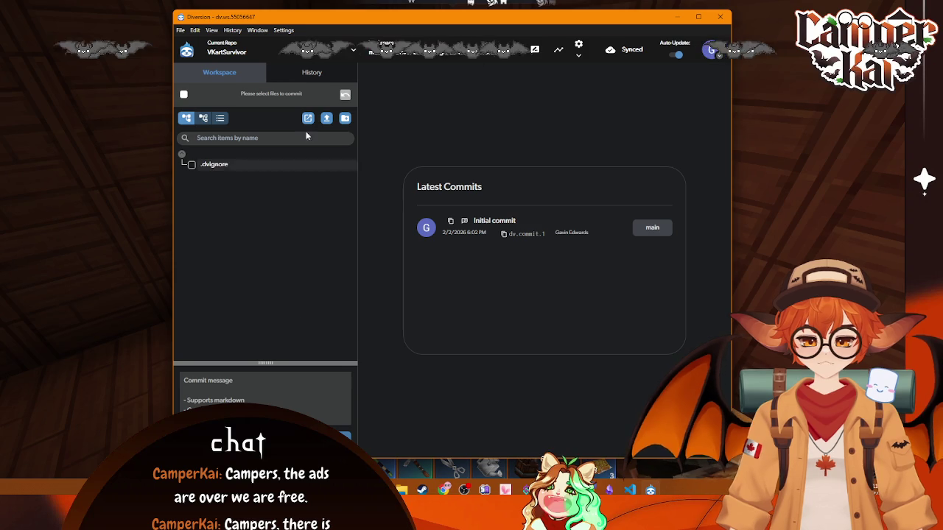
left_click(312, 73)
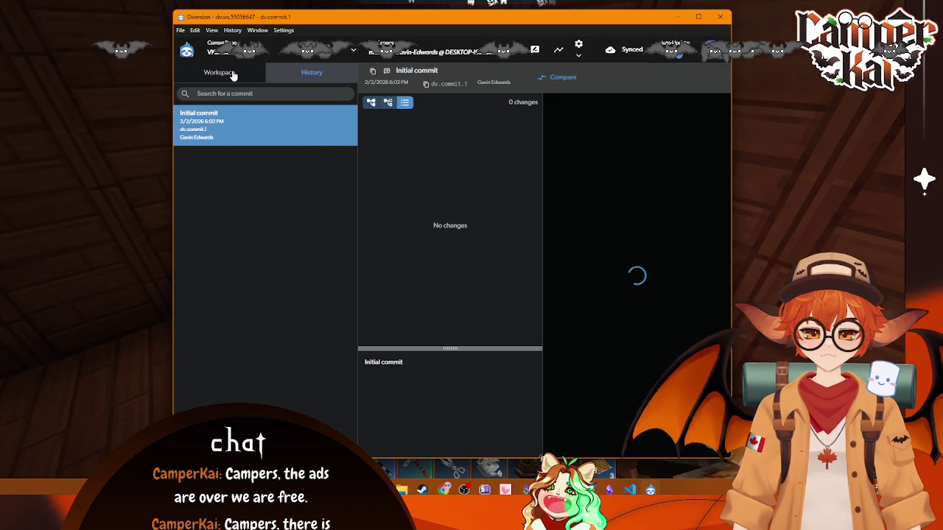
left_click(220, 73)
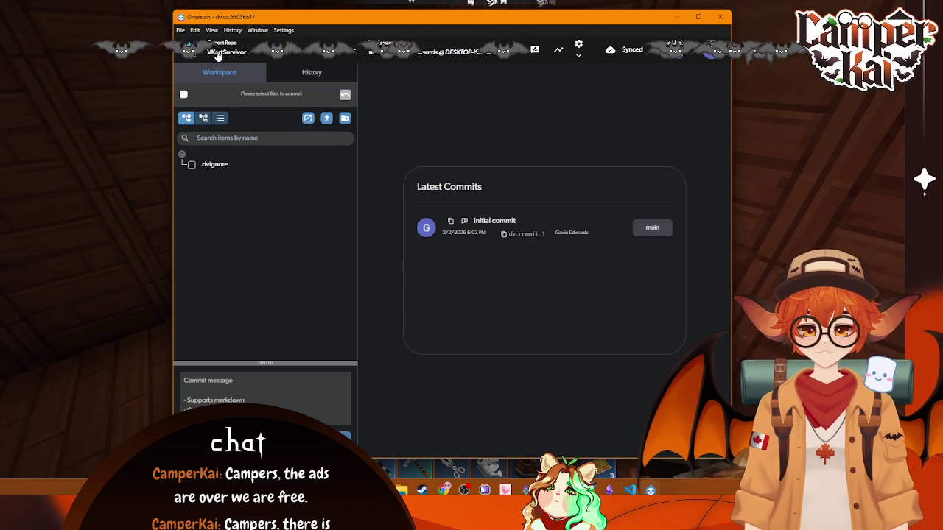
left_click(307, 119)
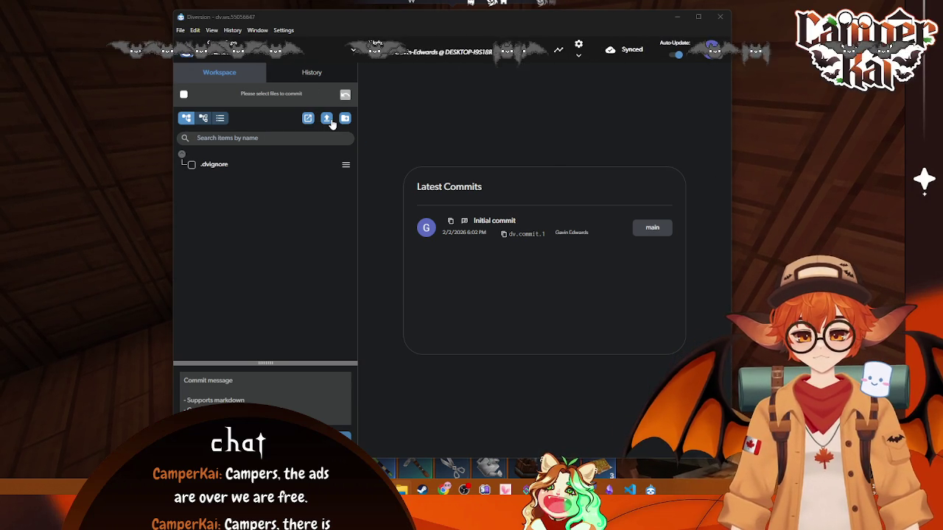
left_click(274, 193)
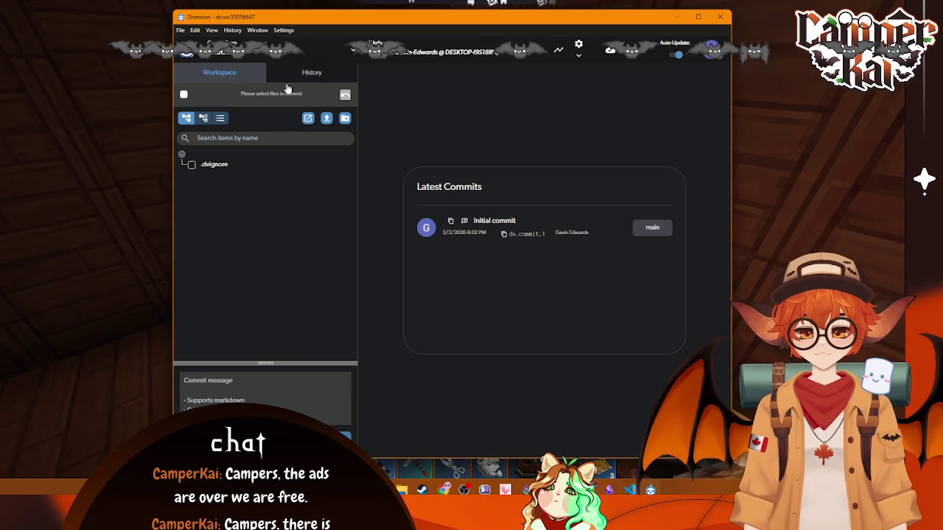
Step: Try the new-folder and new-workspace dialogs, cancelling both, staying on VKartSurvivor main
left_click(327, 120)
left_click(345, 118)
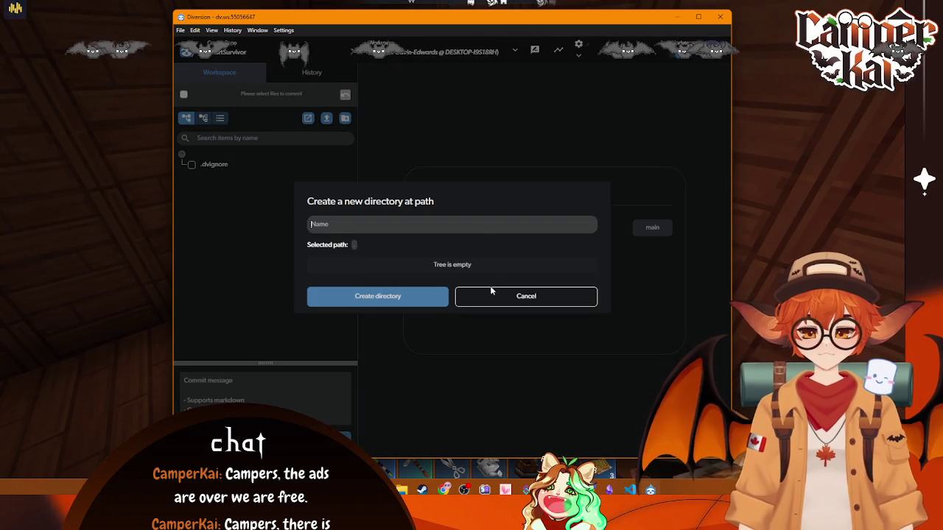
left_click(509, 297)
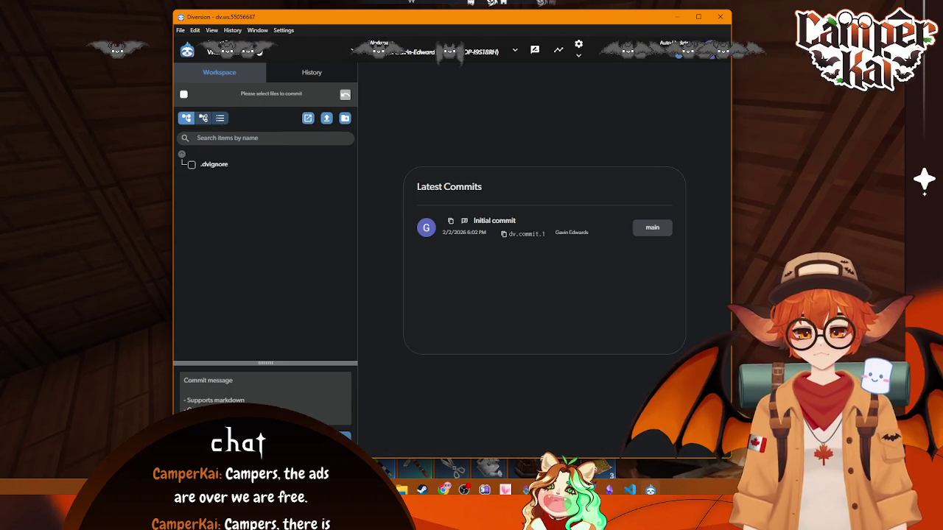
left_click(221, 48)
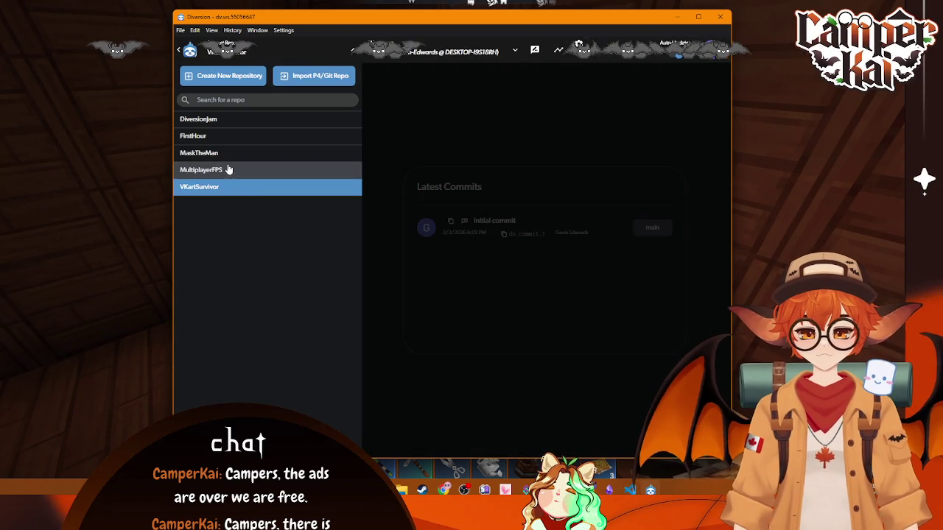
left_click(553, 132)
left_click(514, 52)
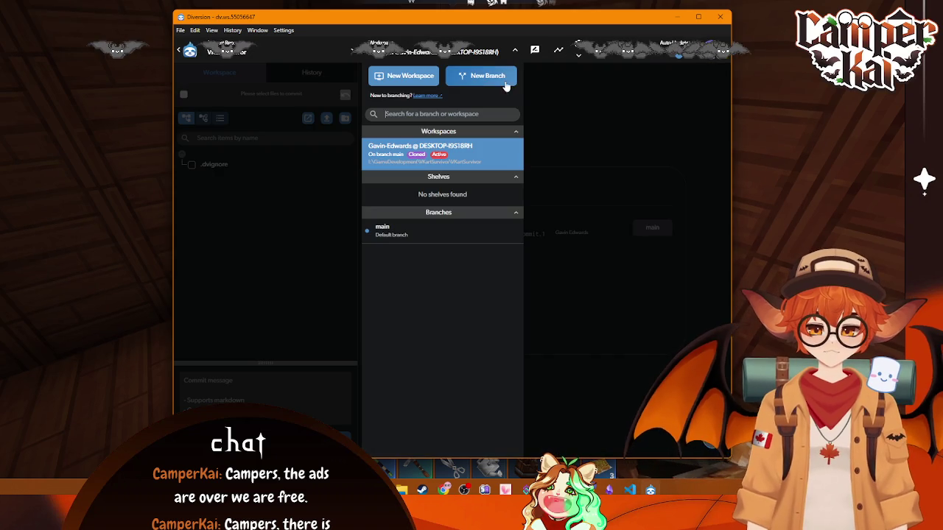
left_click(415, 76)
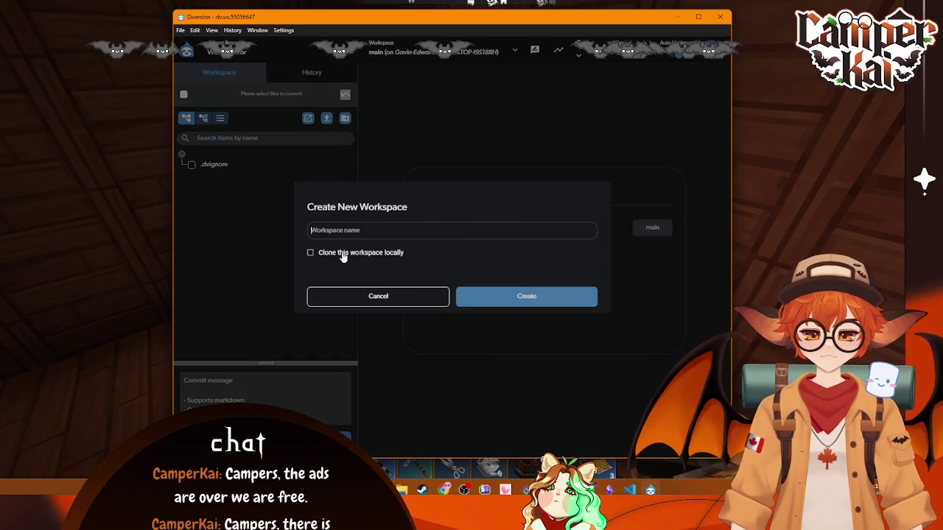
left_click(406, 297)
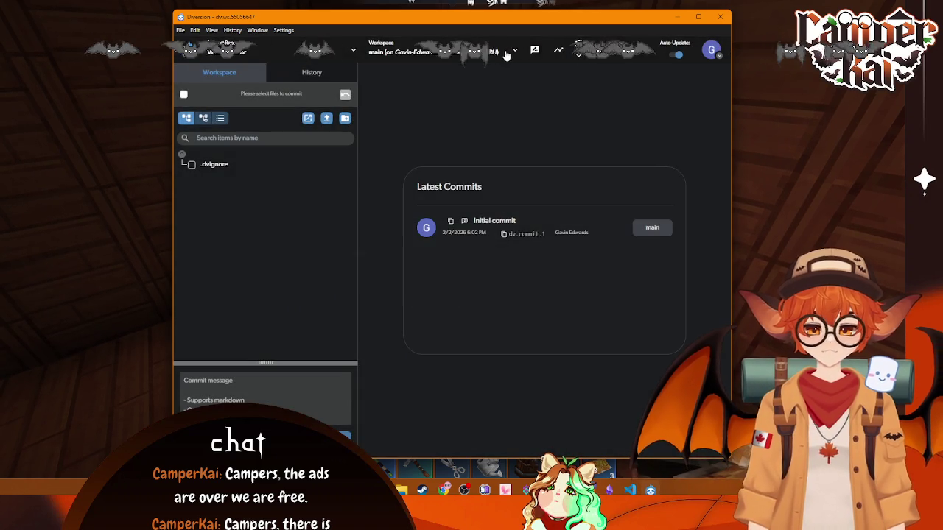
left_click(434, 52)
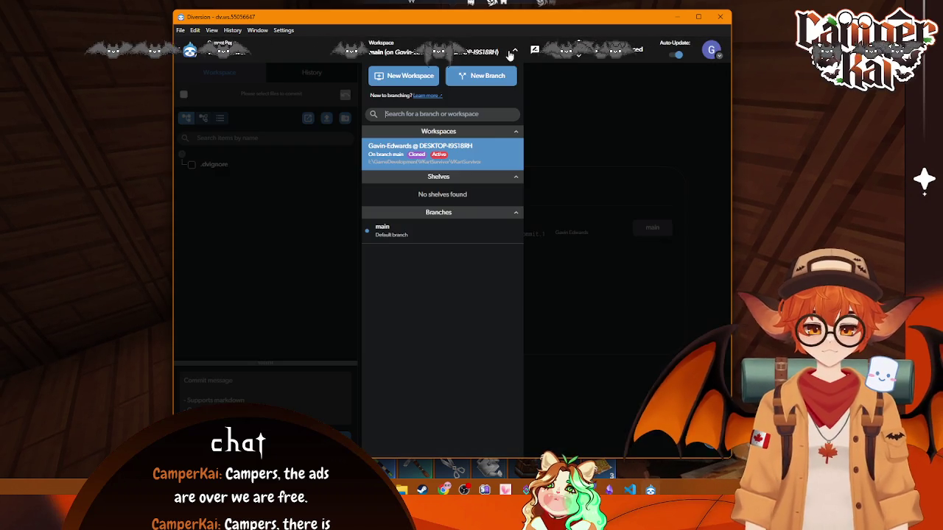
left_click(451, 234)
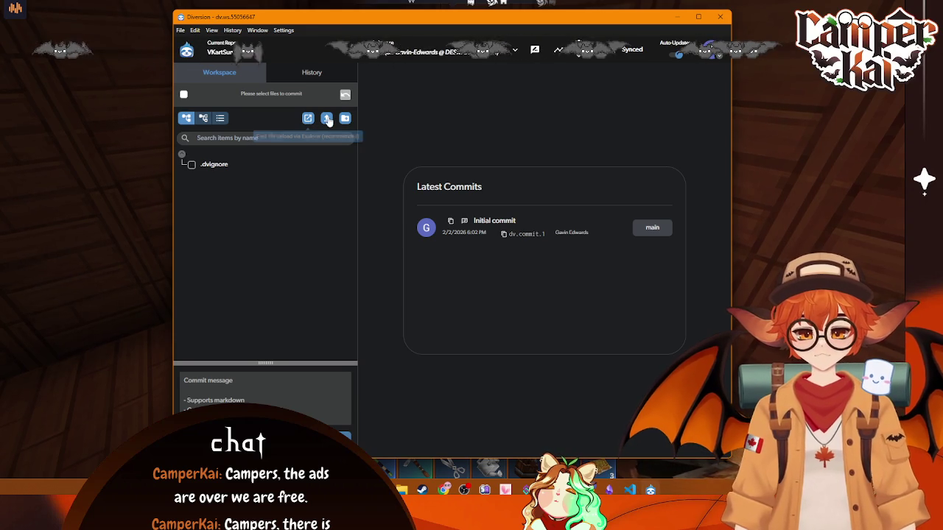
Step: Start a new folder named 'vt', cancel it, and open the sync options
left_click(344, 119)
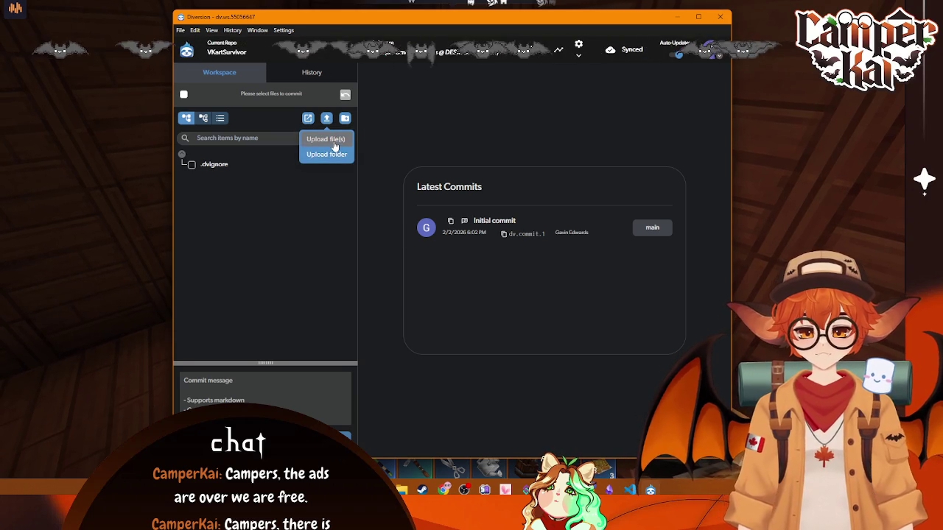
left_click(328, 136)
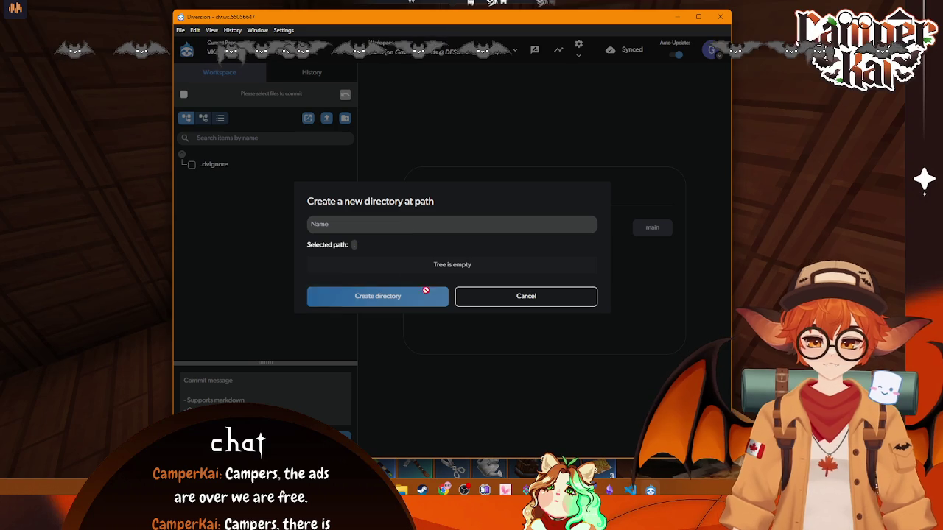
left_click(359, 223)
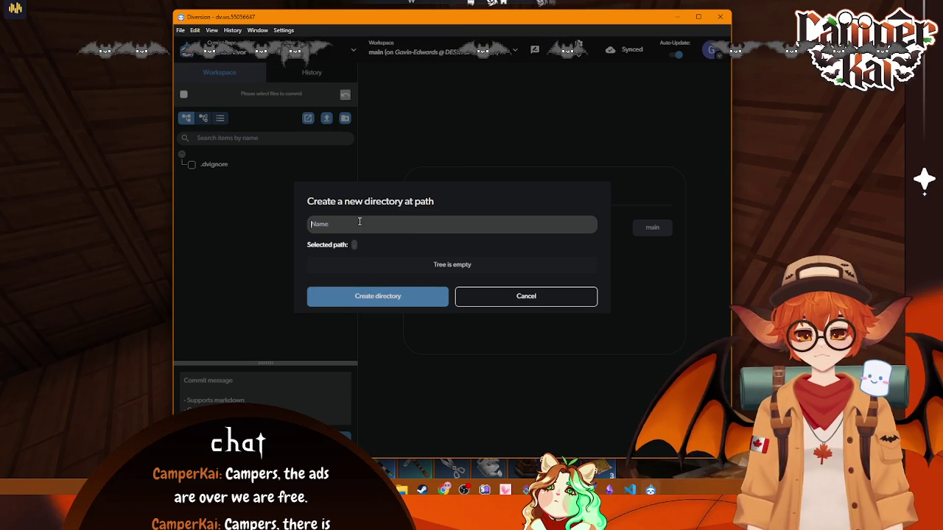
type("v")
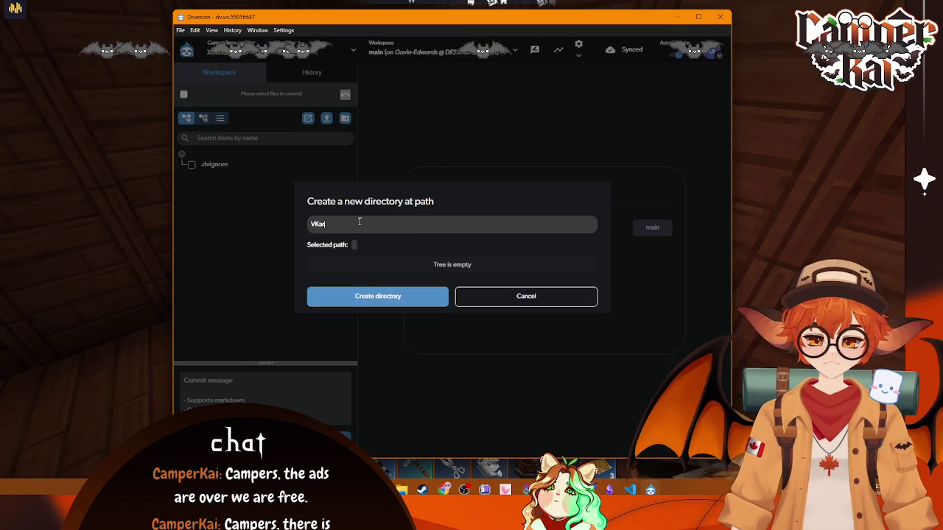
type("t")
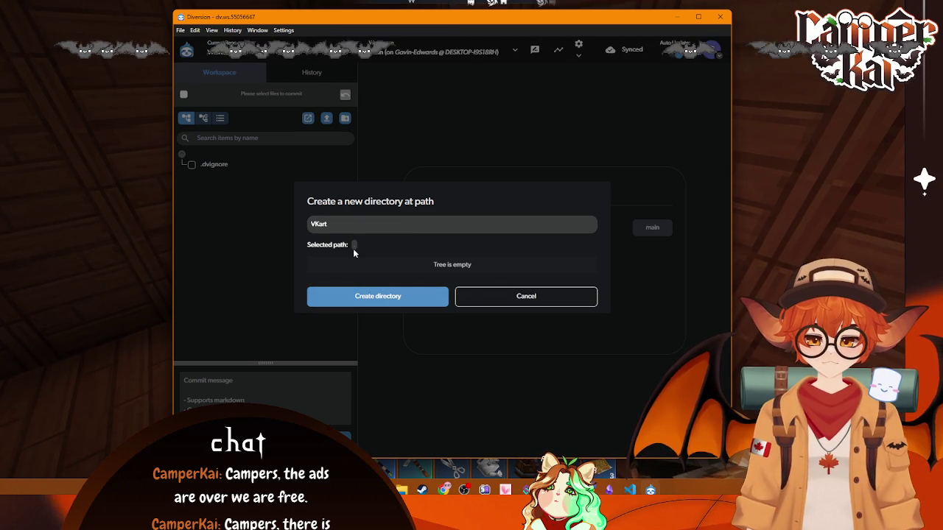
left_click(509, 296)
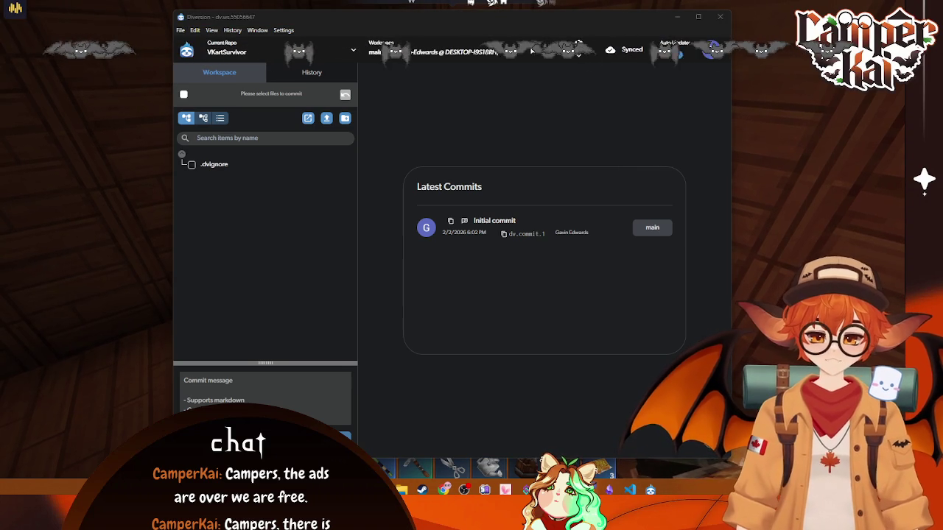
left_click(580, 49)
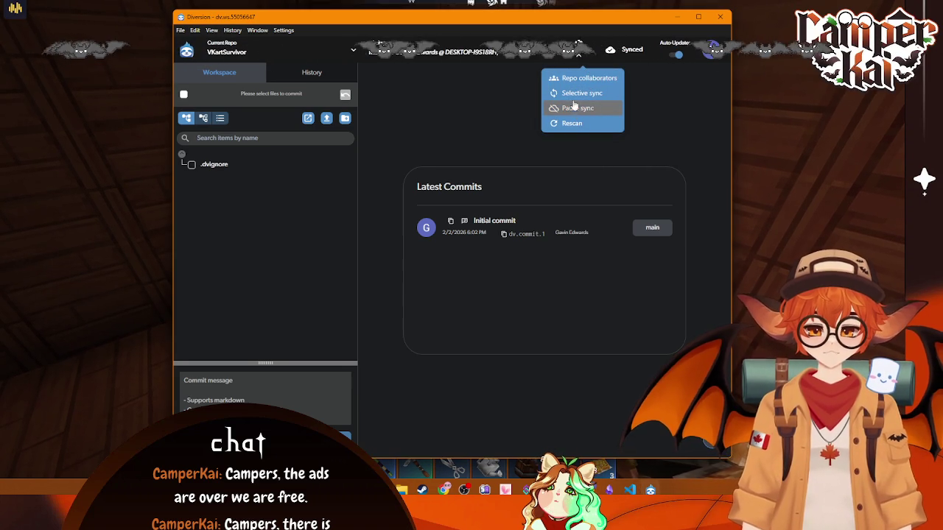
left_click(479, 50)
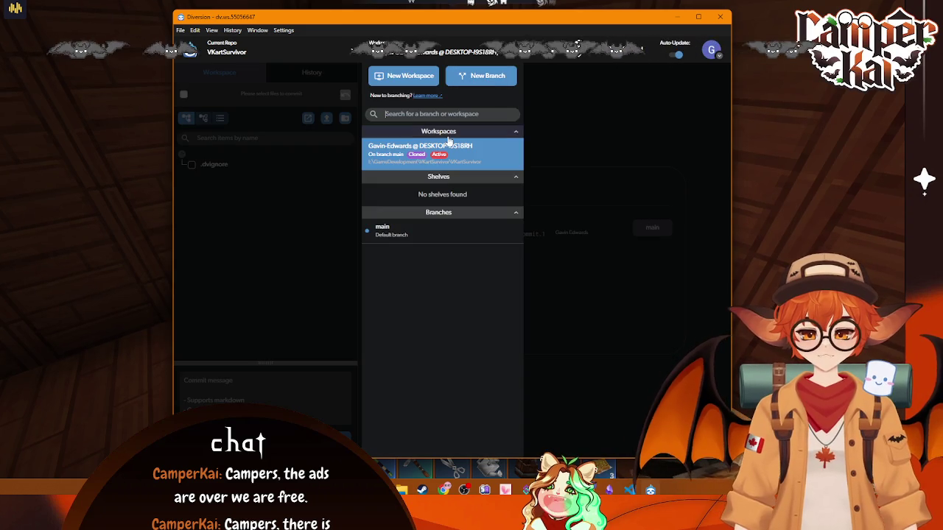
right_click(460, 160)
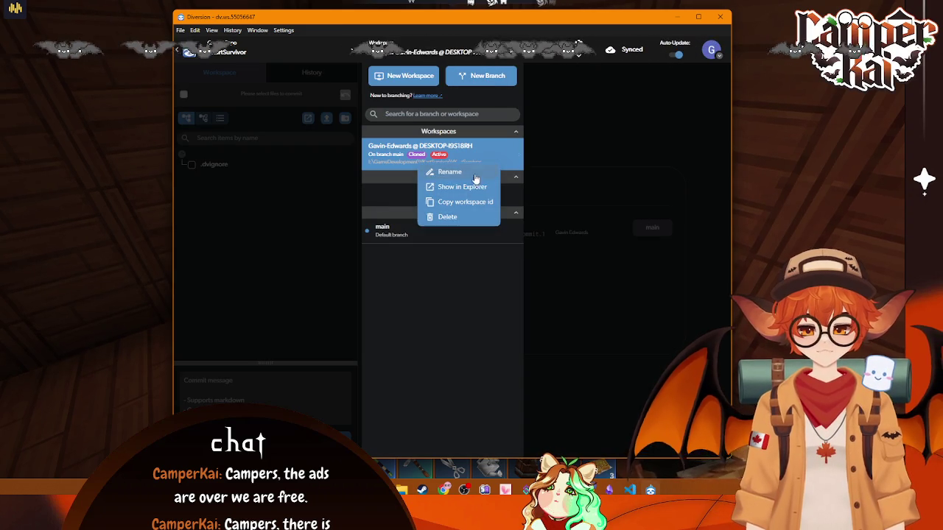
left_click(460, 272)
right_click(446, 166)
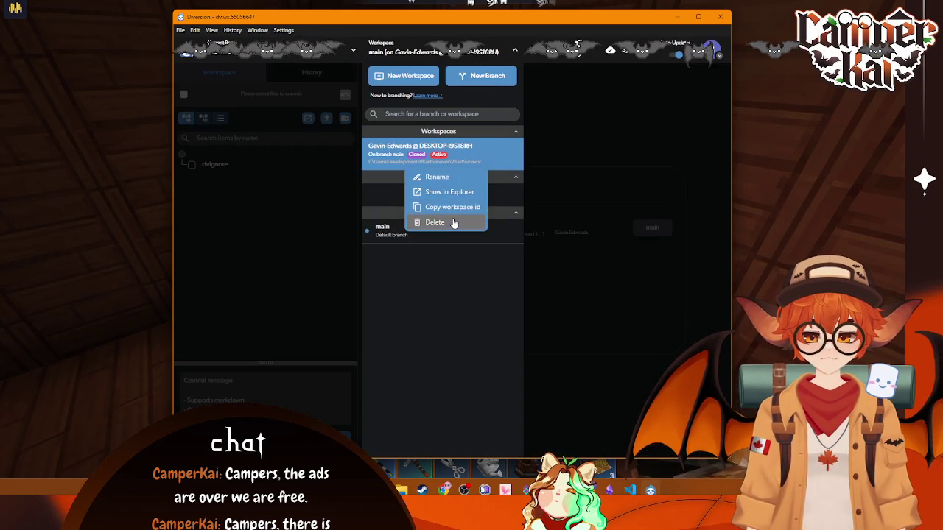
left_click(452, 222)
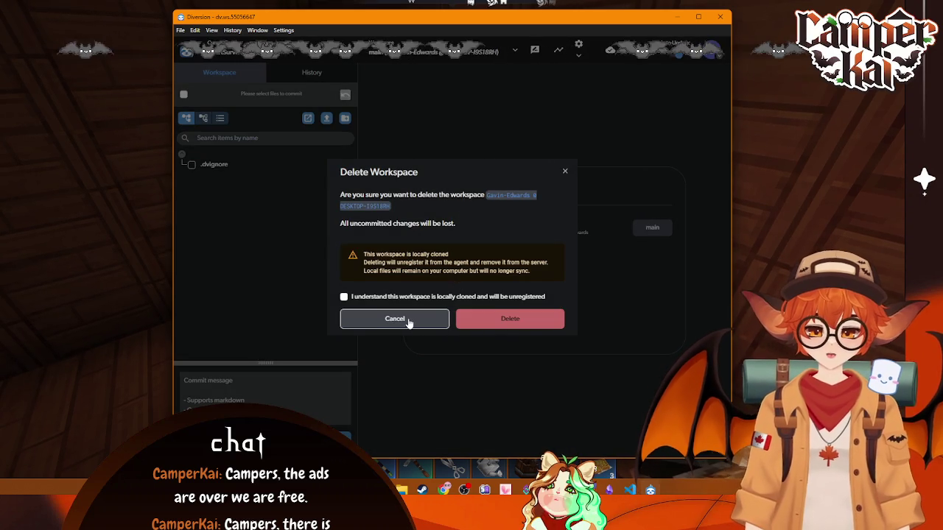
left_click(409, 324)
left_click(631, 490)
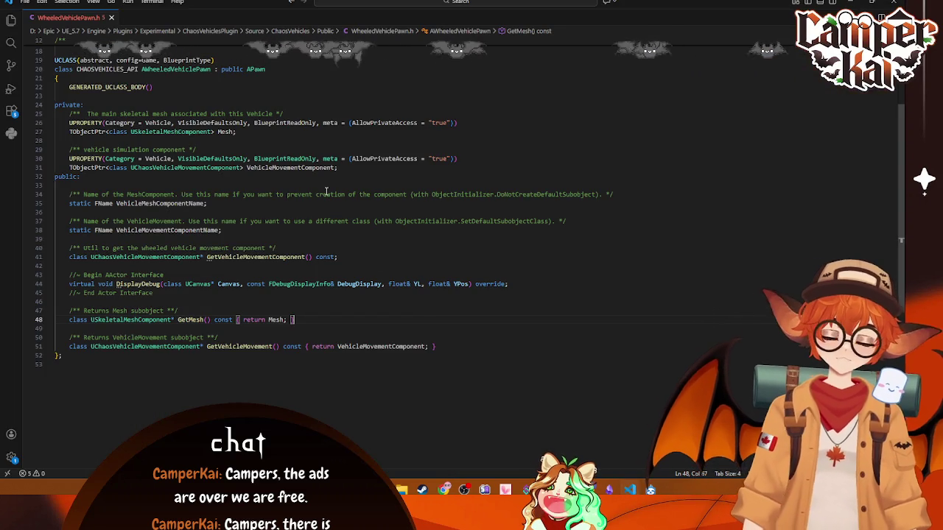
scroll(138, 66, "up", 6)
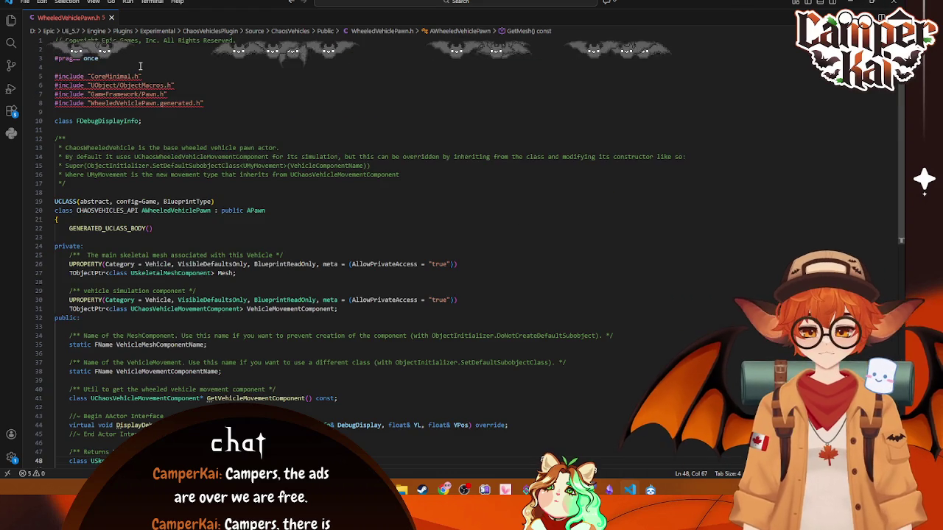
left_click(894, 3)
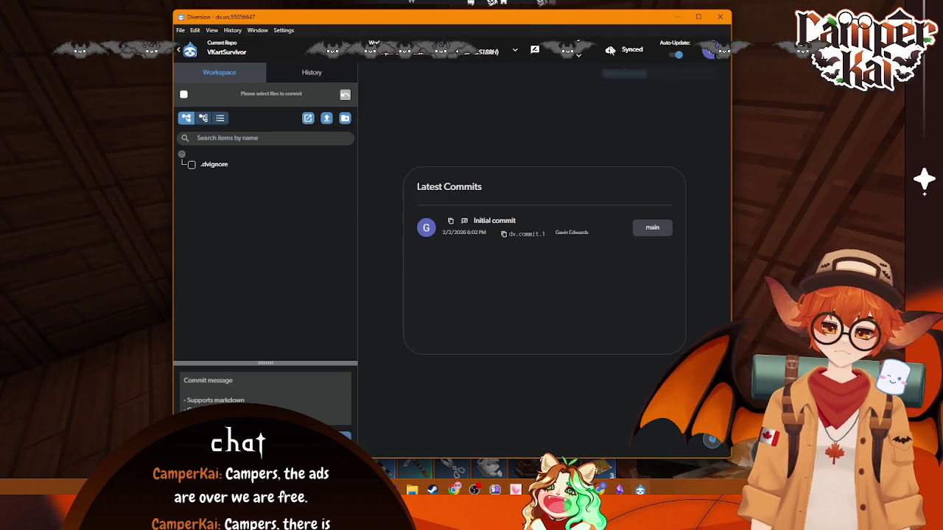
Step: Check the sync options and the folder-upload option, cancelling the upload
left_click(578, 56)
key("alt+Tab")
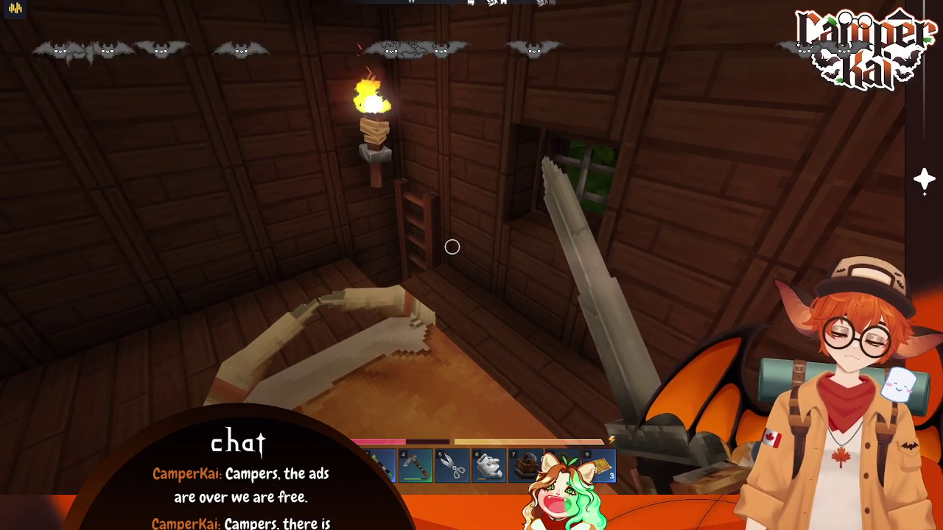
key("alt+Tab")
left_click(329, 122)
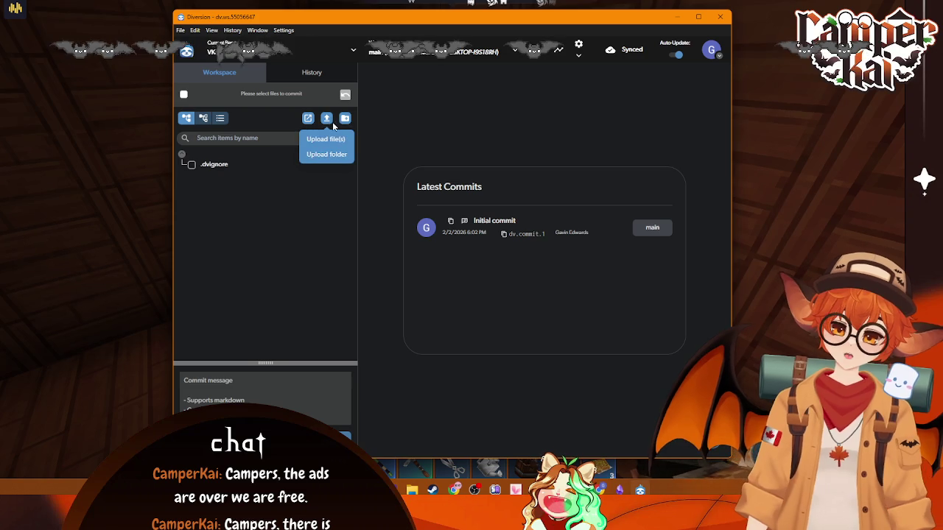
left_click(330, 156)
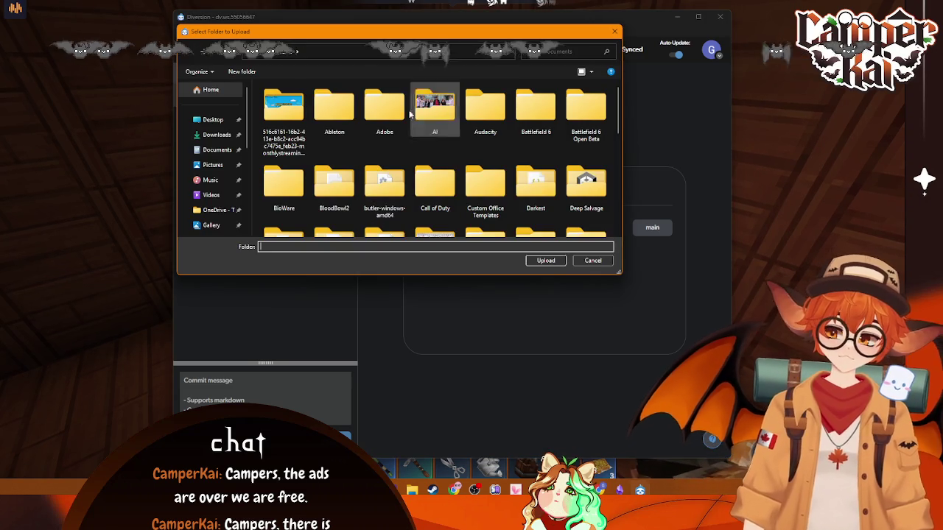
key("Escape")
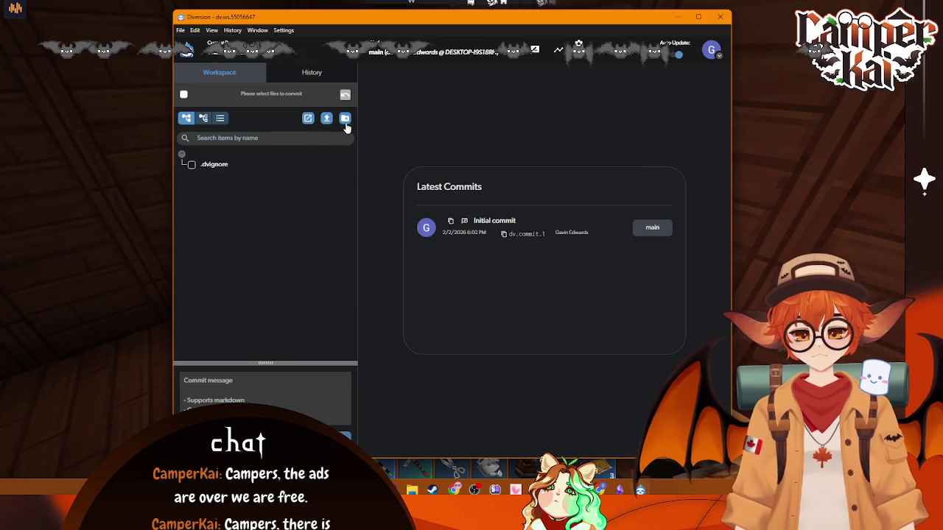
Step: Create a VKart directory, then toggle between the History and Workspace views
left_click(344, 119)
type("Vkart")
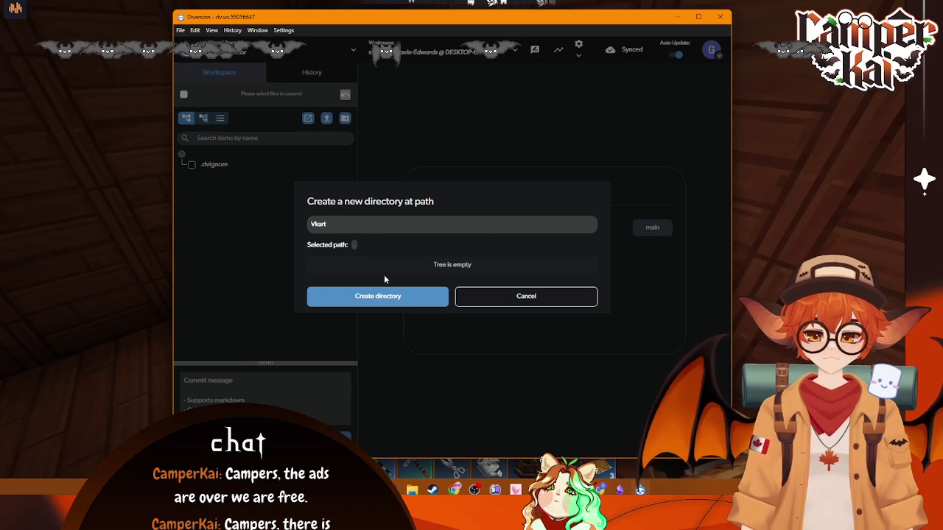
key("BackSpace")
key("BackSpace")
key("BackSpace")
type("Kart")
left_click(410, 297)
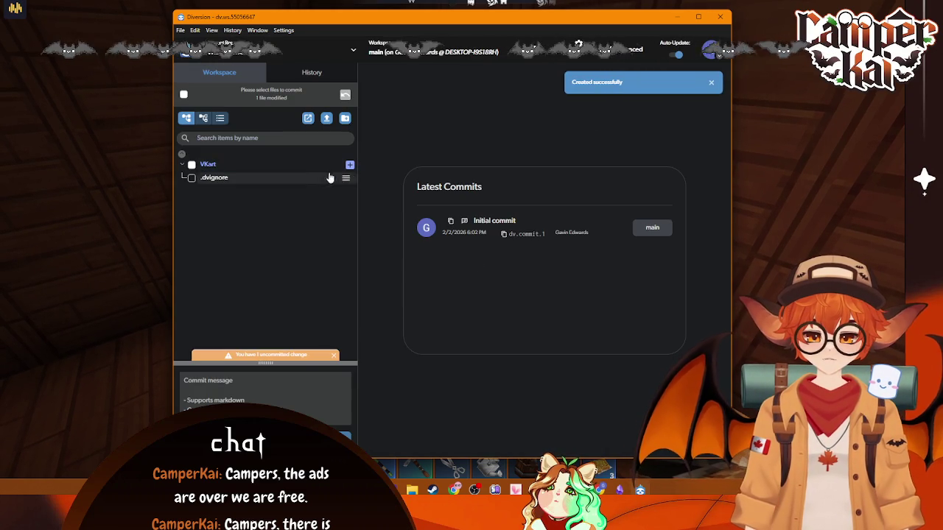
left_click(307, 120)
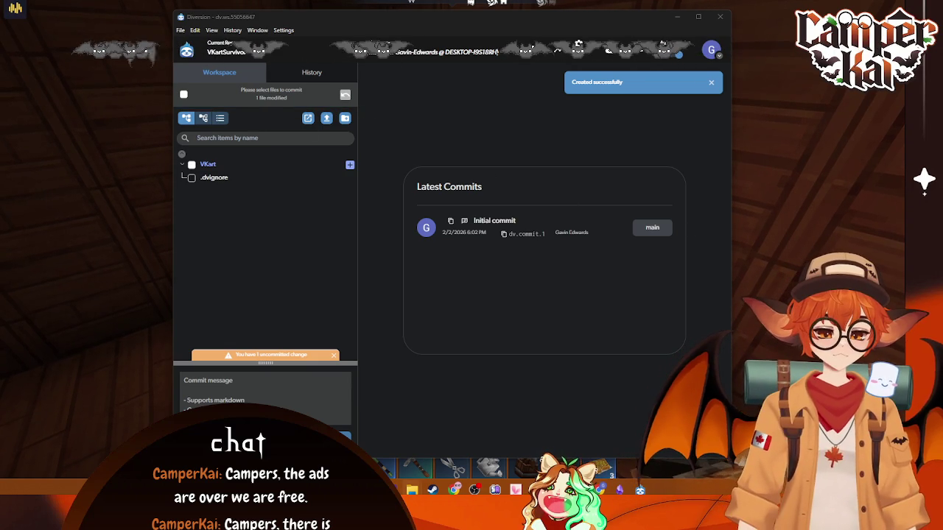
left_click(320, 73)
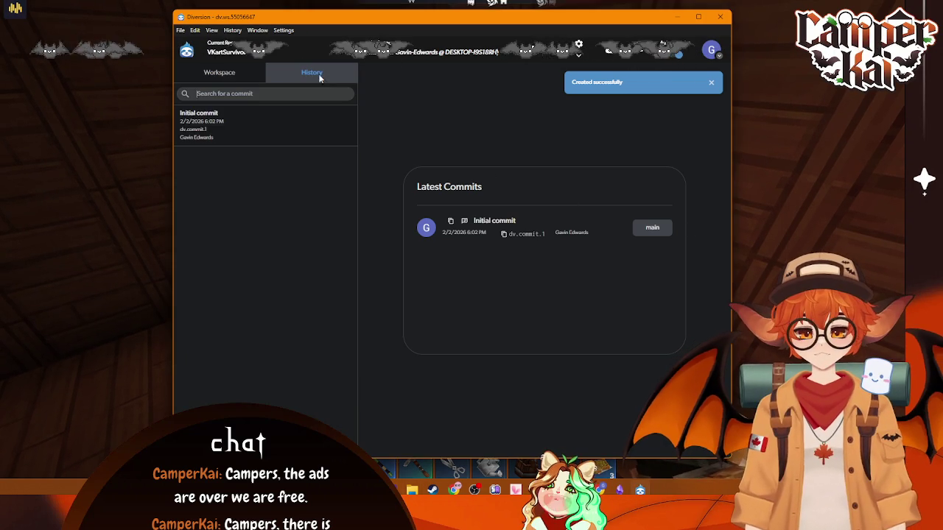
left_click(219, 72)
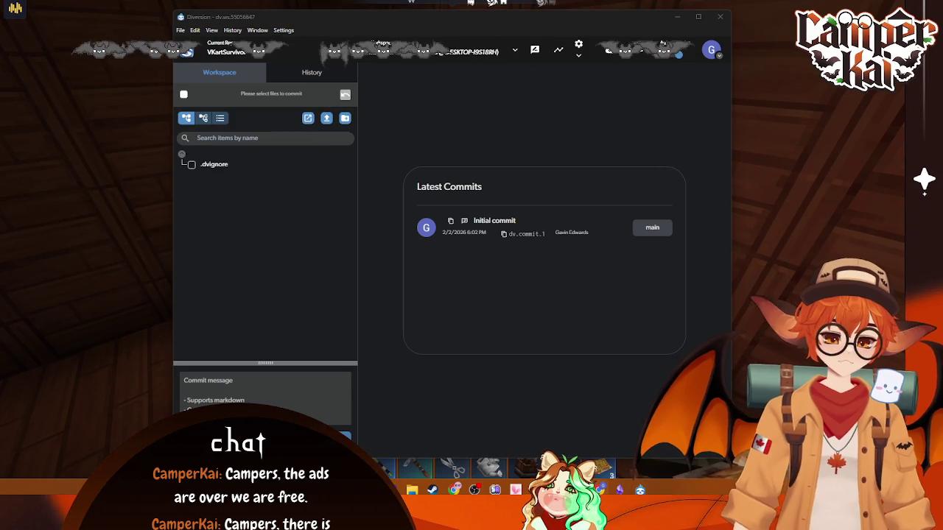